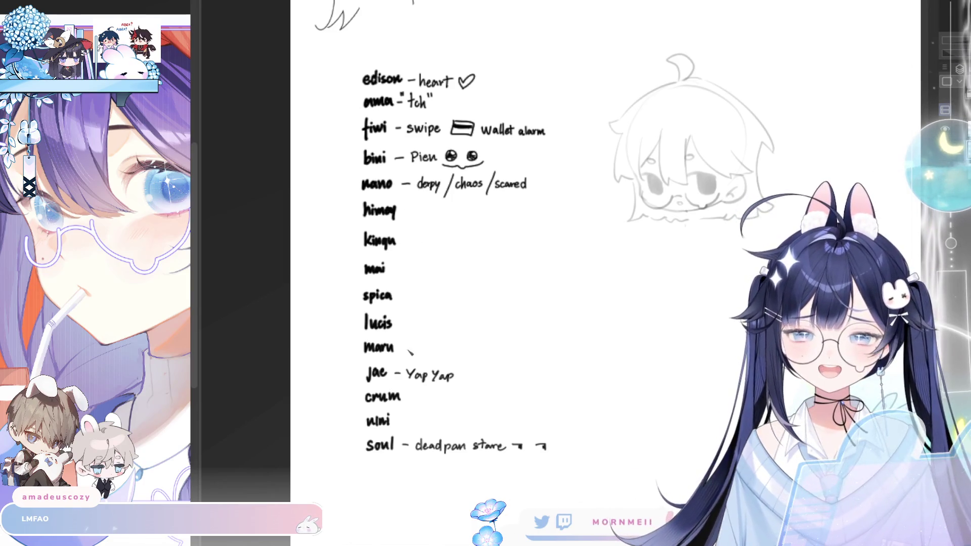
# Step: Handwrite '– choke' after kinqu, remove a stray mark, and begin a small face doodle beside it
pyautogui.moveTo(404, 244); pyautogui.dragTo(446, 246)
pyautogui.moveTo(452, 236); pyautogui.dragTo(456, 247)
pyautogui.moveTo(457, 240)
pyautogui.mouseDown()
pyautogui.moveTo(461, 247)
pyautogui.moveTo(413, 248)
pyautogui.mouseUp()
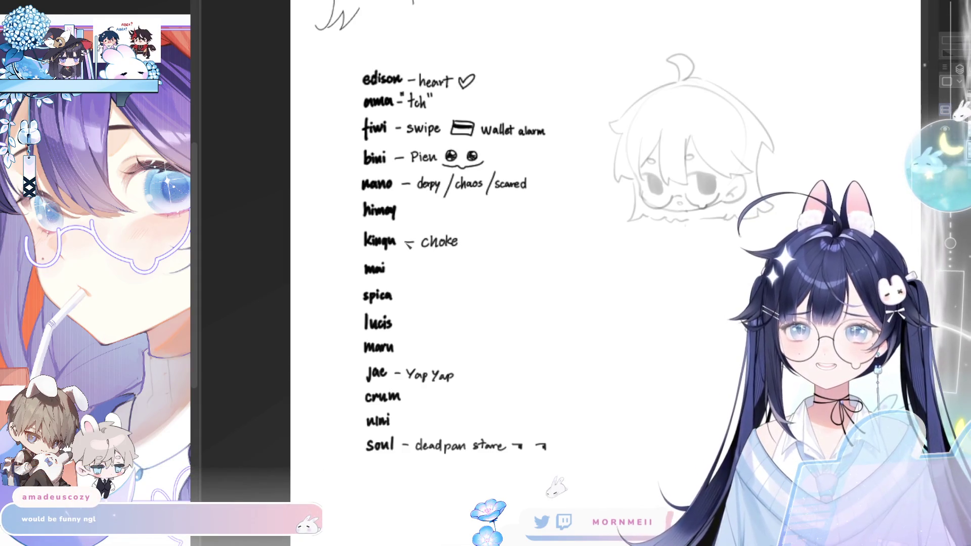
pyautogui.hotkey('ctrl', 'z')
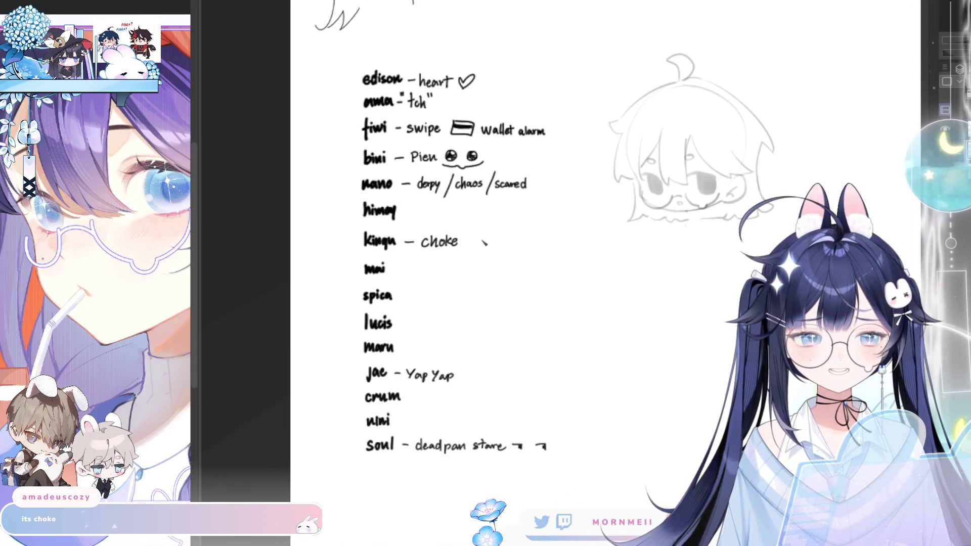
pyautogui.moveTo(477, 238)
pyautogui.mouseDown()
pyautogui.moveTo(506, 243)
pyautogui.moveTo(489, 258)
pyautogui.mouseUp()
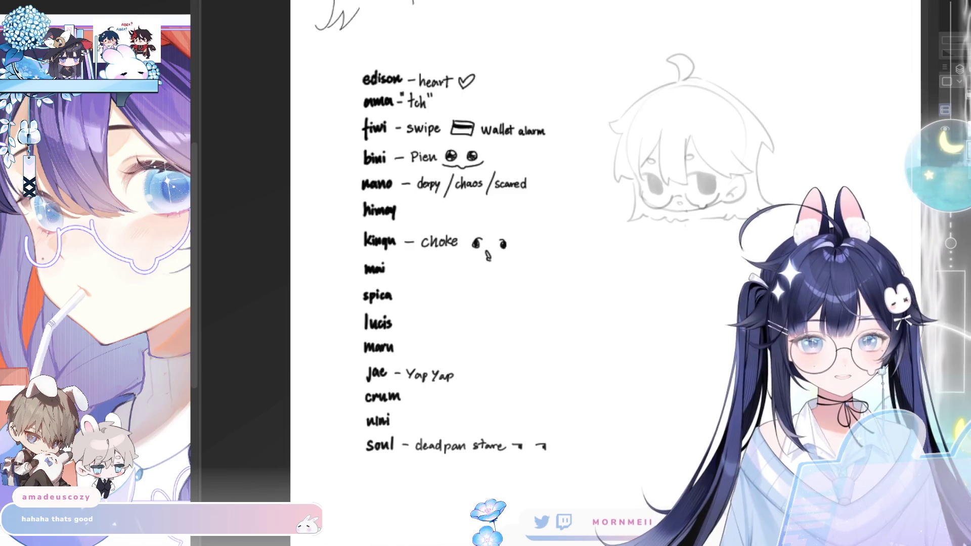
# Step: Fit the page in view and toggle the head sketch layer's visibility to compare
pyautogui.moveTo(727, 226)
pyautogui.mouseDown()
pyautogui.moveTo(810, 212)
pyautogui.moveTo(582, 121)
pyautogui.moveTo(678, 271)
pyautogui.mouseUp()
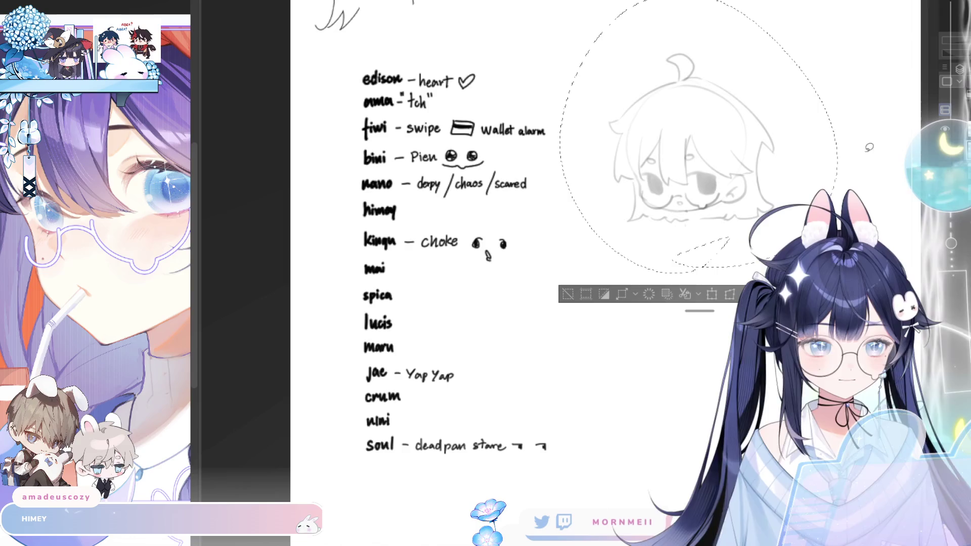
pyautogui.hotkey('ctrl', 'd')
pyautogui.hotkey('ctrl', '-')
pyautogui.hotkey('ctrl', '-')
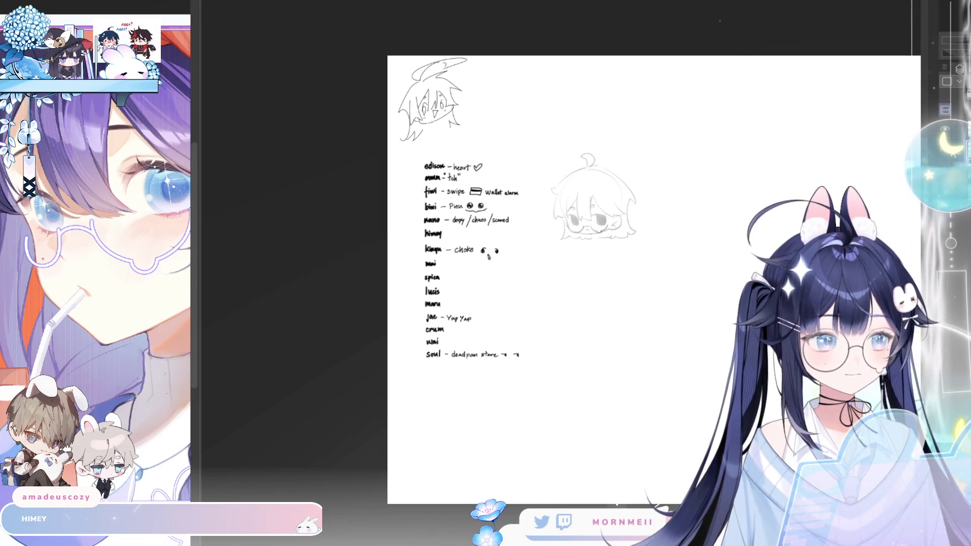
pyautogui.click(945, 129)
pyautogui.click(945, 129)
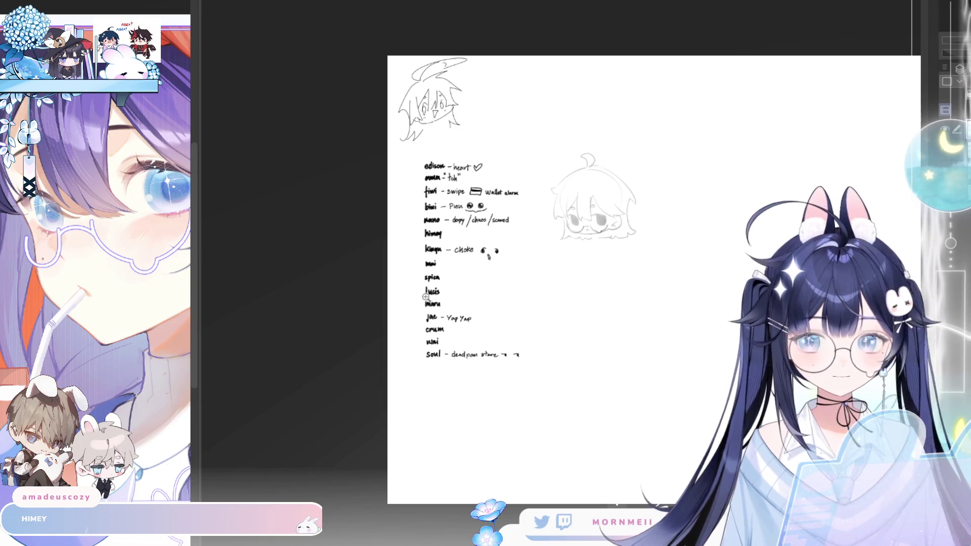
pyautogui.scroll(3, 604, 218)
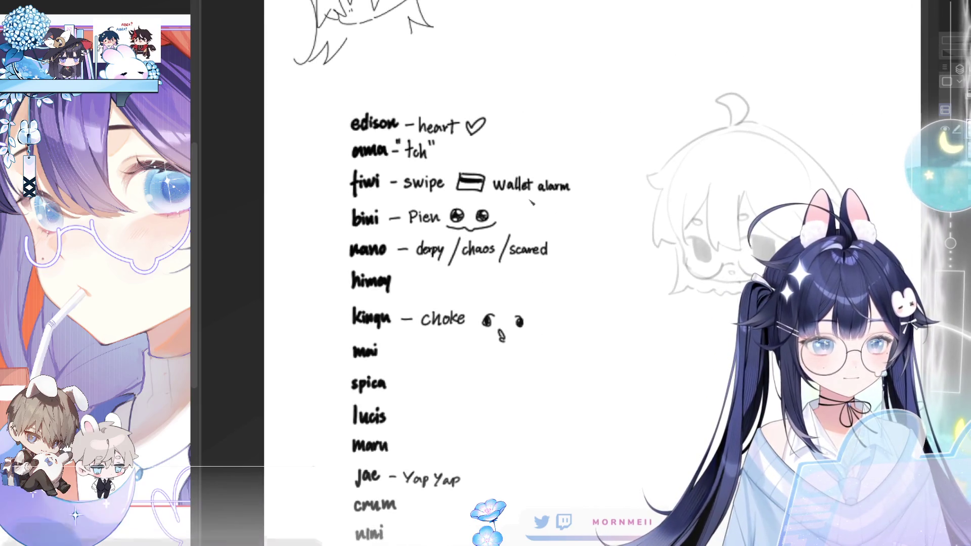
pyautogui.scroll(-2, 530, 265)
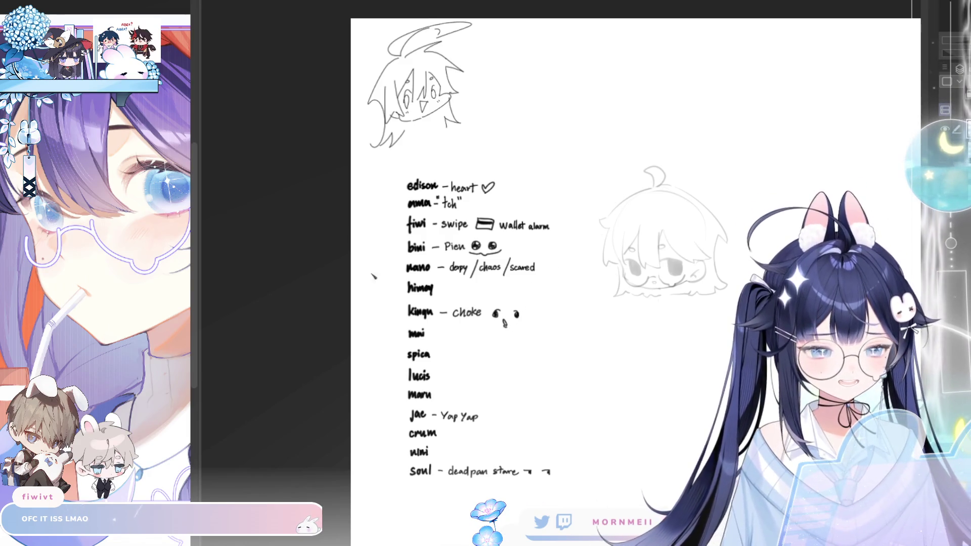
# Step: Lasso the choke face doodle, shift it slightly up-left, and deselect
pyautogui.moveTo(506, 298); pyautogui.dragTo(501, 302)
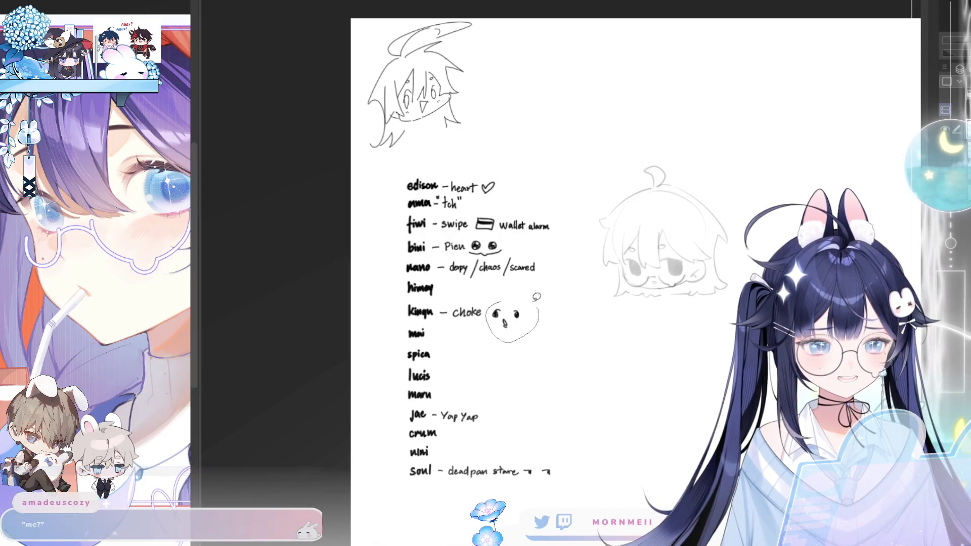
pyautogui.click(613, 362)
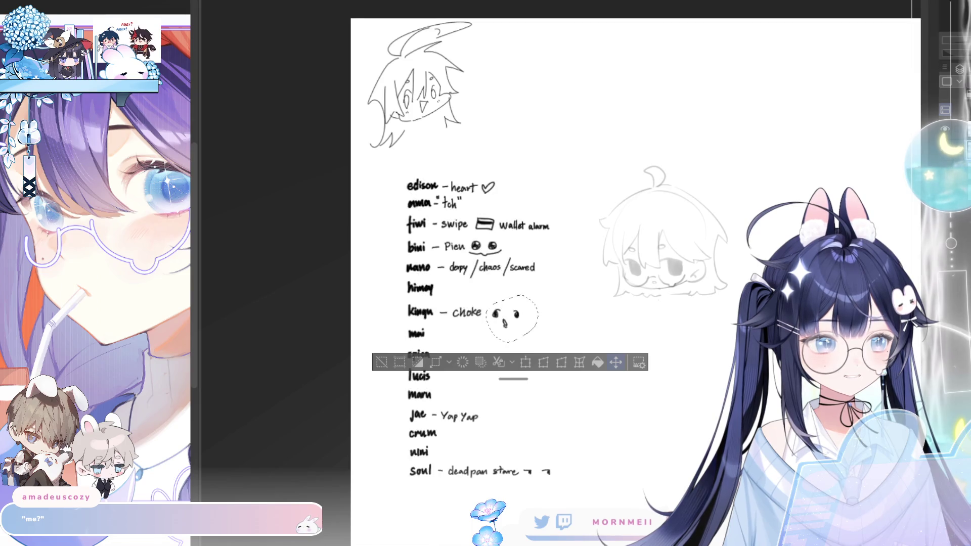
pyautogui.moveTo(536, 309); pyautogui.dragTo(531, 302)
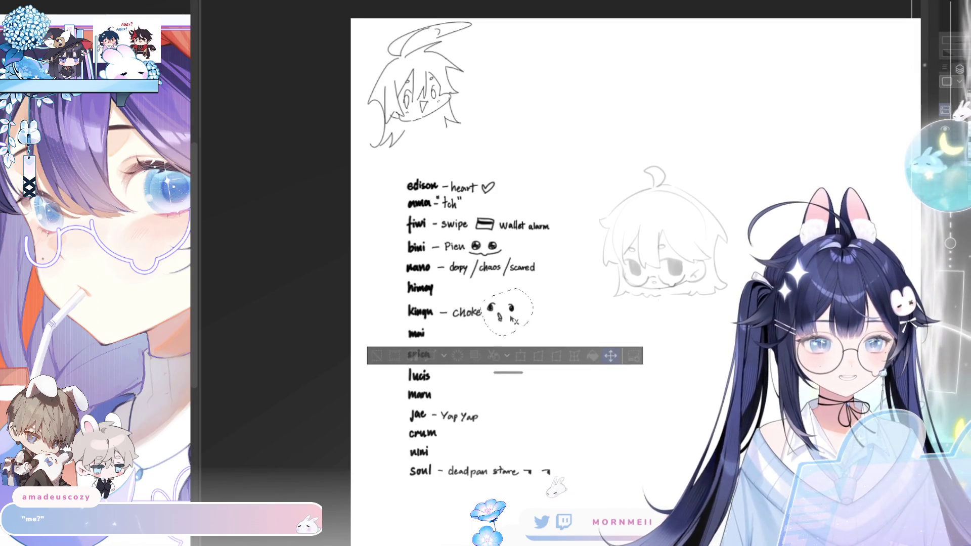
pyautogui.click(375, 375)
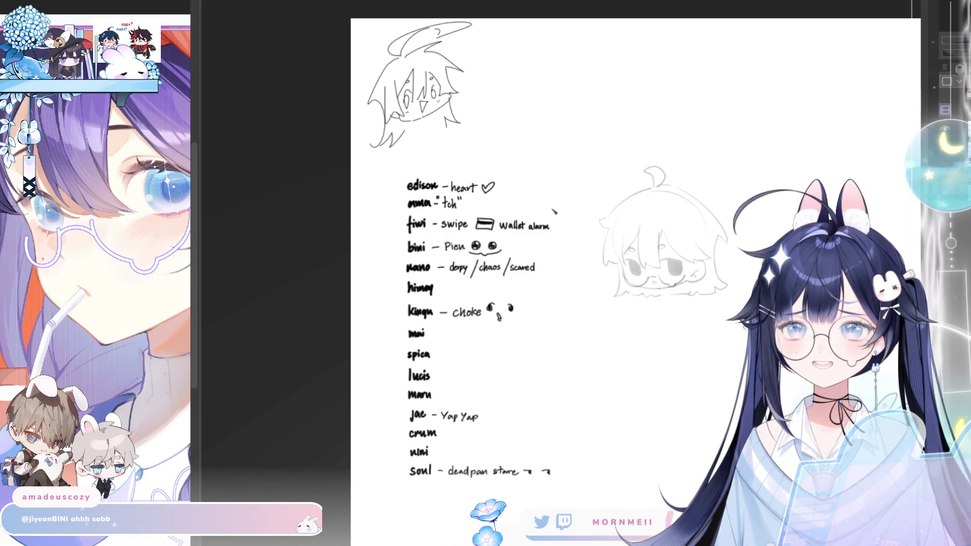
# Step: Write '– crying' after mai, removing a stray stroke, then '??' after himmy
pyautogui.moveTo(433, 333); pyautogui.dragTo(481, 344)
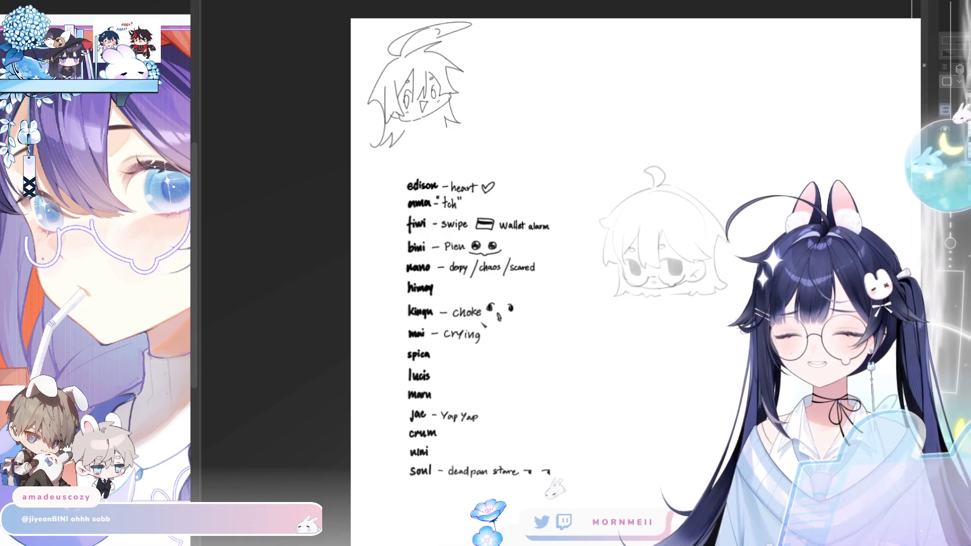
pyautogui.hotkey('ctrl', 'z')
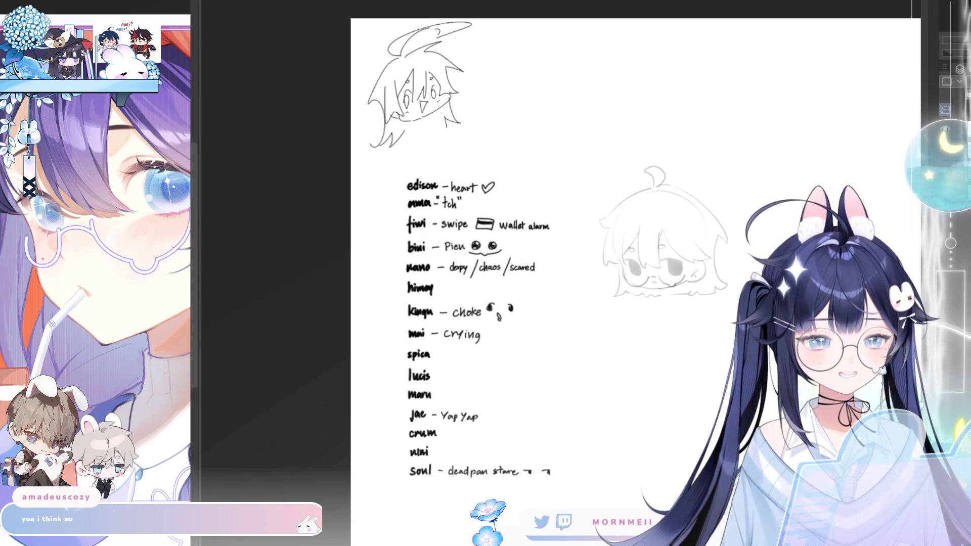
pyautogui.click(446, 296)
pyautogui.moveTo(444, 286); pyautogui.dragTo(454, 292)
pyautogui.click(453, 296)
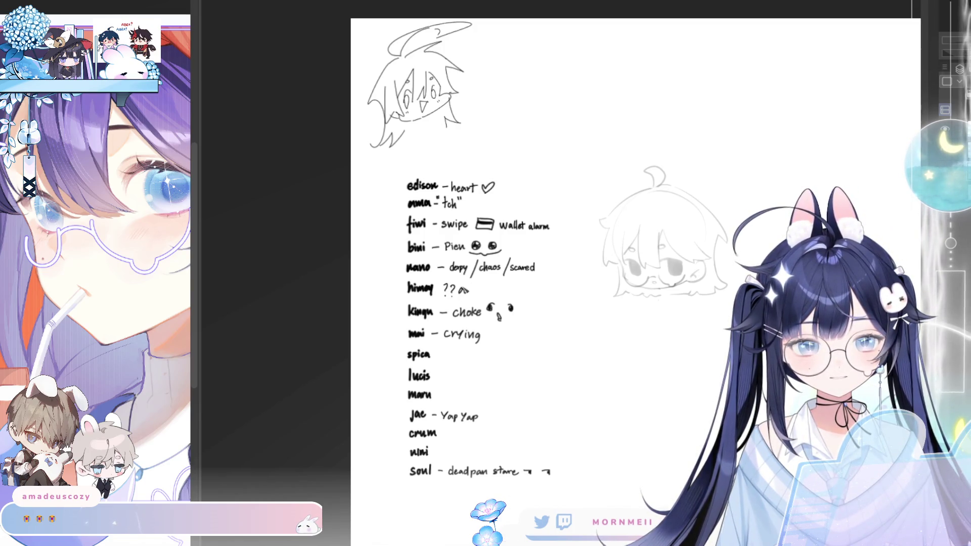
# Step: Write 'anaxa' following the '??' on himmy's line
pyautogui.moveTo(461, 292); pyautogui.dragTo(500, 295)
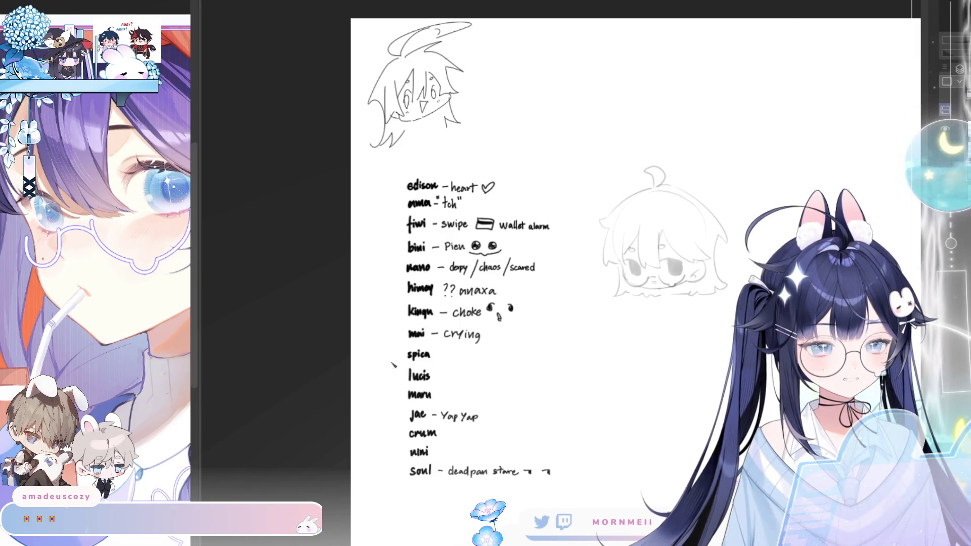
pyautogui.scroll(2, 436, 361)
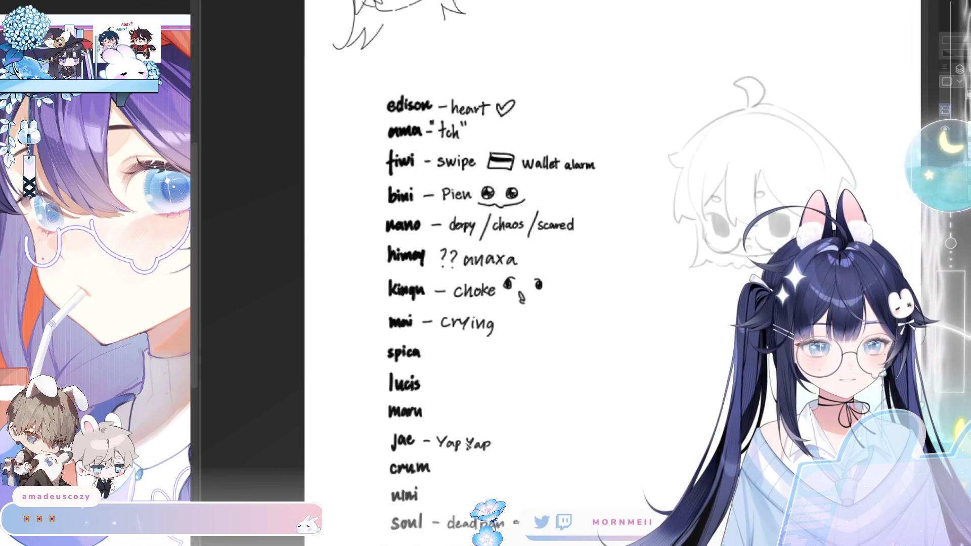
pyautogui.scroll(1, 480, 469)
pyautogui.scroll(1, 622, 454)
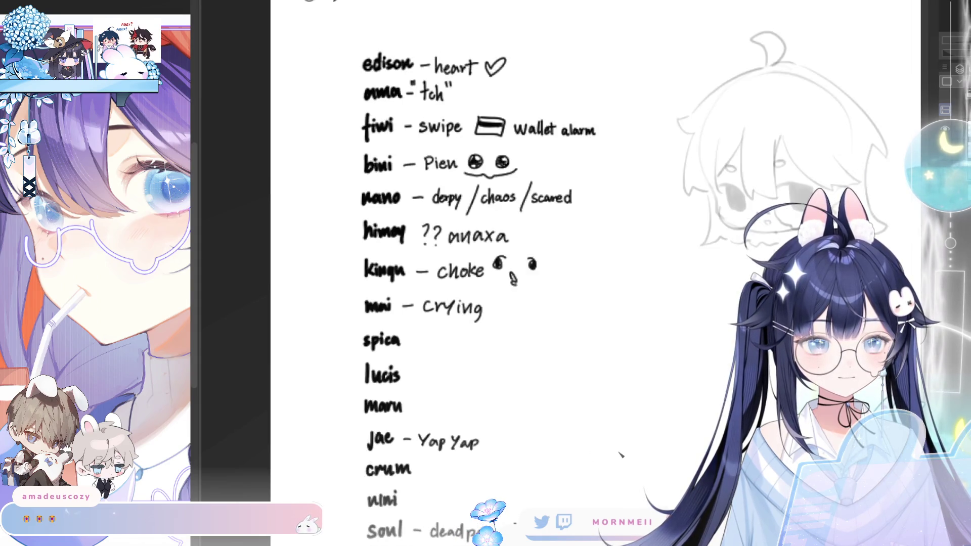
pyautogui.scroll(-1, 621, 454)
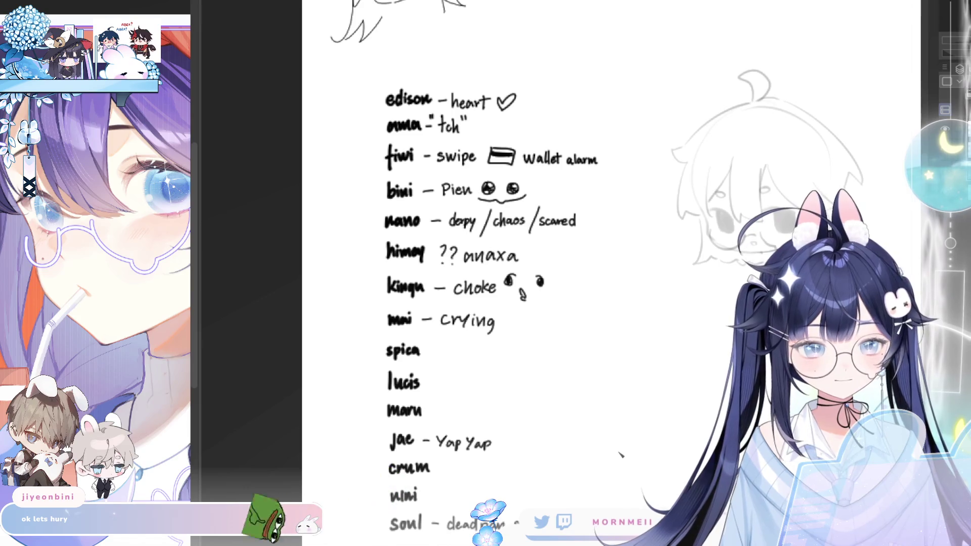
pyautogui.moveTo(520, 485)
pyautogui.mouseDown()
pyautogui.moveTo(492, 447)
pyautogui.moveTo(438, 431)
pyautogui.mouseUp()
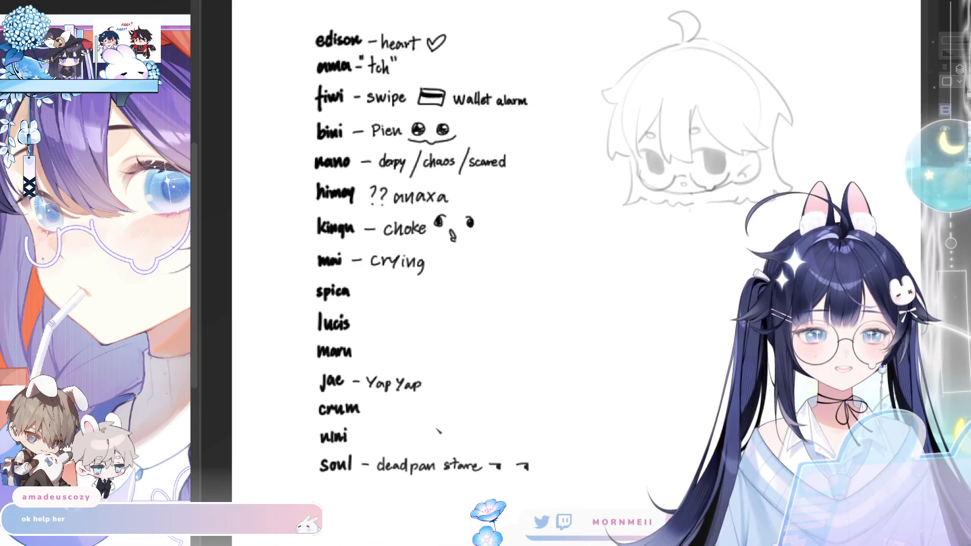
pyautogui.moveTo(362, 180); pyautogui.dragTo(506, 178)
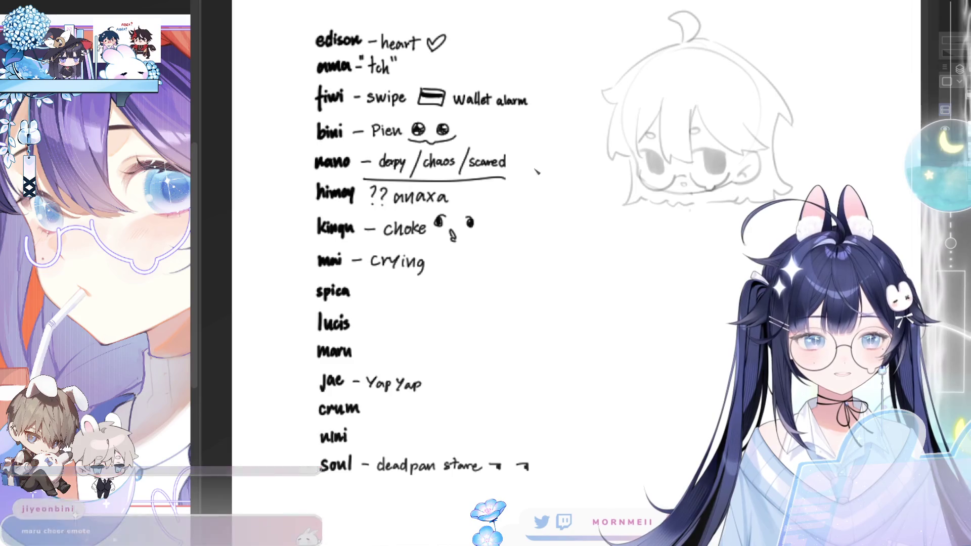
pyautogui.hotkey('ctrl', 'z')
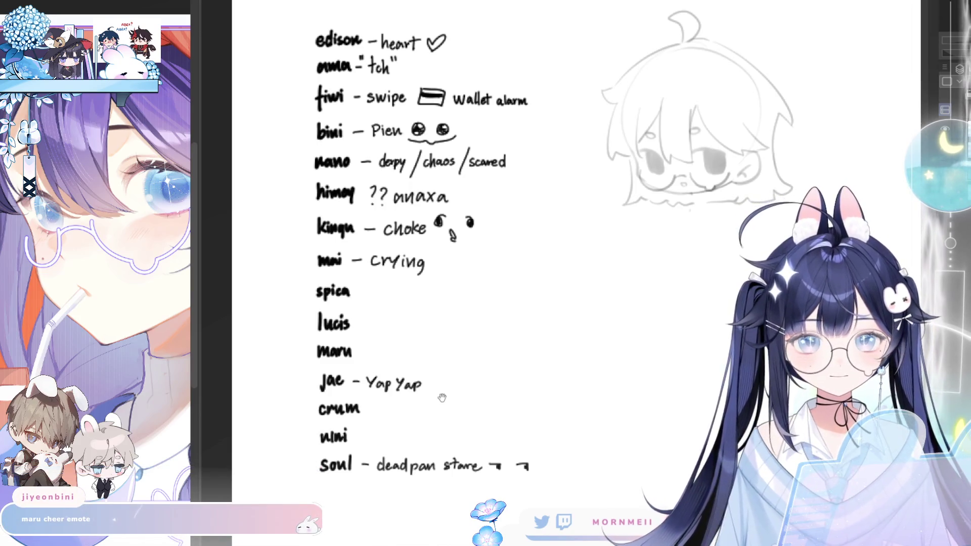
pyautogui.moveTo(417, 329); pyautogui.dragTo(481, 360)
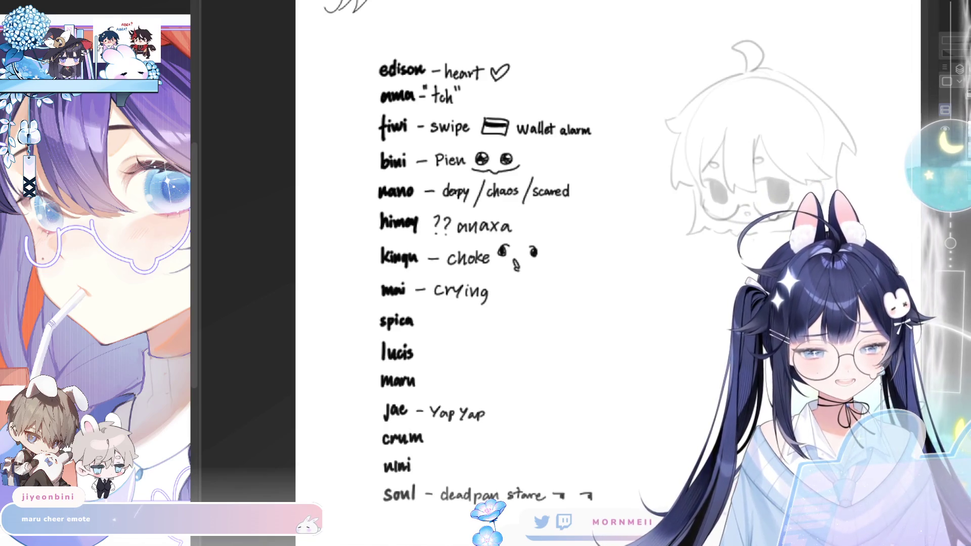
# Step: Write 'cheer' after maru and draw a \(•▽•)/ face with raised arms and triangle mouth
pyautogui.moveTo(423, 382)
pyautogui.mouseDown()
pyautogui.moveTo(465, 388)
pyautogui.moveTo(480, 379)
pyautogui.mouseUp()
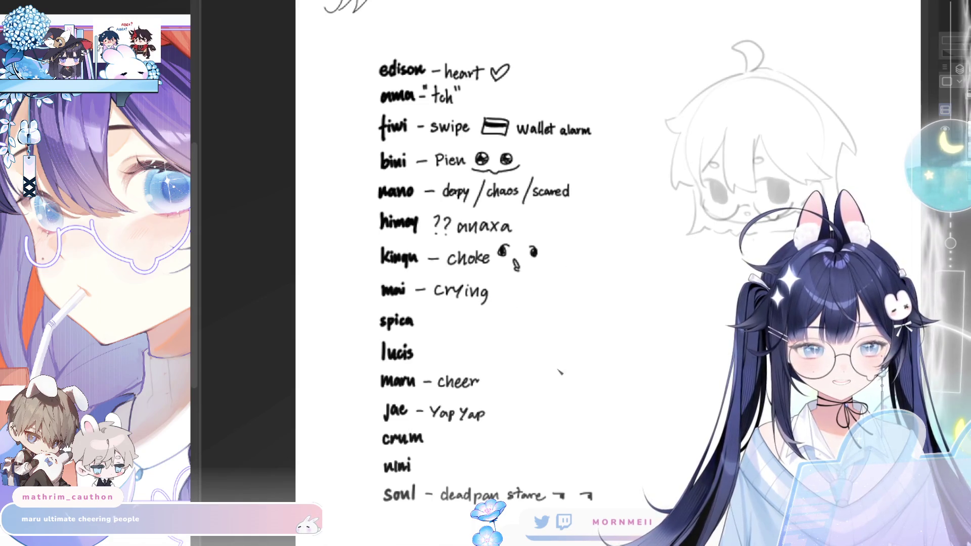
pyautogui.moveTo(494, 373); pyautogui.dragTo(499, 385)
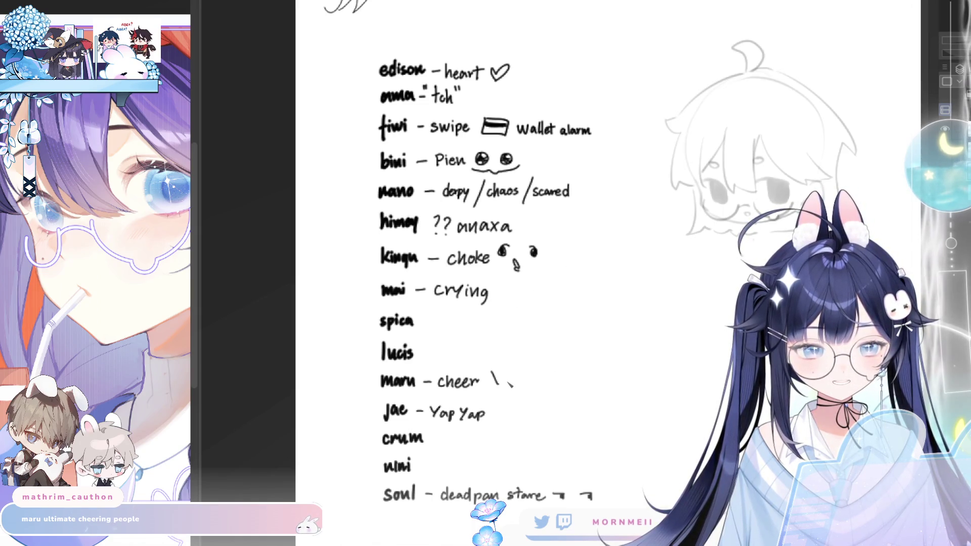
pyautogui.click(508, 376)
pyautogui.moveTo(513, 379); pyautogui.dragTo(522, 383)
pyautogui.moveTo(528, 381); pyautogui.dragTo(542, 381)
pyautogui.click(525, 377)
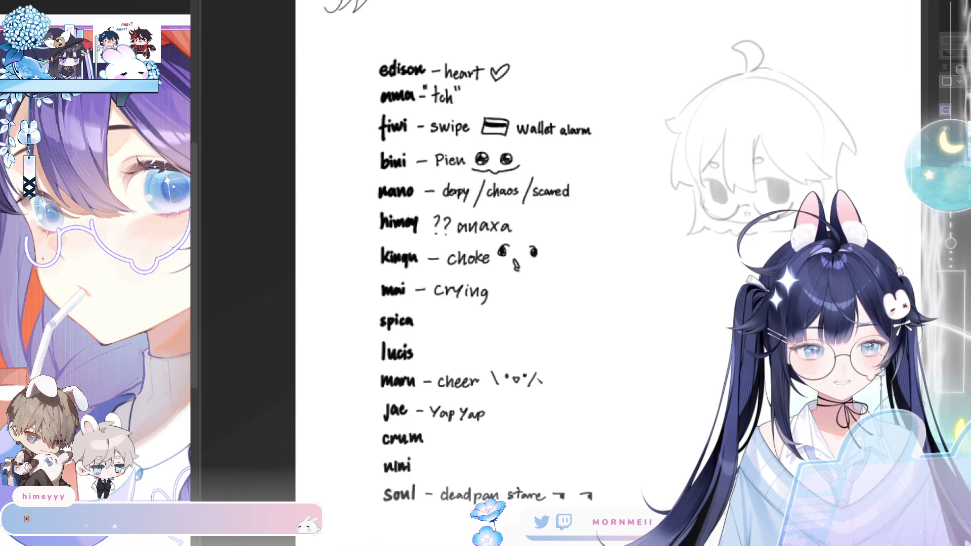
pyautogui.hotkey('ctrl', 'z')
pyautogui.hotkey('ctrl', 'z')
pyautogui.hotkey('ctrl', 'z')
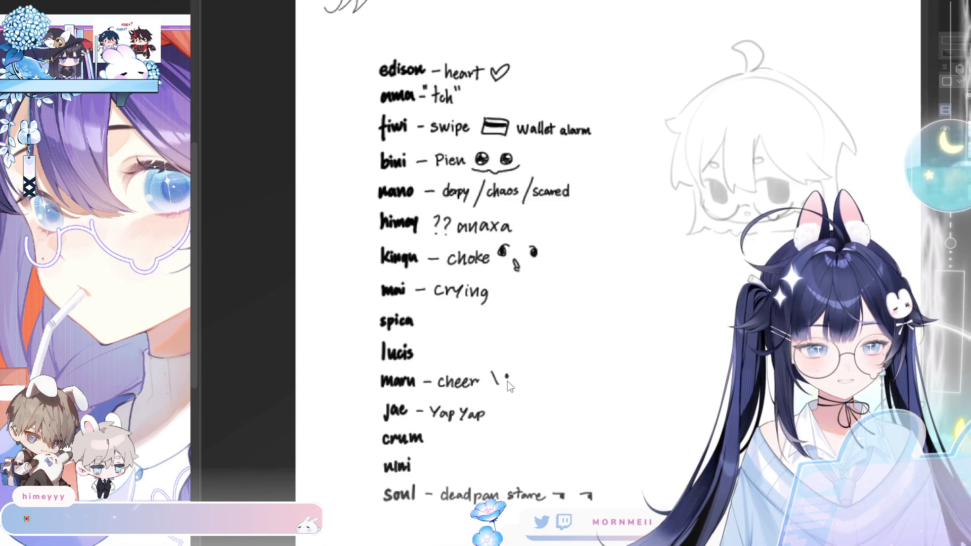
pyautogui.moveTo(511, 380); pyautogui.dragTo(515, 384)
pyautogui.moveTo(526, 381); pyautogui.dragTo(536, 386)
pyautogui.click(525, 381)
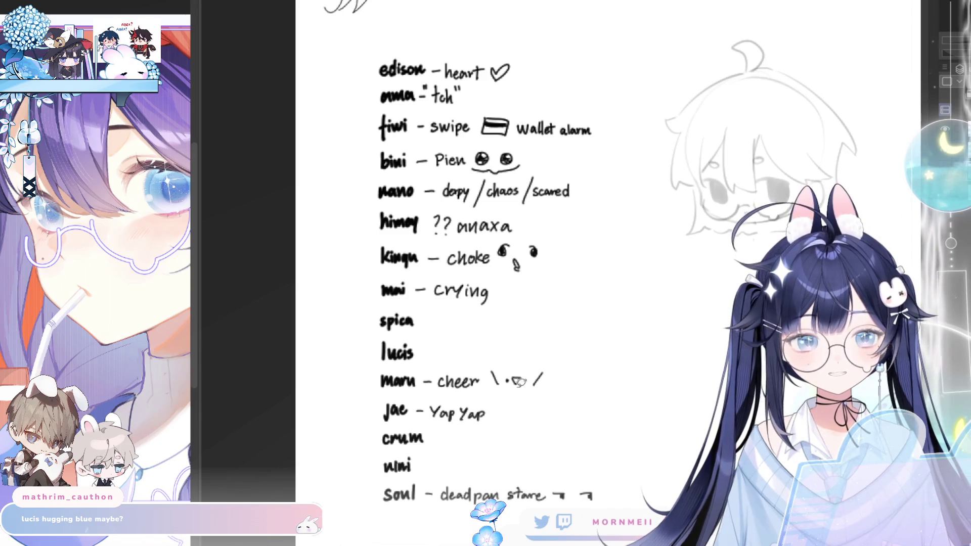
# Step: Shift maru's cheer face slightly left and start the '– hug' entry after lucis
pyautogui.moveTo(520, 383)
pyautogui.mouseDown()
pyautogui.moveTo(493, 357)
pyautogui.moveTo(501, 396)
pyautogui.moveTo(542, 380)
pyautogui.moveTo(501, 389)
pyautogui.moveTo(531, 387)
pyautogui.mouseUp()
pyautogui.hotkey('ctrl', 'd')
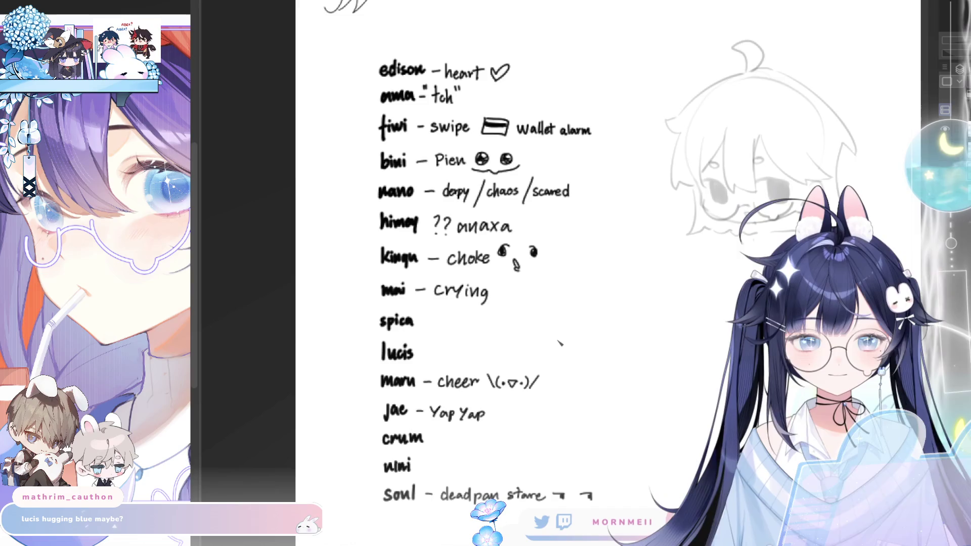
pyautogui.moveTo(422, 354)
pyautogui.mouseDown()
pyautogui.moveTo(466, 361)
pyautogui.moveTo(462, 373)
pyautogui.mouseUp()
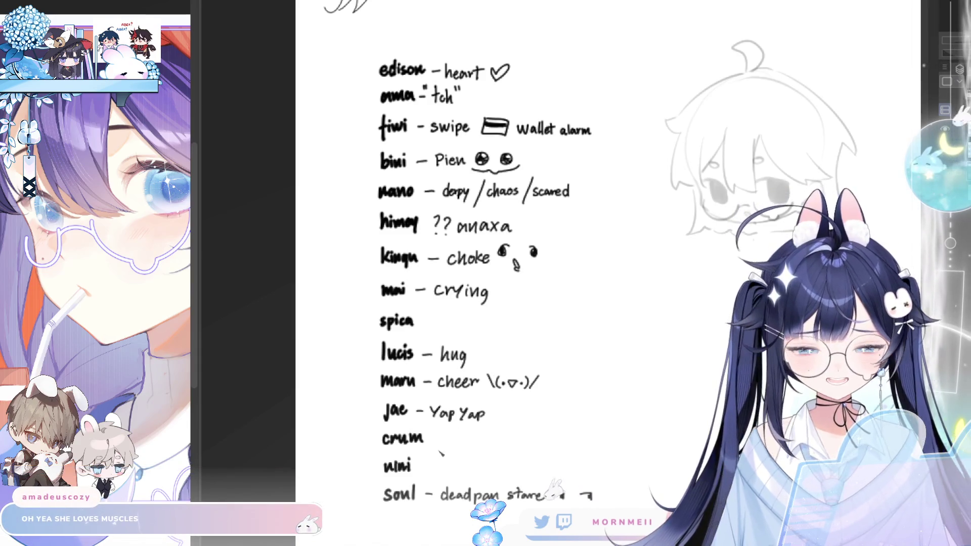
# Step: Draw a short dash after uni, the name just above soul
pyautogui.moveTo(421, 467); pyautogui.dragTo(429, 468)
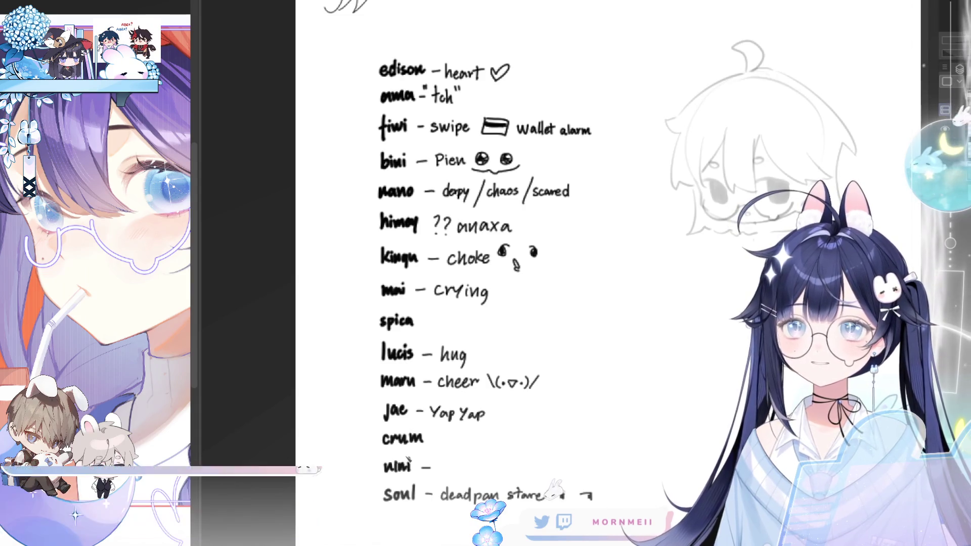
# Step: Write 'buff' after uni's dash and begin the '– thisisfine' entry after spica
pyautogui.moveTo(447, 465); pyautogui.dragTo(443, 472)
pyautogui.moveTo(453, 469)
pyautogui.mouseDown()
pyautogui.moveTo(473, 476)
pyautogui.moveTo(464, 481)
pyautogui.moveTo(469, 469)
pyautogui.mouseUp()
pyautogui.moveTo(473, 456)
pyautogui.mouseDown()
pyautogui.moveTo(470, 481)
pyautogui.moveTo(477, 470)
pyautogui.mouseUp()
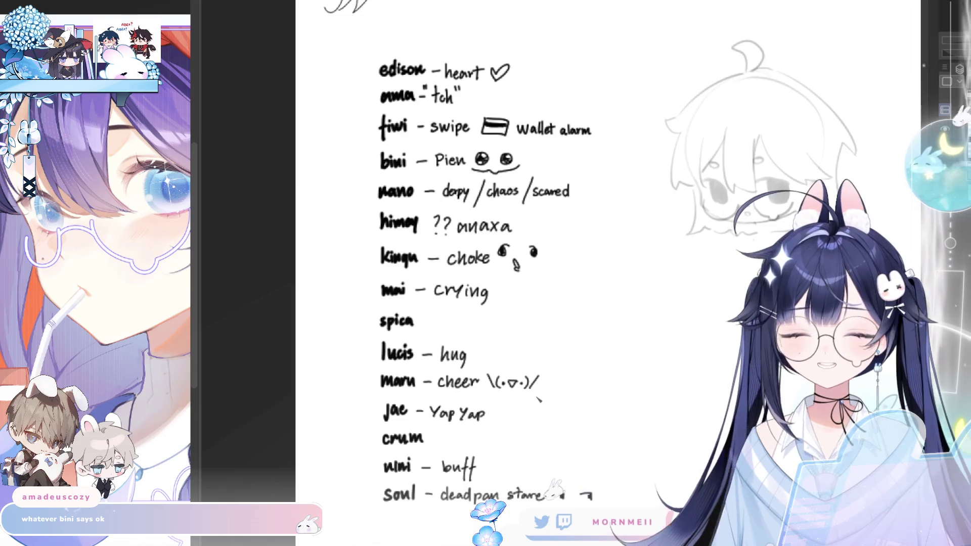
pyautogui.moveTo(420, 324)
pyautogui.mouseDown()
pyautogui.moveTo(438, 329)
pyautogui.moveTo(447, 319)
pyautogui.moveTo(477, 328)
pyautogui.moveTo(474, 337)
pyautogui.moveTo(490, 330)
pyautogui.mouseUp()
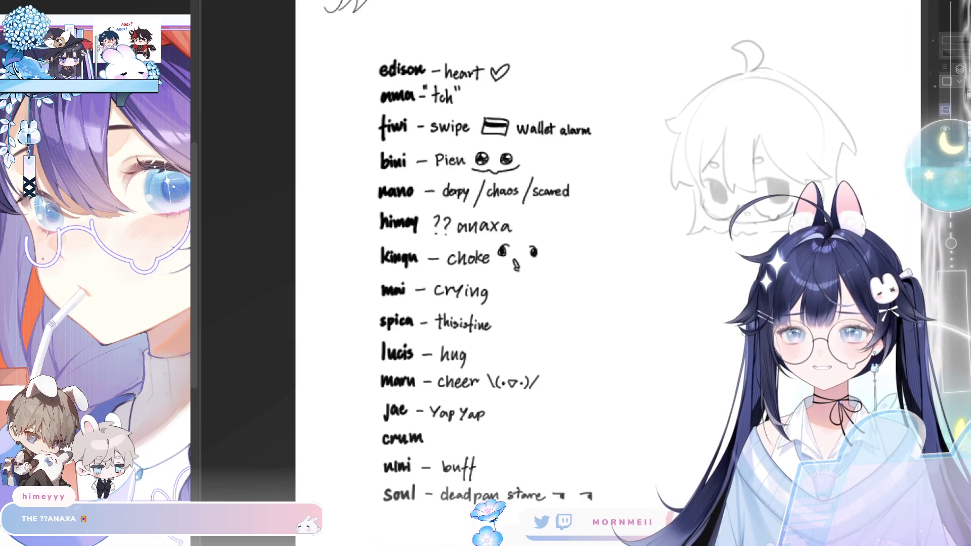
# Step: Draw a short dash after crum to begin its entry
pyautogui.moveTo(432, 440); pyautogui.dragTo(440, 440)
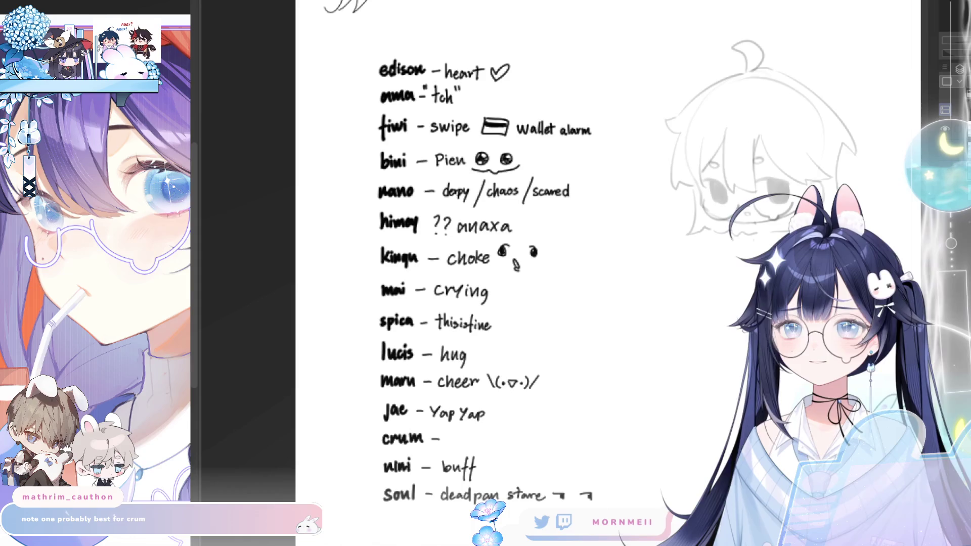
# Step: Write 'notes' after crum's dash
pyautogui.moveTo(450, 434)
pyautogui.mouseDown()
pyautogui.moveTo(450, 445)
pyautogui.moveTo(457, 435)
pyautogui.moveTo(485, 446)
pyautogui.mouseUp()
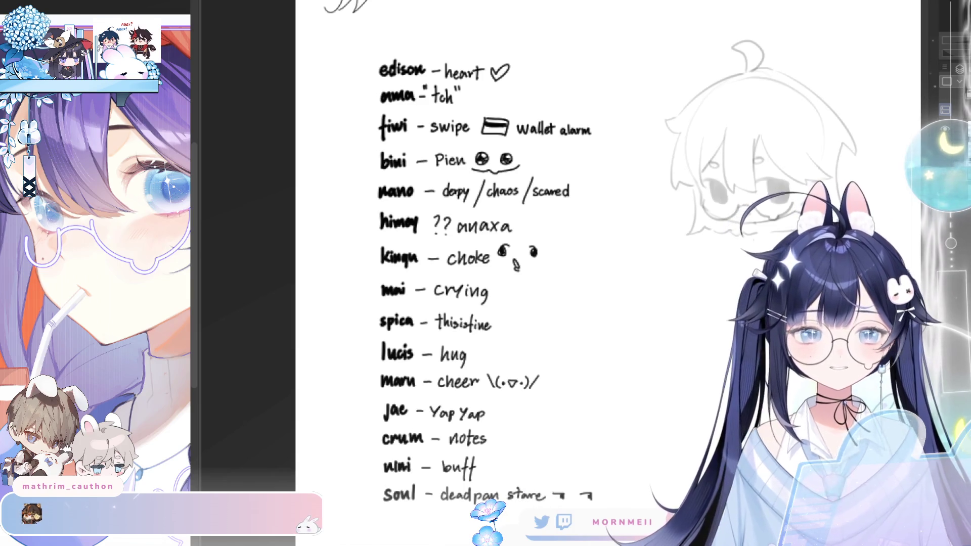
pyautogui.scroll(-4, 468, 354)
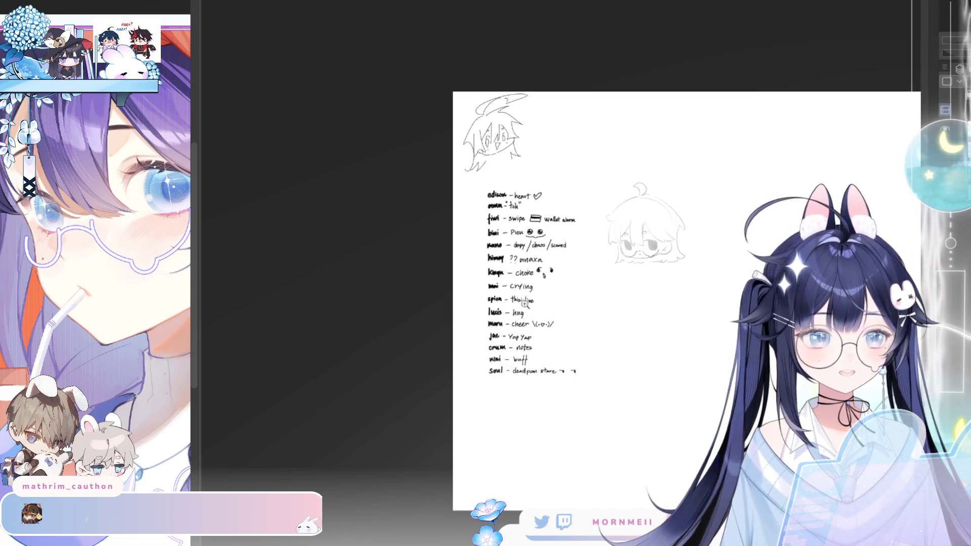
pyautogui.scroll(3, 469, 354)
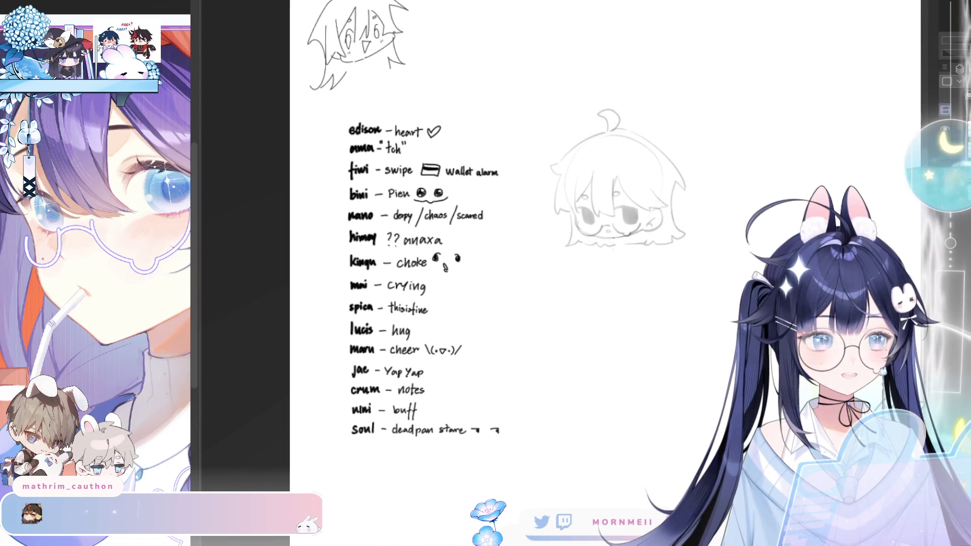
pyautogui.hotkey('ctrl', 'z')
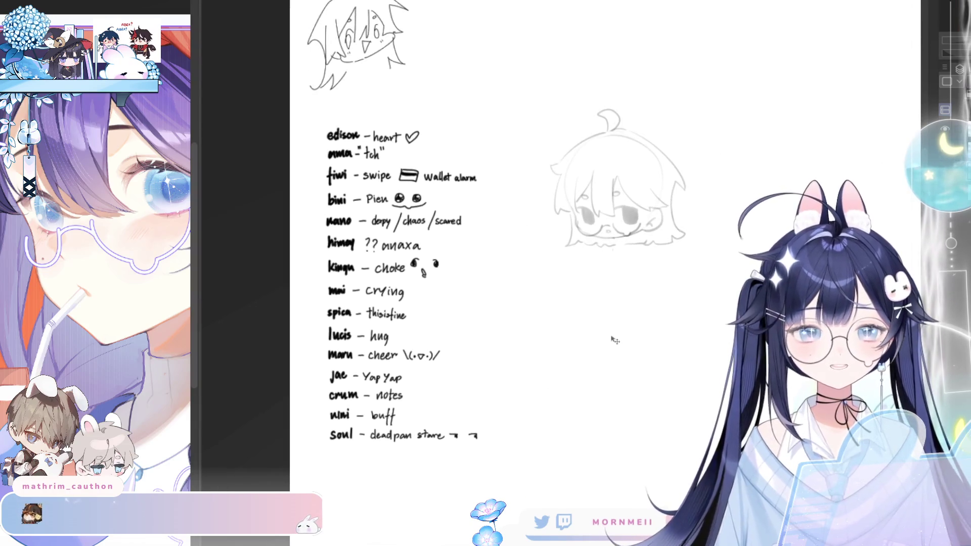
# Step: Drag the gray chibi head up beside the top-left sketch and recentre the page
pyautogui.moveTo(727, 282); pyautogui.dragTo(661, 348)
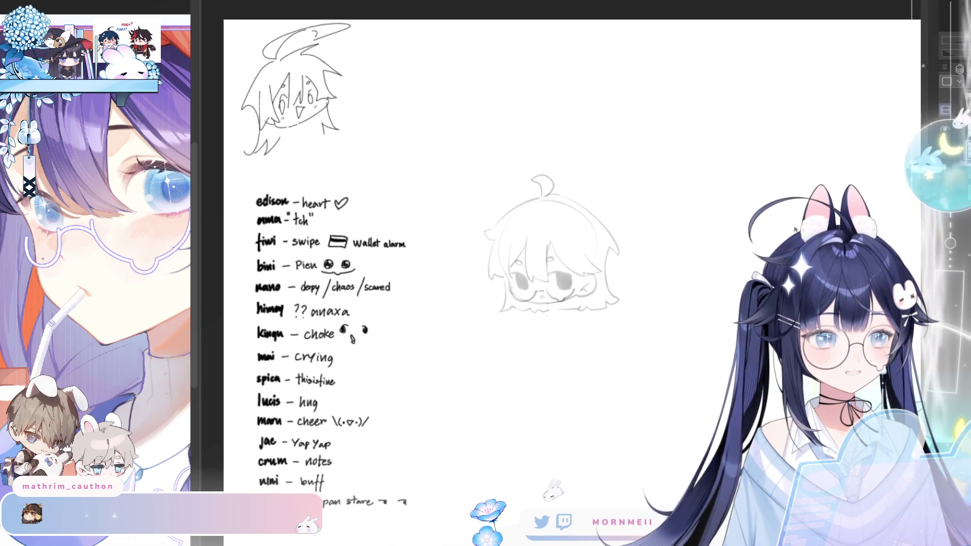
pyautogui.moveTo(528, 287)
pyautogui.mouseDown()
pyautogui.moveTo(548, 147)
pyautogui.moveTo(559, 154)
pyautogui.mouseUp()
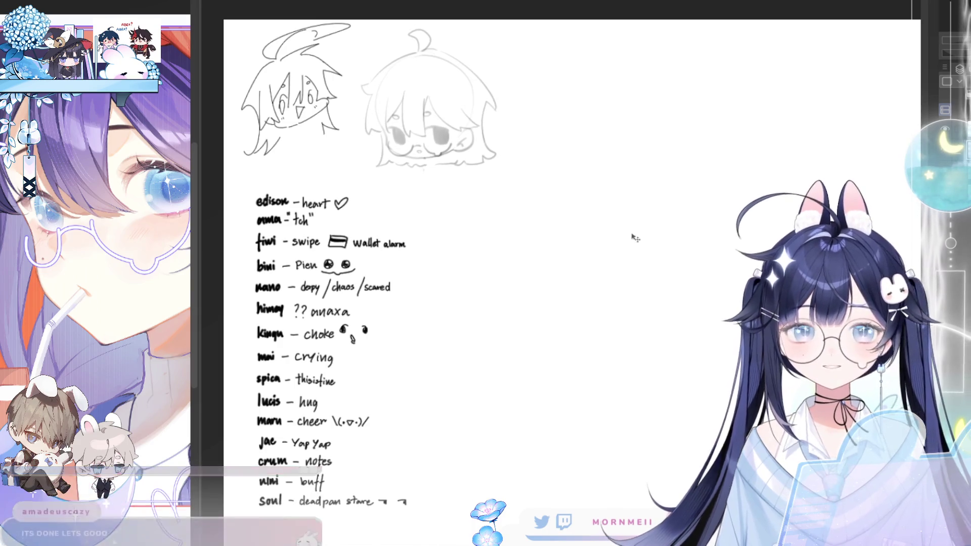
pyautogui.moveTo(633, 236); pyautogui.dragTo(560, 251)
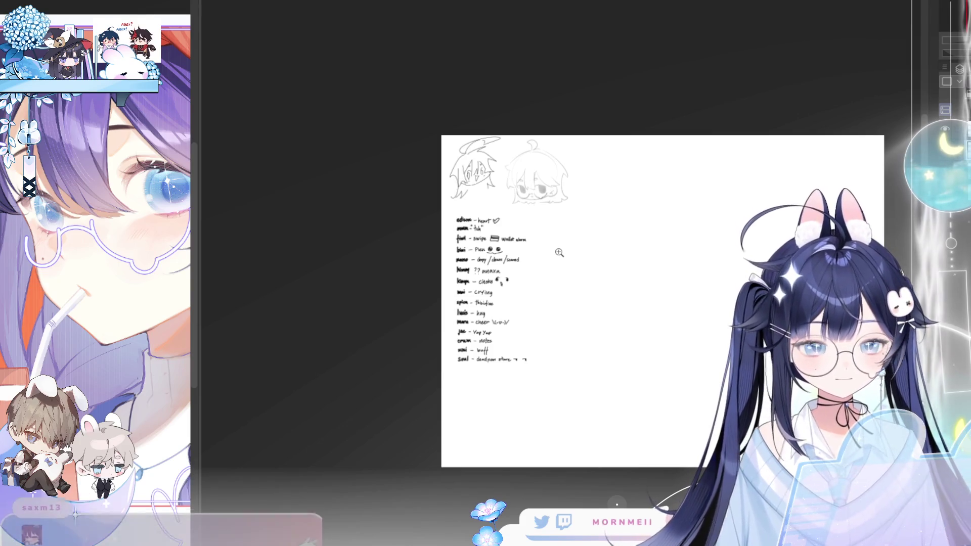
pyautogui.moveTo(945, 4); pyautogui.dragTo(949, 6)
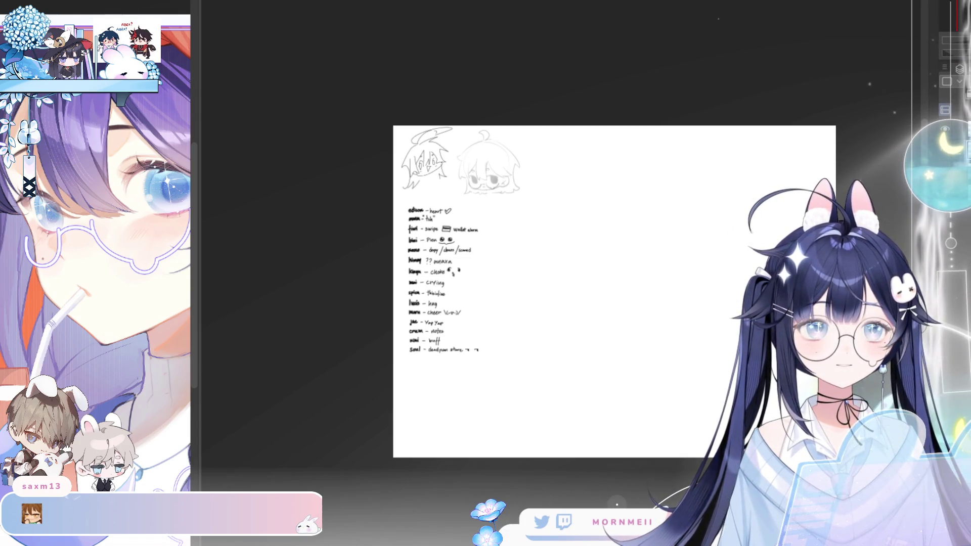
# Step: Create a lavender-filled square and place it beside the notes on the sketch page
pyautogui.hotkey('ctrl', 'Tab')
pyautogui.click(615, 279)
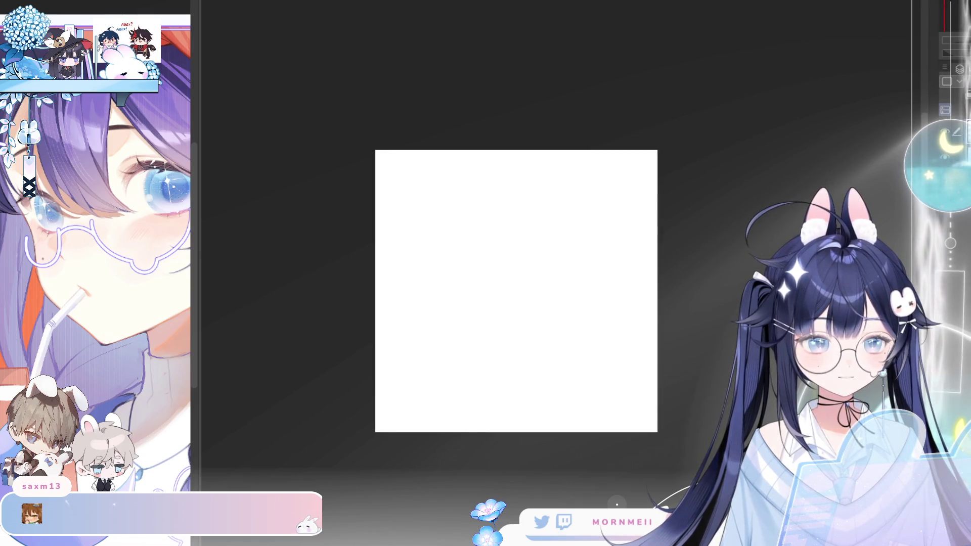
pyautogui.hotkey('ctrl', 'v')
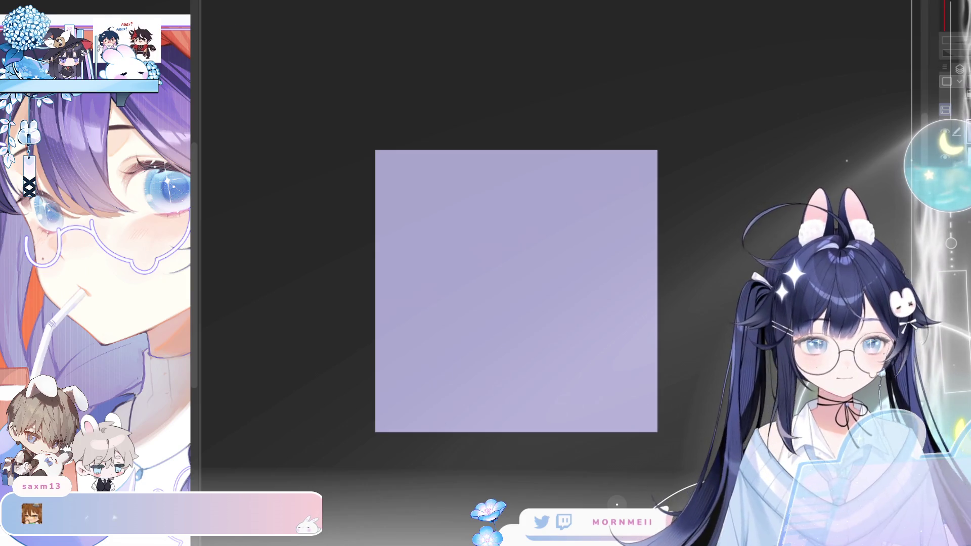
pyautogui.hotkey('ctrl', 'Tab')
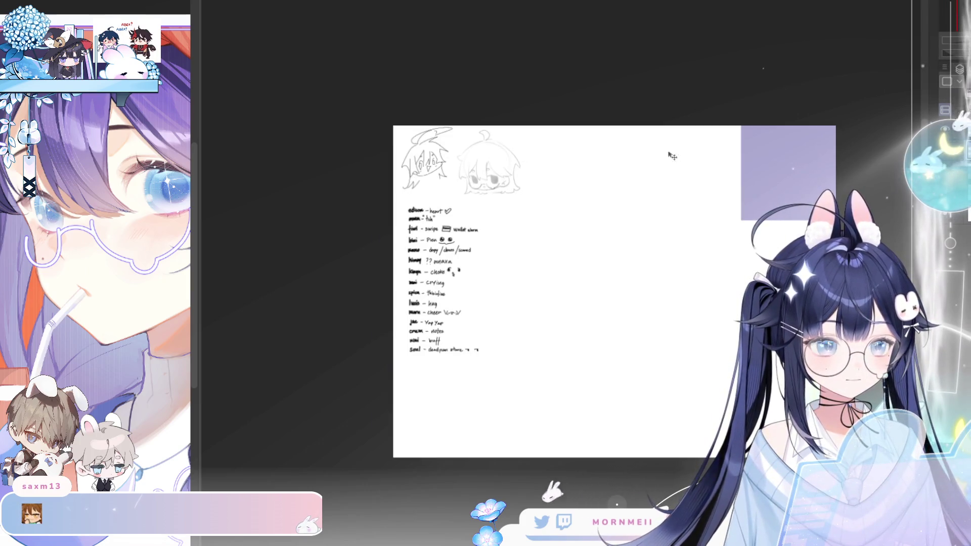
pyautogui.moveTo(759, 153)
pyautogui.mouseDown()
pyautogui.moveTo(601, 195)
pyautogui.moveTo(530, 235)
pyautogui.mouseUp()
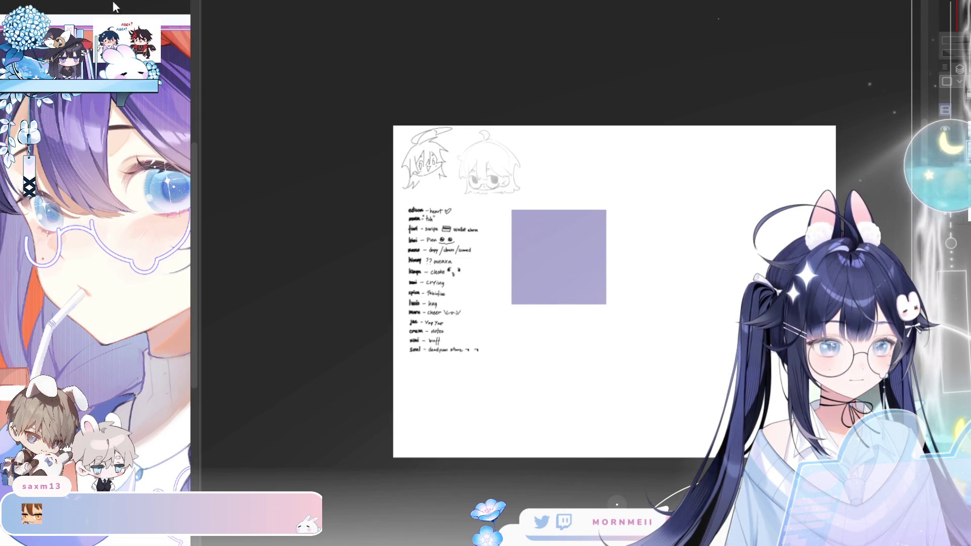
pyautogui.hotkey('ctrl', 'Tab')
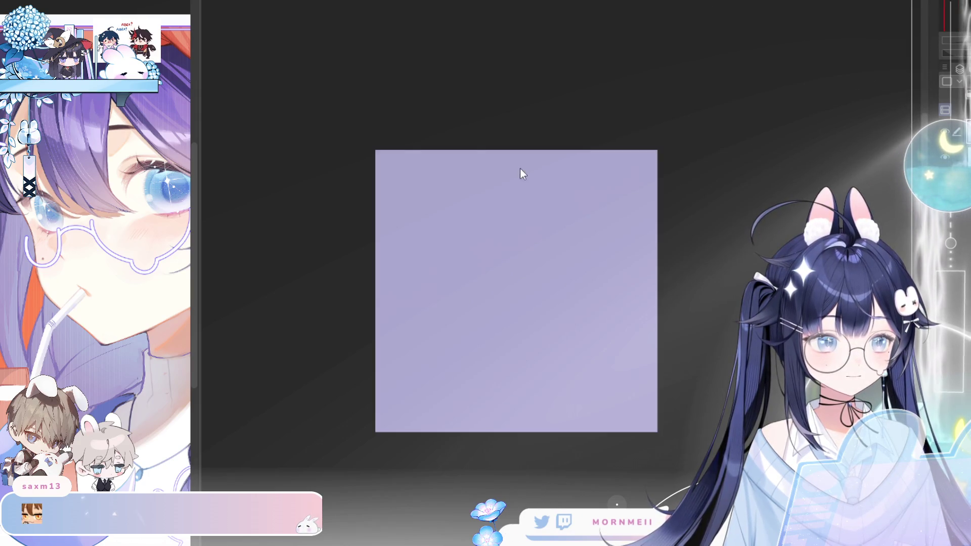
pyautogui.hotkey('ctrl', 'Tab')
pyautogui.scroll(-1, 430, 129)
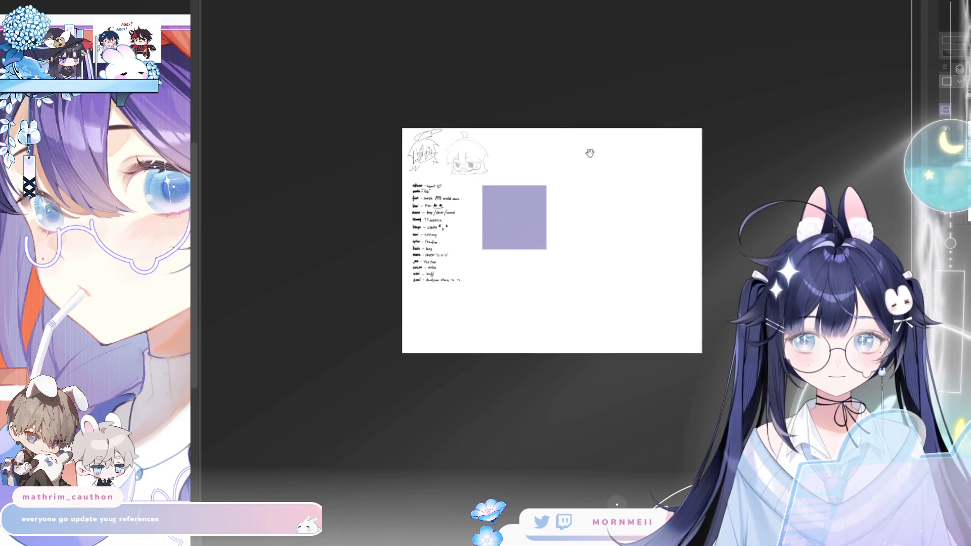
pyautogui.moveTo(558, 123); pyautogui.dragTo(430, 120)
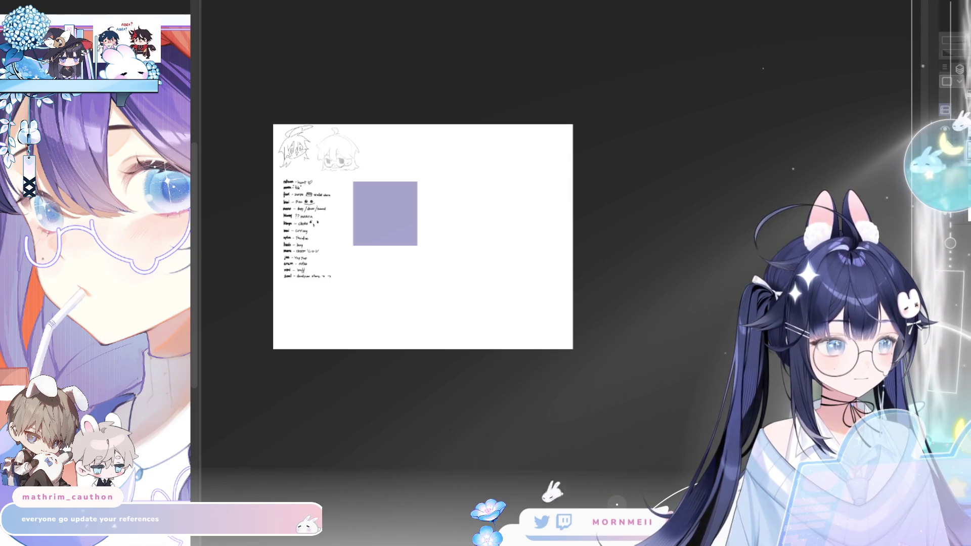
pyautogui.hotkey('ctrl', 'z')
pyautogui.hotkey('ctrl', 'y')
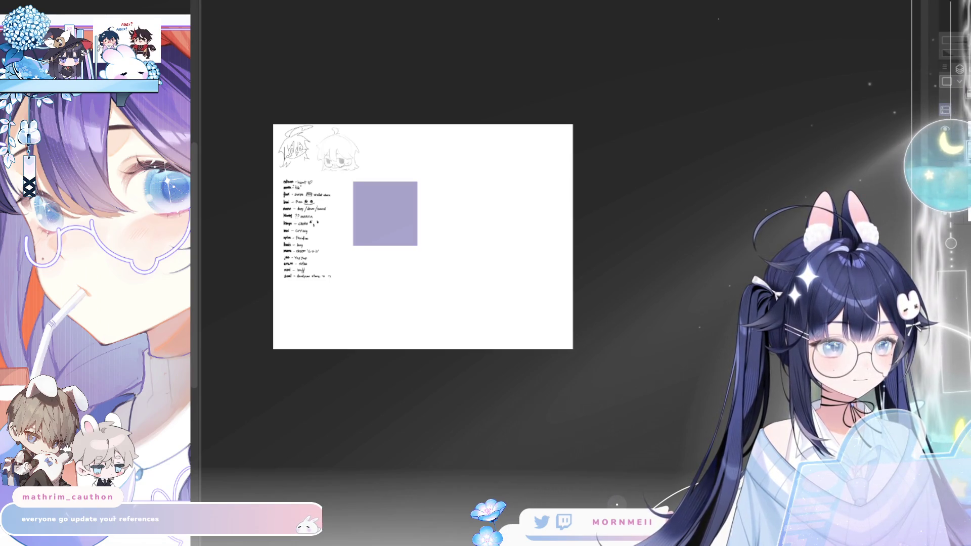
pyautogui.hotkey('ctrl', 'y')
pyautogui.hotkey('ctrl', 'y')
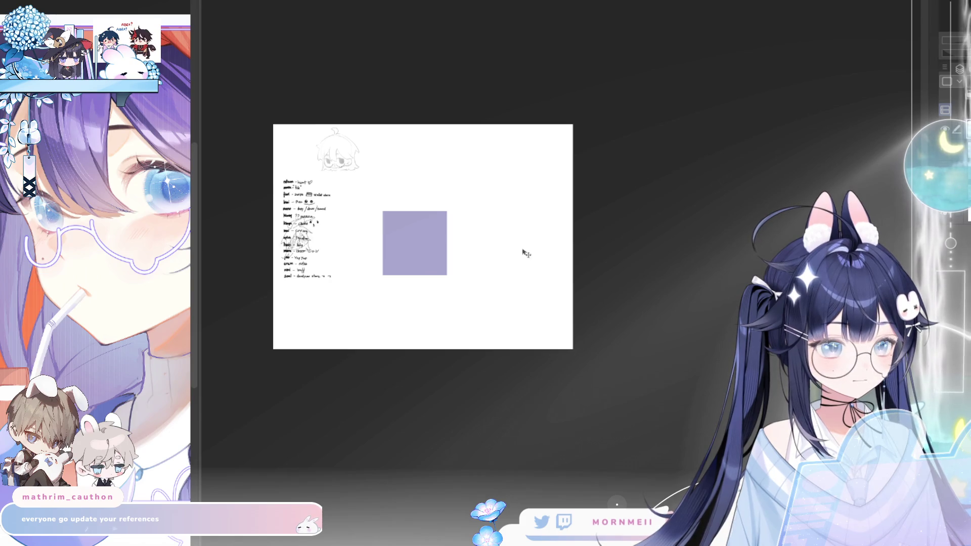
# Step: Move the glasses character sketch below the notes and the lavender square up beside the top sketch
pyautogui.moveTo(609, 185)
pyautogui.mouseDown()
pyautogui.moveTo(581, 252)
pyautogui.moveTo(590, 329)
pyautogui.moveTo(582, 345)
pyautogui.mouseUp()
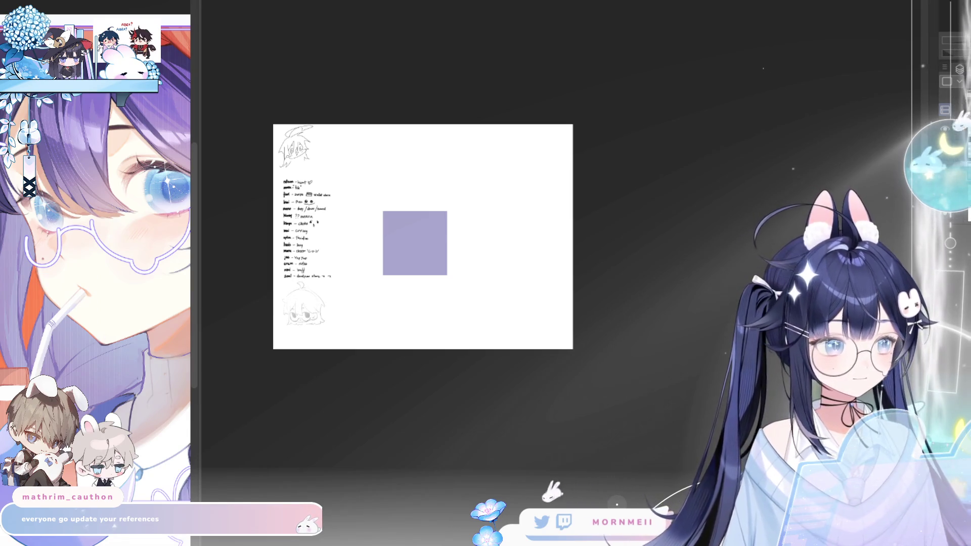
pyautogui.moveTo(467, 245)
pyautogui.mouseDown()
pyautogui.moveTo(431, 162)
pyautogui.moveTo(413, 151)
pyautogui.mouseUp()
pyautogui.scroll(5, 316, 168)
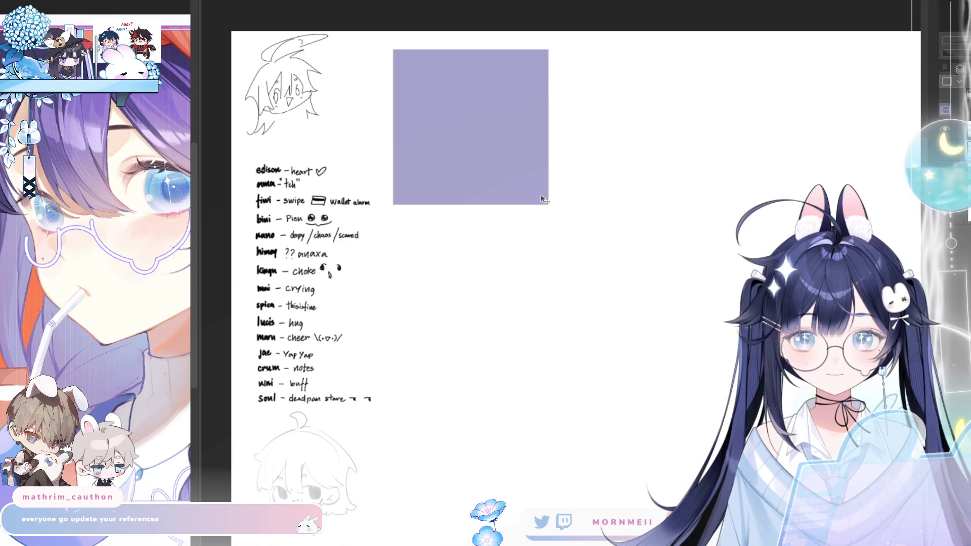
# Step: Duplicate the lavender square into an evenly spaced row of three squares
pyautogui.moveTo(423, 107); pyautogui.dragTo(599, 121)
pyautogui.moveTo(501, 147)
pyautogui.mouseDown()
pyautogui.moveTo(466, 96)
pyautogui.moveTo(368, 125)
pyautogui.mouseUp()
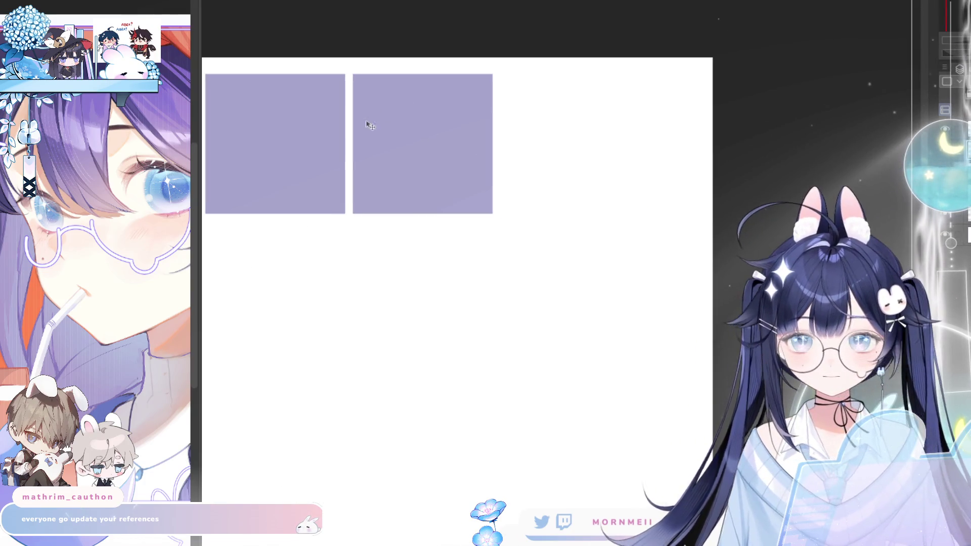
pyautogui.moveTo(430, 130); pyautogui.dragTo(434, 127)
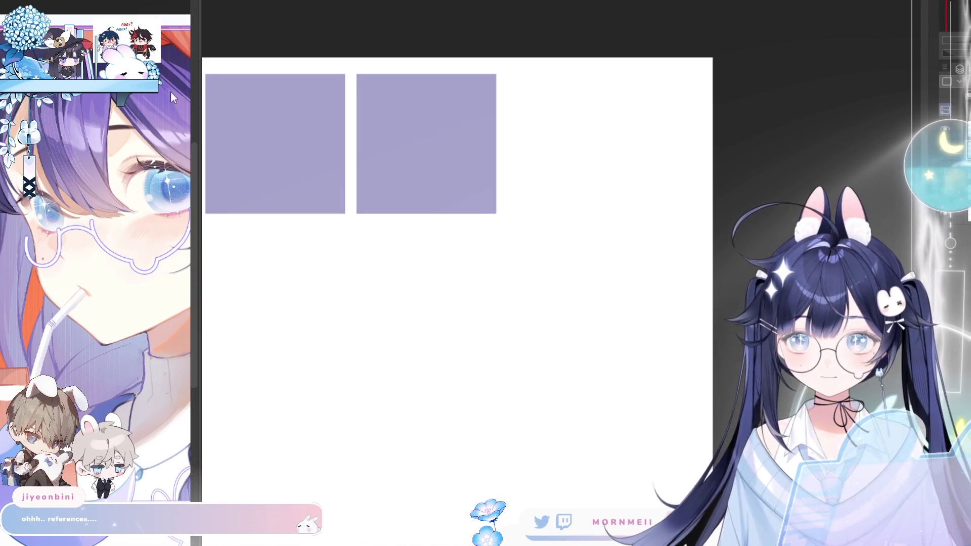
pyautogui.moveTo(314, 132)
pyautogui.mouseDown()
pyautogui.moveTo(509, 144)
pyautogui.moveTo(461, 151)
pyautogui.mouseUp()
pyautogui.press('Left')
pyautogui.press('Left')
pyautogui.press('Left')
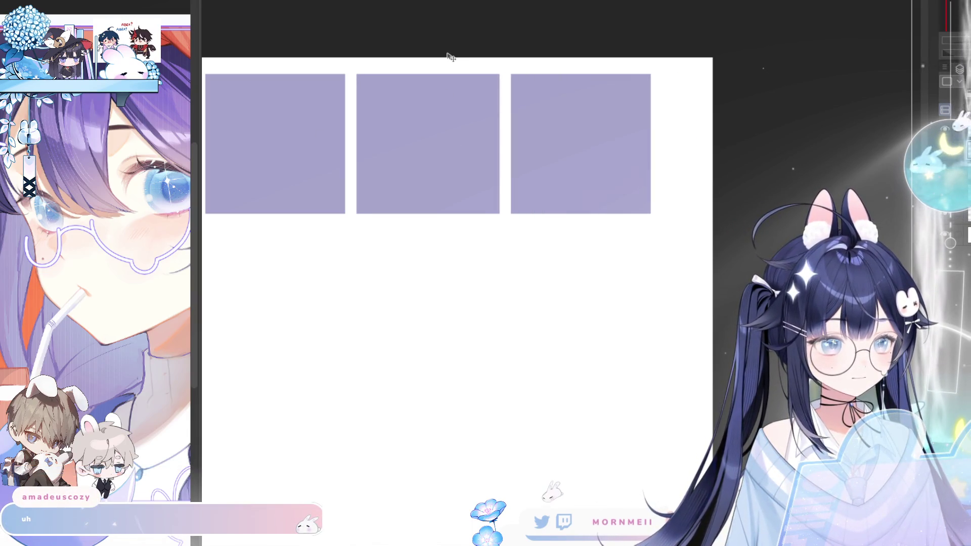
pyautogui.press('Left')
pyautogui.press('Left')
pyautogui.press('Left')
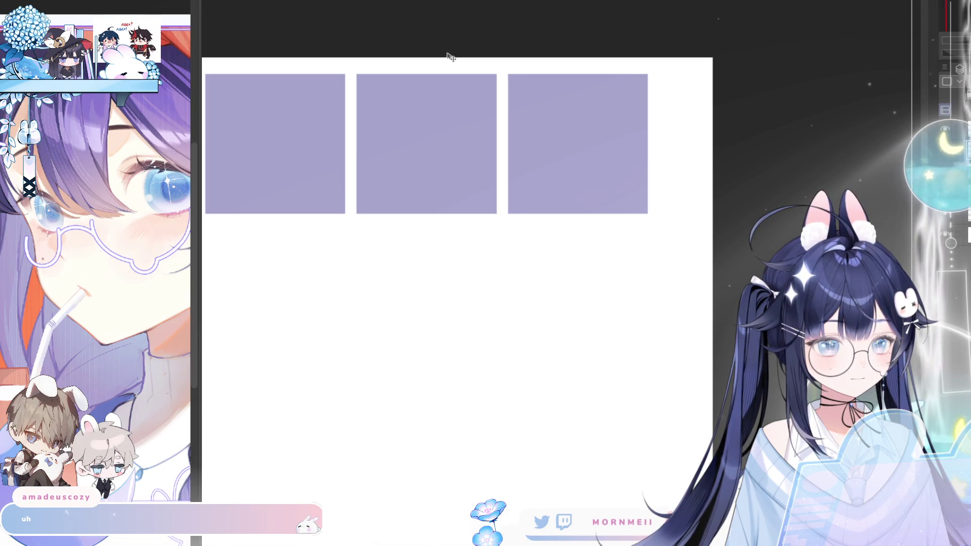
pyautogui.press('Right')
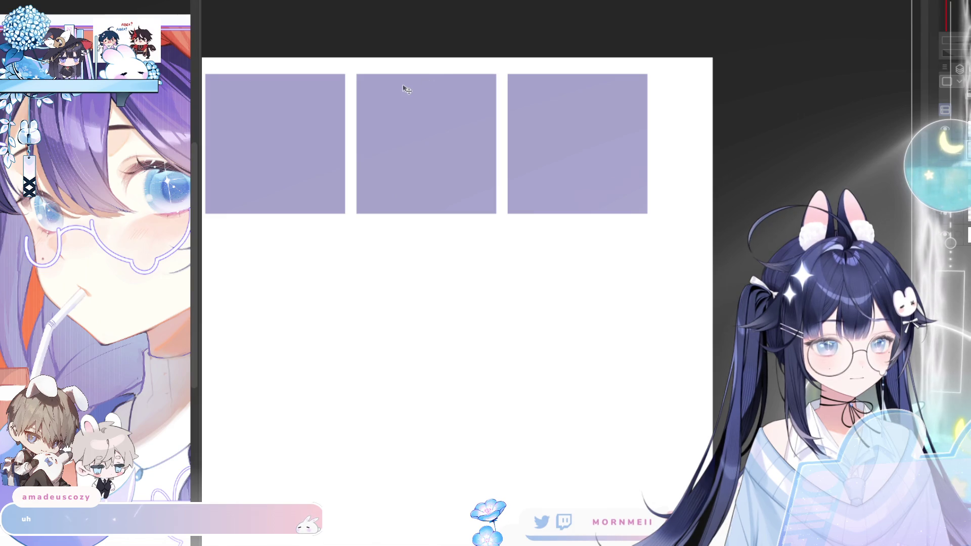
# Step: Widen the canvas to the right using the transform handles
pyautogui.scroll(3, 405, 88)
pyautogui.scroll(-5, 401, 89)
pyautogui.moveTo(490, 106)
pyautogui.mouseDown()
pyautogui.moveTo(590, 169)
pyautogui.moveTo(554, 156)
pyautogui.mouseUp()
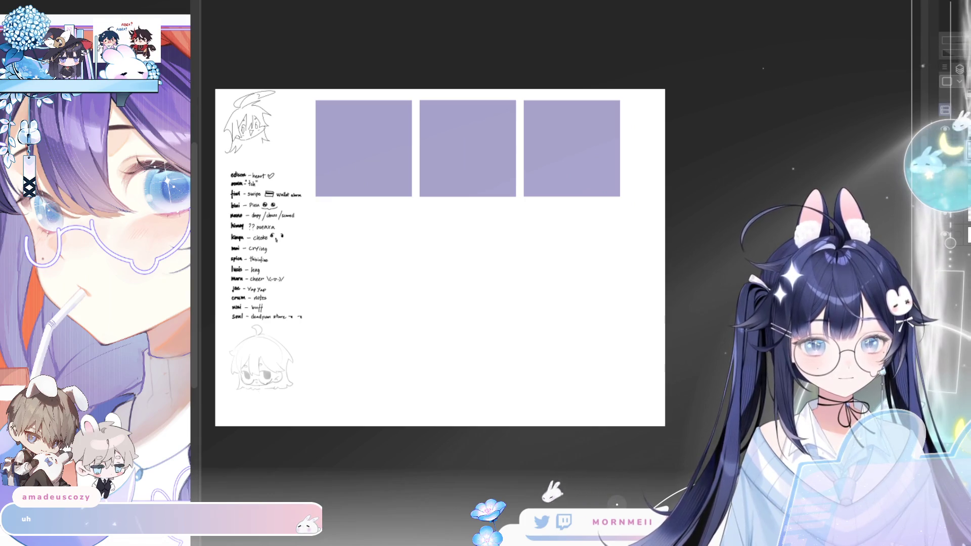
pyautogui.hotkey('ctrl', 't')
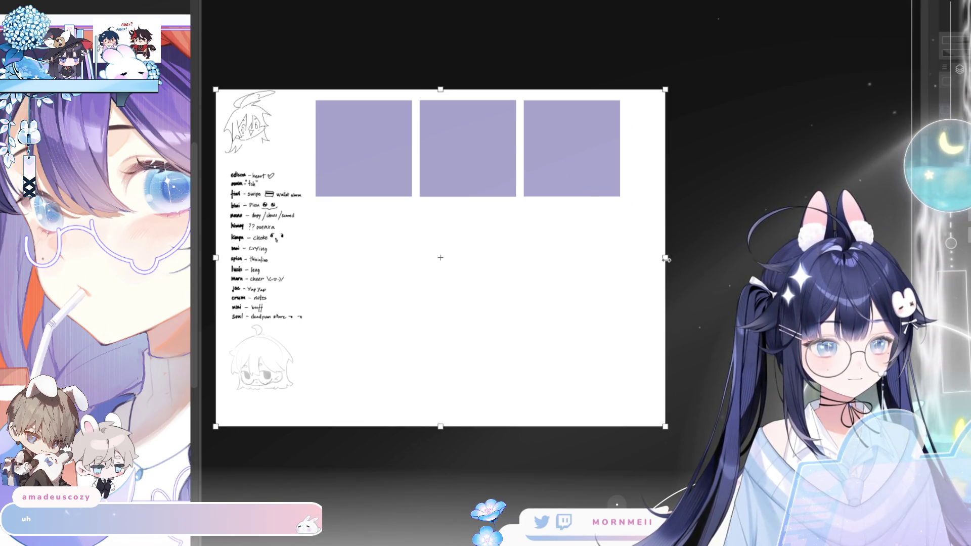
pyautogui.moveTo(666, 259); pyautogui.dragTo(895, 259)
pyautogui.press('Return')
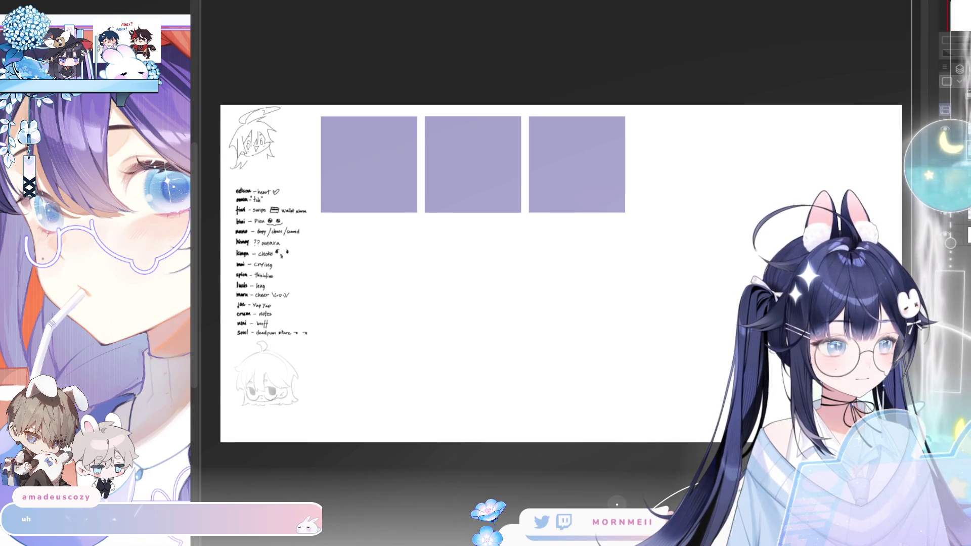
# Step: Extend the row to five squares and add second and third rows below
pyautogui.moveTo(383, 164); pyautogui.dragTo(597, 167)
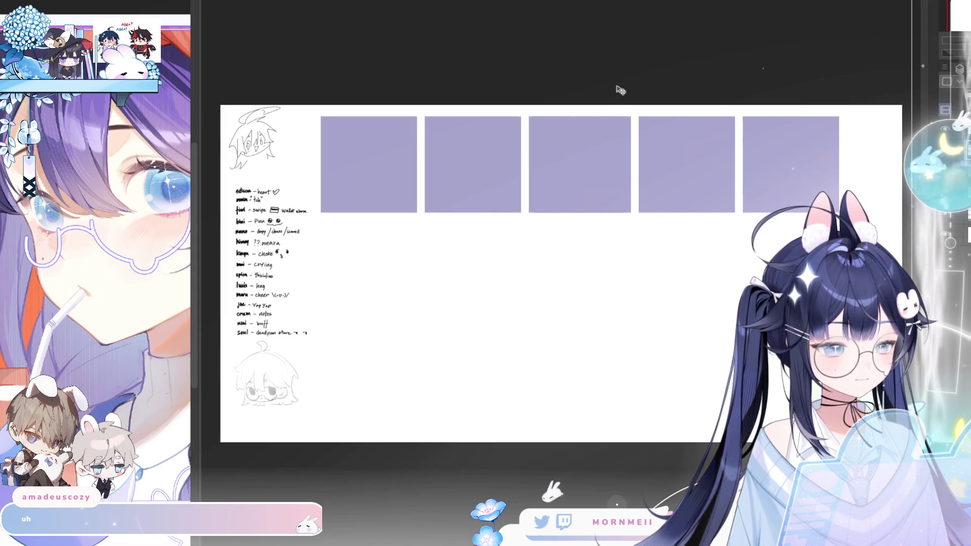
pyautogui.press('Left')
pyautogui.press('Left')
pyautogui.press('Left')
pyautogui.press('Right')
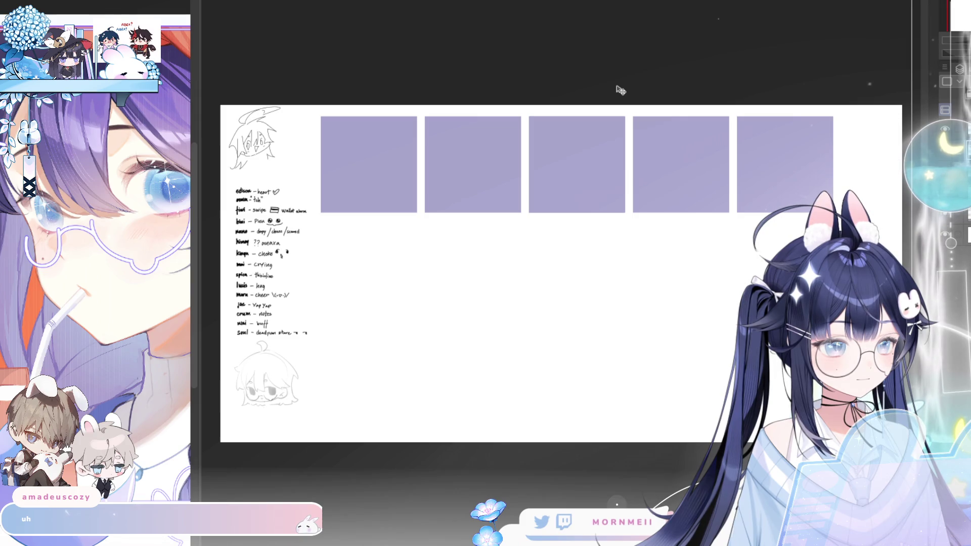
pyautogui.press('Up')
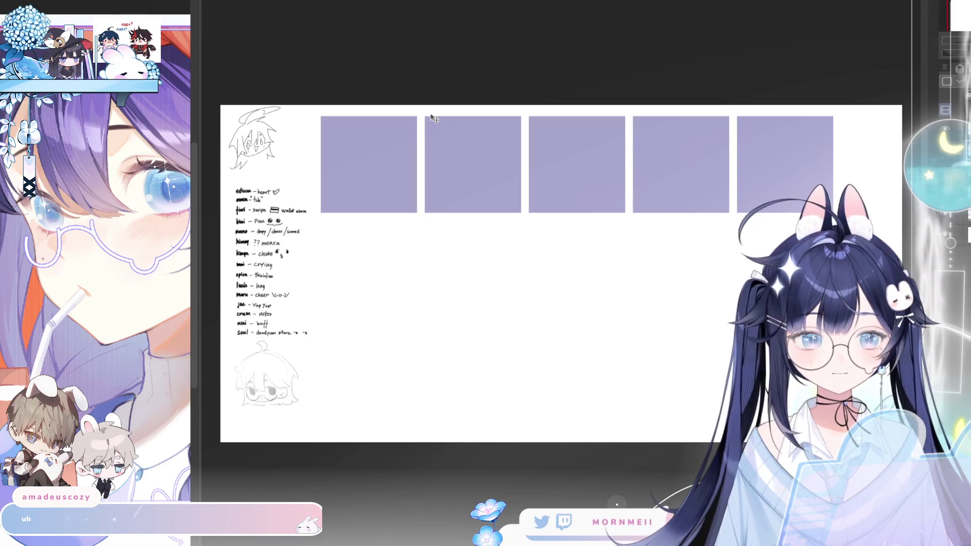
pyautogui.moveTo(557, 152); pyautogui.dragTo(566, 254)
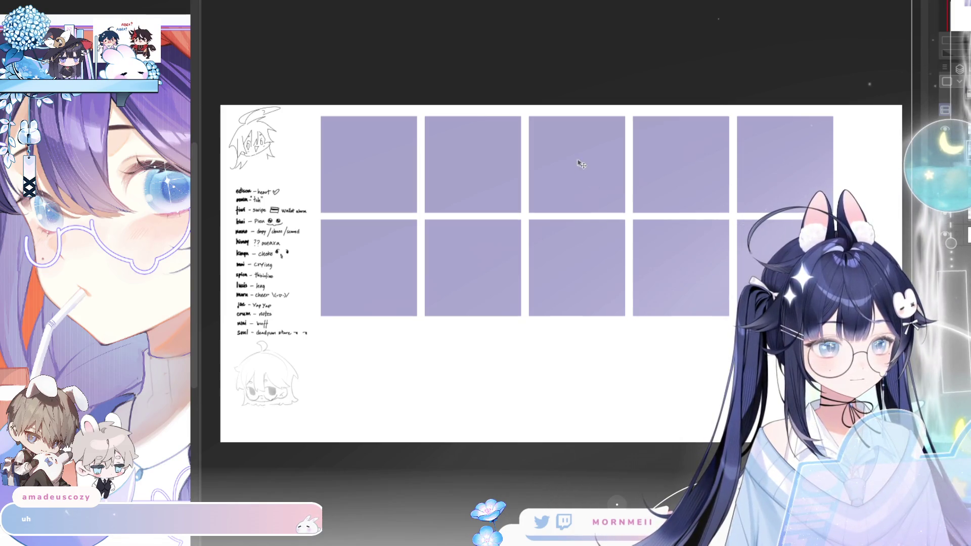
pyautogui.moveTo(581, 163)
pyautogui.mouseDown()
pyautogui.moveTo(574, 276)
pyautogui.moveTo(574, 245)
pyautogui.moveTo(576, 253)
pyautogui.mouseUp()
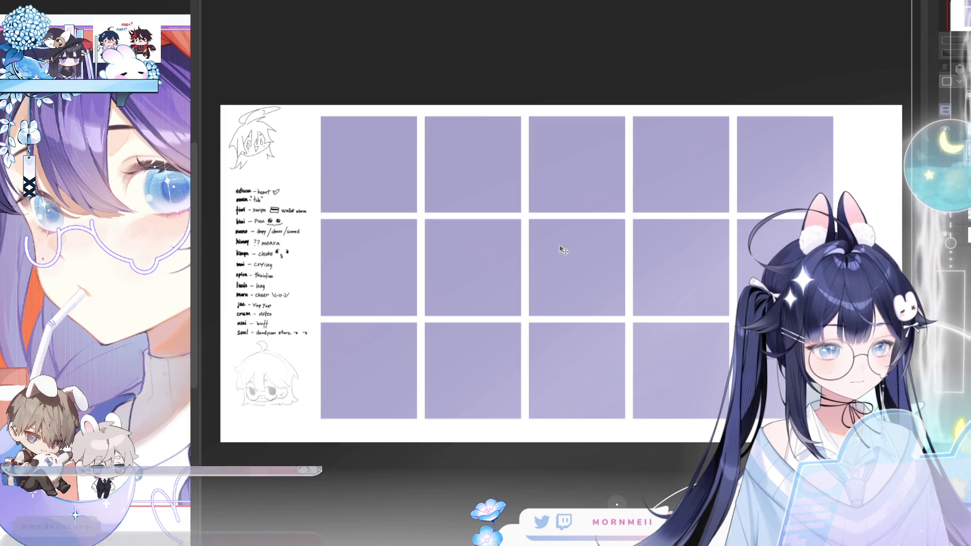
pyautogui.press('Down')
pyautogui.press('Down')
pyautogui.press('Down')
# Step: Nudge the third row back up and shift the whole grid slightly lower
pyautogui.press('Up')
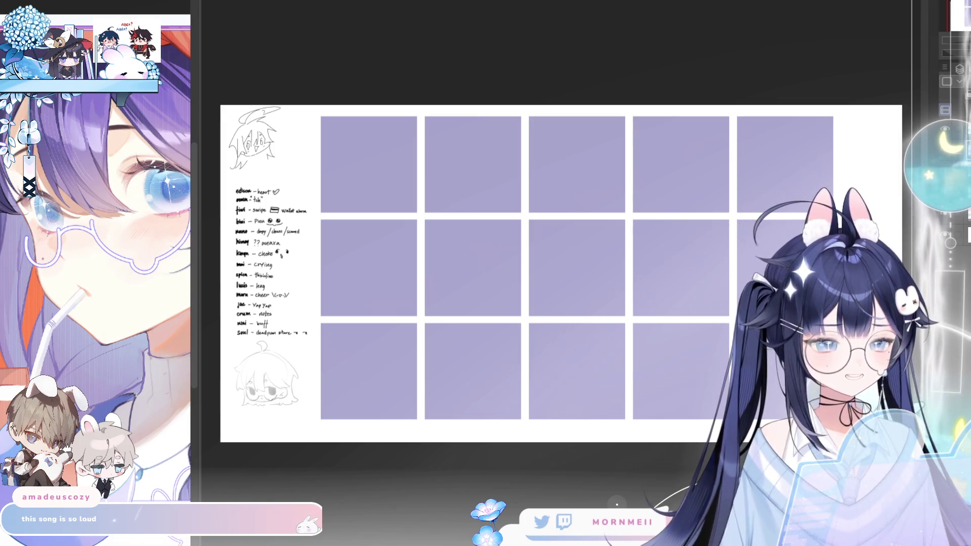
pyautogui.scroll(-2, 544, 190)
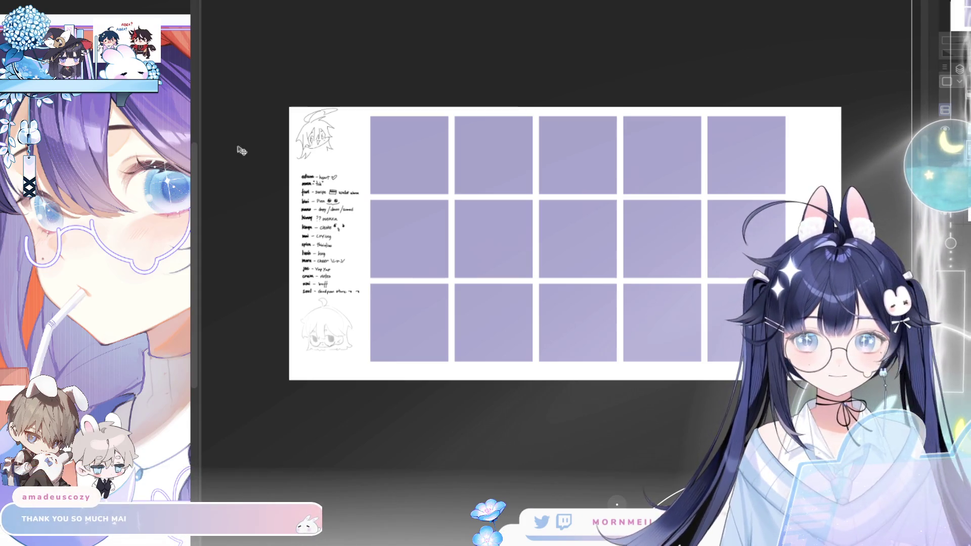
pyautogui.moveTo(511, 221); pyautogui.dragTo(510, 227)
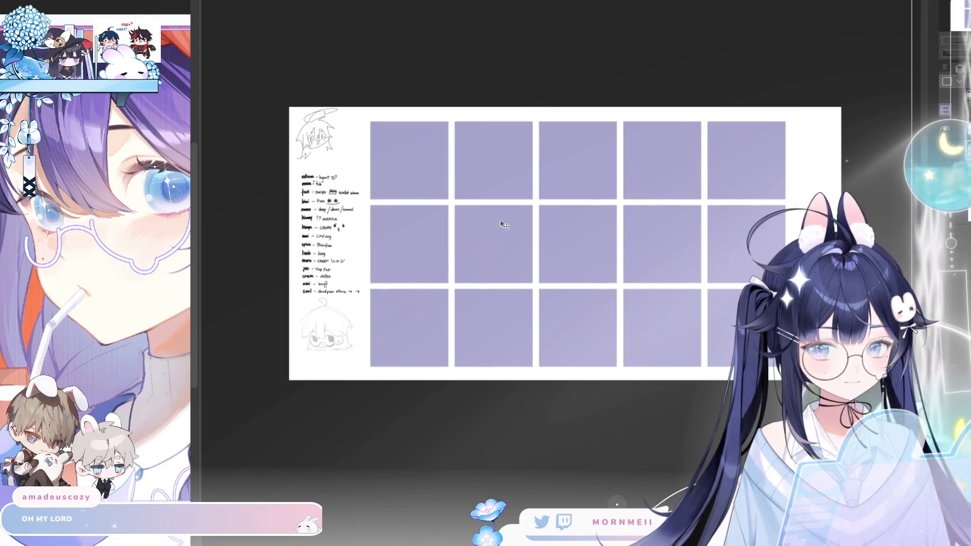
pyautogui.scroll(3, 419, 245)
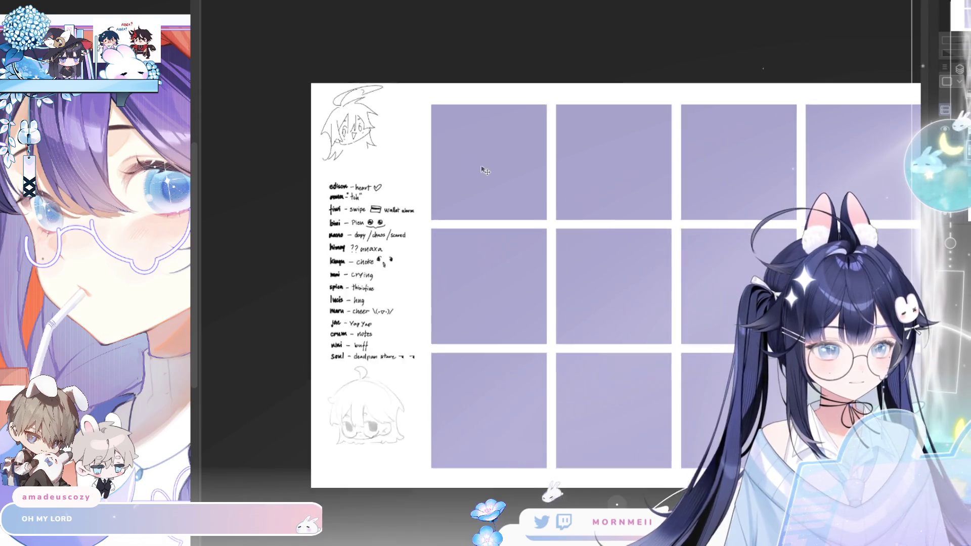
pyautogui.scroll(-2, 484, 167)
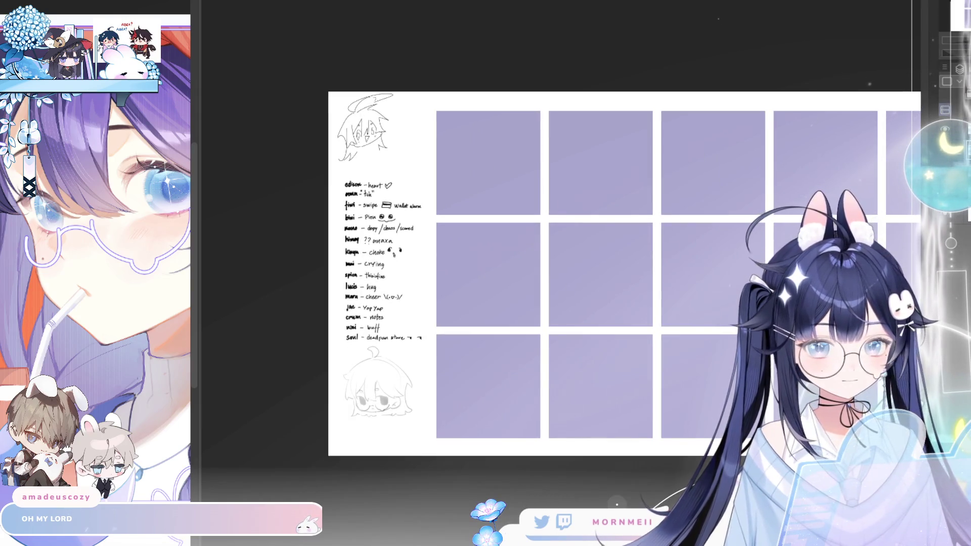
# Step: Try a test stroke, undo it, and zoom in on the top-left grid cell
pyautogui.scroll(-2, 544, 148)
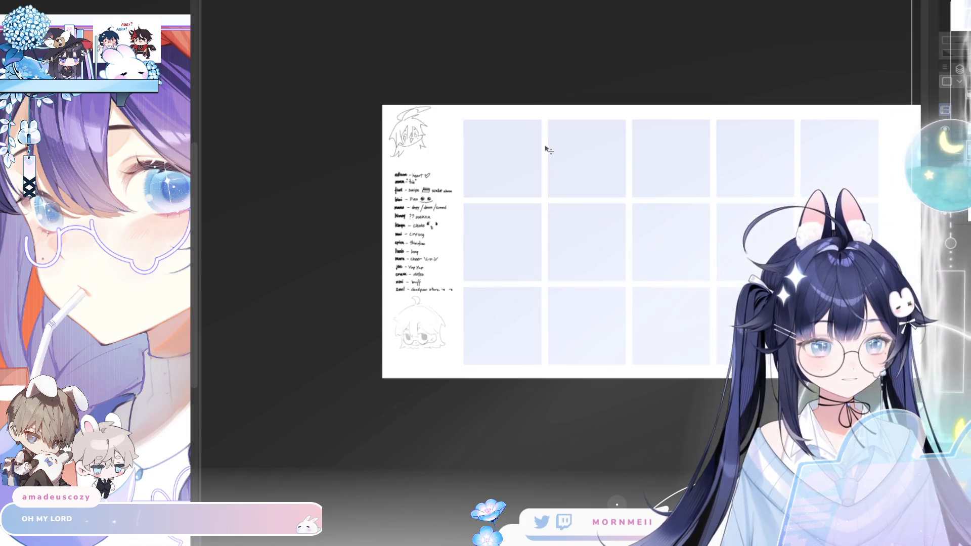
pyautogui.scroll(3, 353, 132)
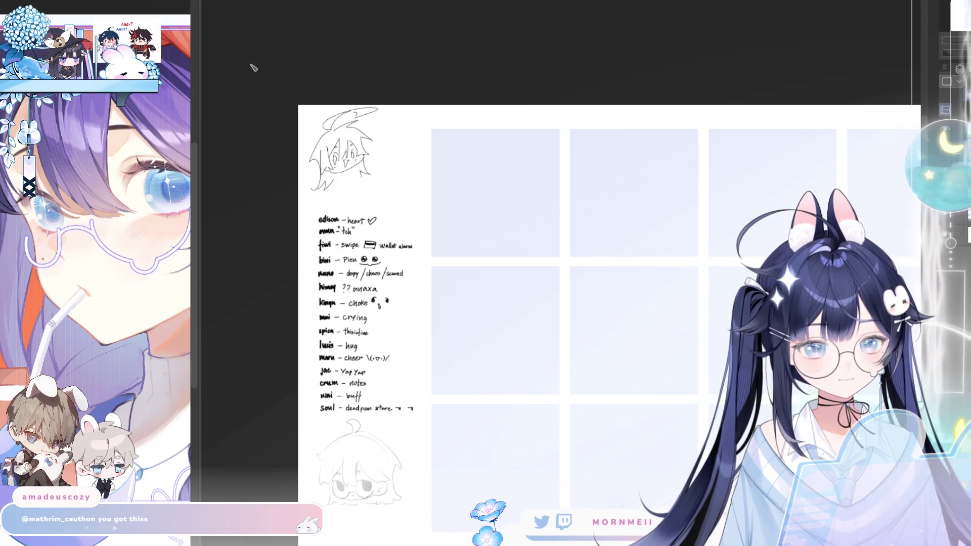
pyautogui.moveTo(458, 153); pyautogui.dragTo(536, 203)
pyautogui.hotkey('ctrl', 'z')
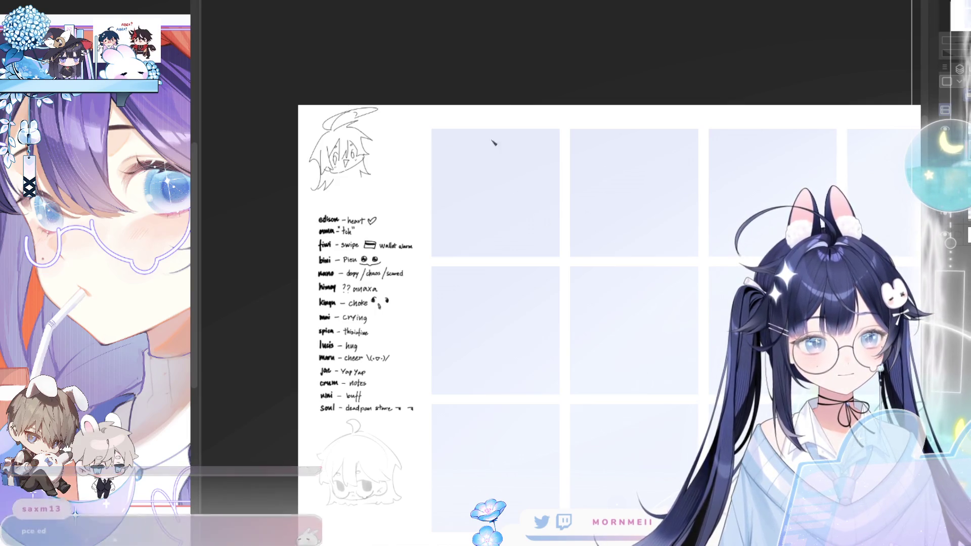
pyautogui.click(495, 197)
pyautogui.scroll(1, 498, 197)
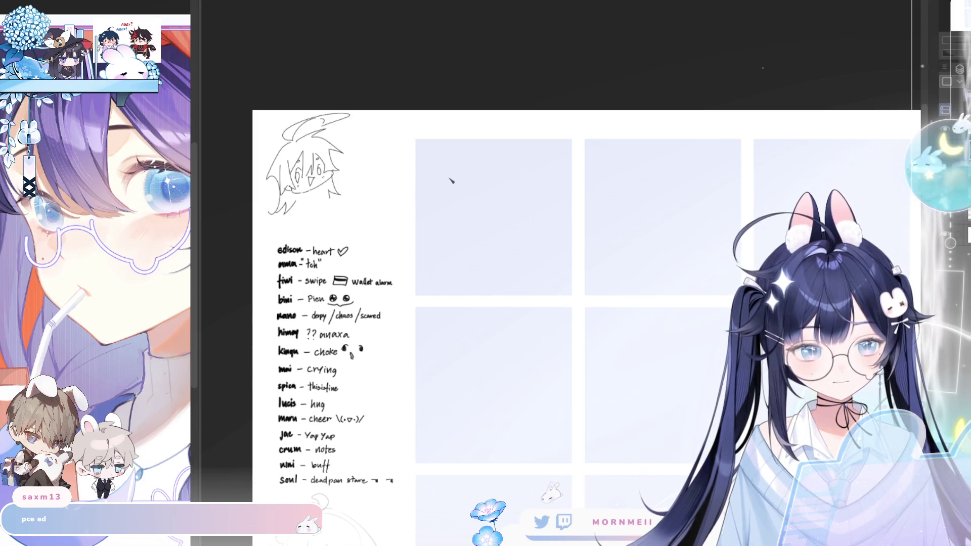
pyautogui.moveTo(424, 191)
pyautogui.mouseDown()
pyautogui.moveTo(454, 236)
pyautogui.moveTo(508, 251)
pyautogui.mouseUp()
pyautogui.hotkey('ctrl', 'z')
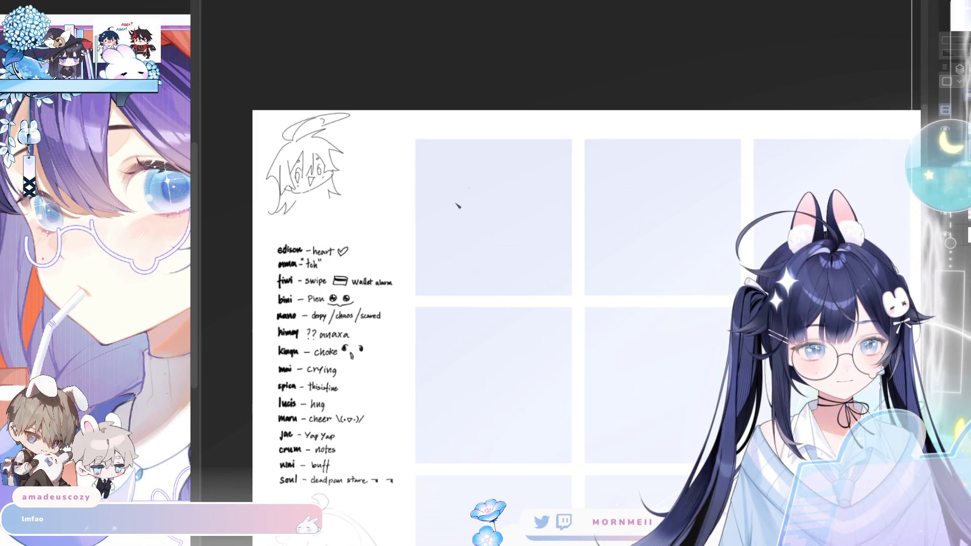
# Step: Sketch the eyes and a small mouth in the first cell, undoing rough attempts
pyautogui.moveTo(444, 206)
pyautogui.mouseDown()
pyautogui.moveTo(476, 203)
pyautogui.moveTo(473, 195)
pyautogui.moveTo(468, 230)
pyautogui.moveTo(476, 221)
pyautogui.mouseUp()
pyautogui.hotkey('ctrl', 'z')
pyautogui.hotkey('ctrl', 'z')
pyautogui.hotkey('ctrl', 'z')
pyautogui.hotkey('ctrl', 'z')
pyautogui.hotkey('ctrl', 'z')
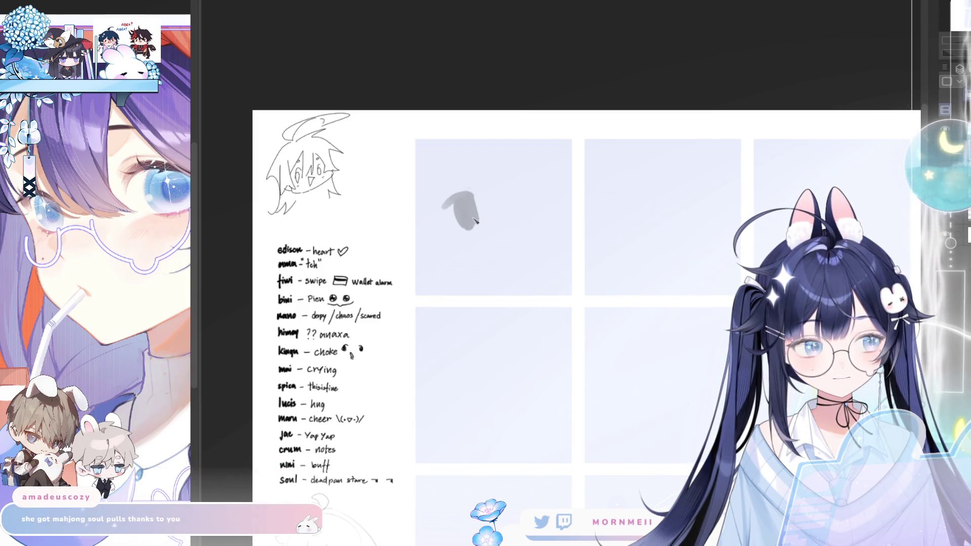
pyautogui.moveTo(509, 174)
pyautogui.mouseDown()
pyautogui.moveTo(539, 166)
pyautogui.moveTo(526, 198)
pyautogui.moveTo(516, 180)
pyautogui.moveTo(531, 177)
pyautogui.moveTo(531, 202)
pyautogui.mouseUp()
pyautogui.hotkey('ctrl', 'z')
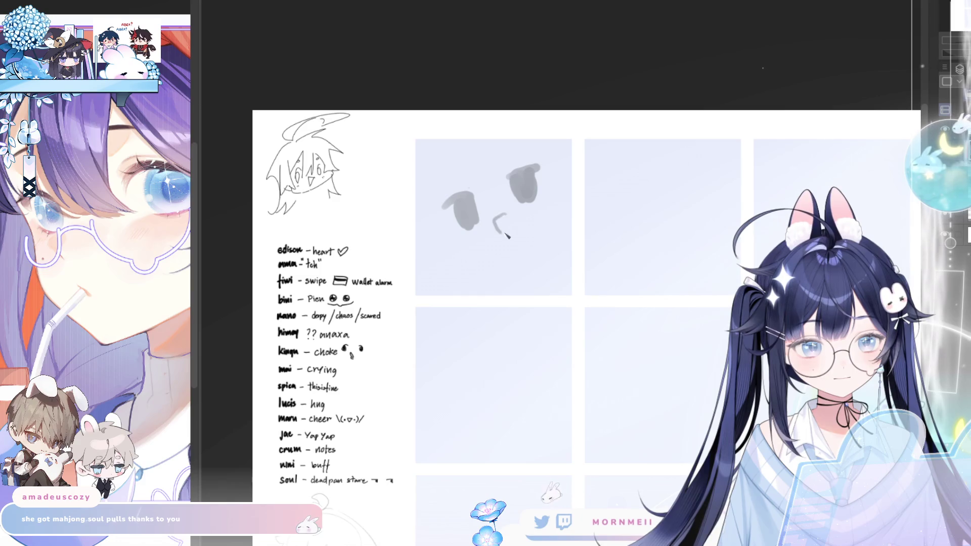
pyautogui.moveTo(499, 217)
pyautogui.mouseDown()
pyautogui.moveTo(507, 225)
pyautogui.moveTo(507, 216)
pyautogui.mouseUp()
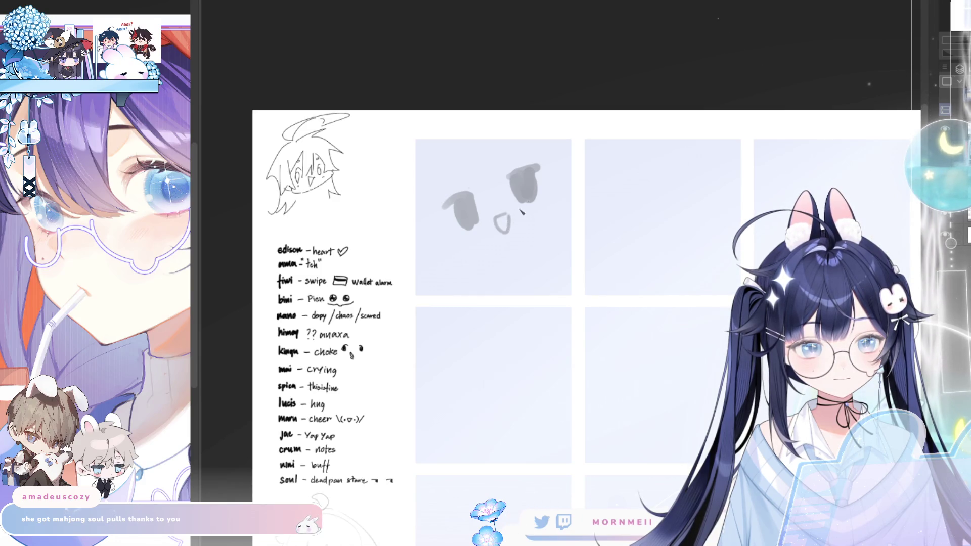
pyautogui.moveTo(459, 293)
pyautogui.mouseDown()
pyautogui.moveTo(467, 241)
pyautogui.moveTo(461, 296)
pyautogui.moveTo(476, 297)
pyautogui.moveTo(445, 240)
pyautogui.moveTo(506, 256)
pyautogui.moveTo(495, 278)
pyautogui.moveTo(441, 250)
pyautogui.moveTo(498, 240)
pyautogui.moveTo(478, 298)
pyautogui.moveTo(453, 283)
pyautogui.moveTo(493, 253)
pyautogui.moveTo(488, 265)
pyautogui.mouseUp()
pyautogui.hotkey('ctrl', 'z')
pyautogui.hotkey('ctrl', 'z')
pyautogui.hotkey('ctrl', 'z')
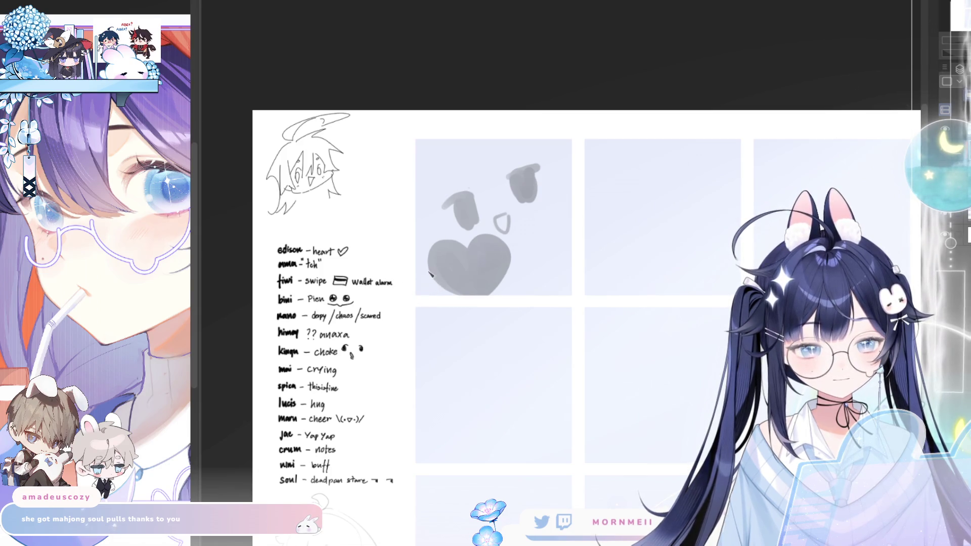
# Step: Sketch hands on both edges of the heart and a short stroke to its right
pyautogui.moveTo(429, 272); pyautogui.dragTo(431, 285)
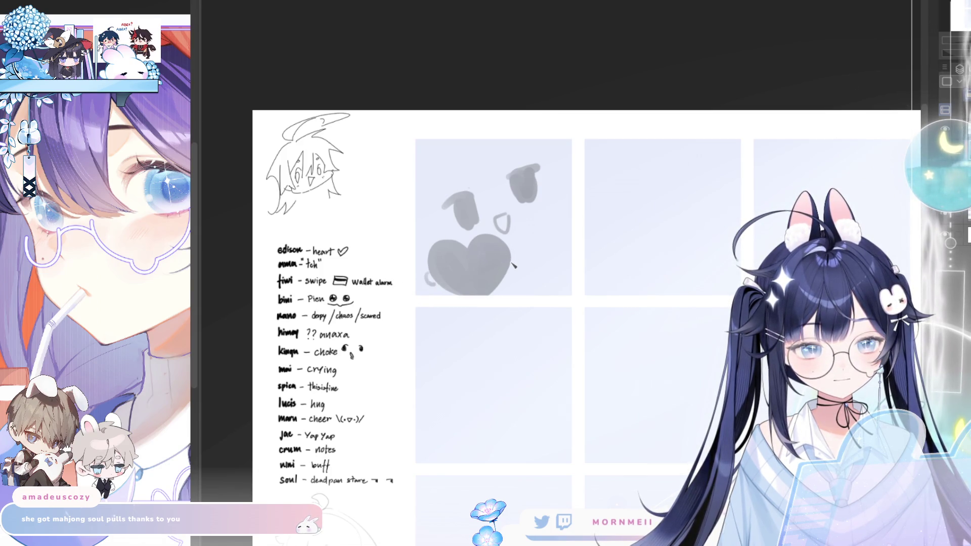
pyautogui.moveTo(512, 261); pyautogui.dragTo(506, 280)
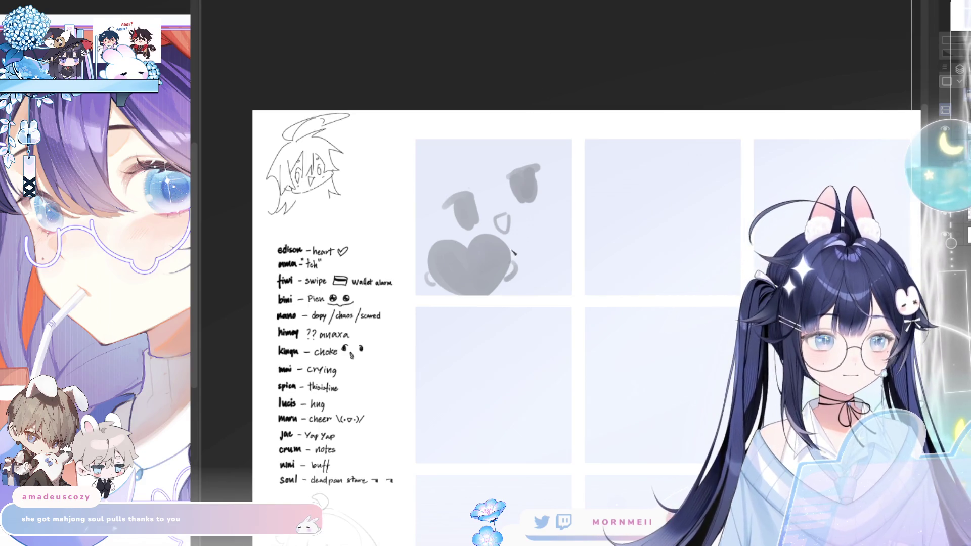
pyautogui.moveTo(508, 243); pyautogui.dragTo(531, 230)
pyautogui.press('h')
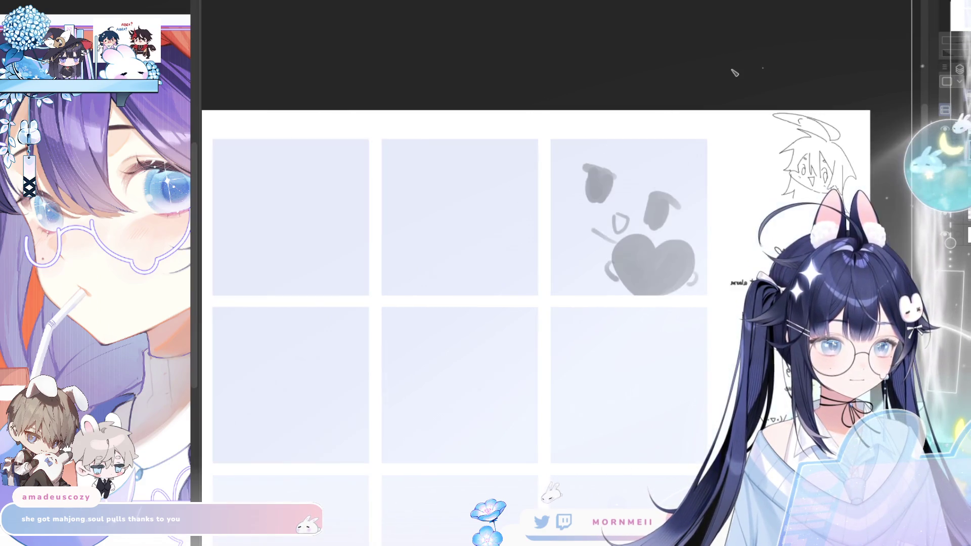
pyautogui.press('h')
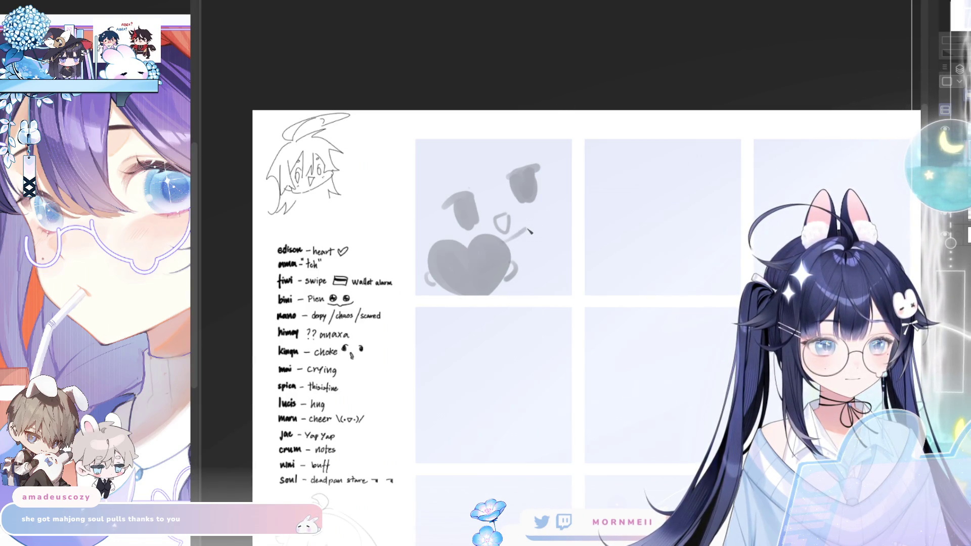
pyautogui.hotkey('ctrl', 'z')
pyautogui.moveTo(507, 245); pyautogui.dragTo(531, 228)
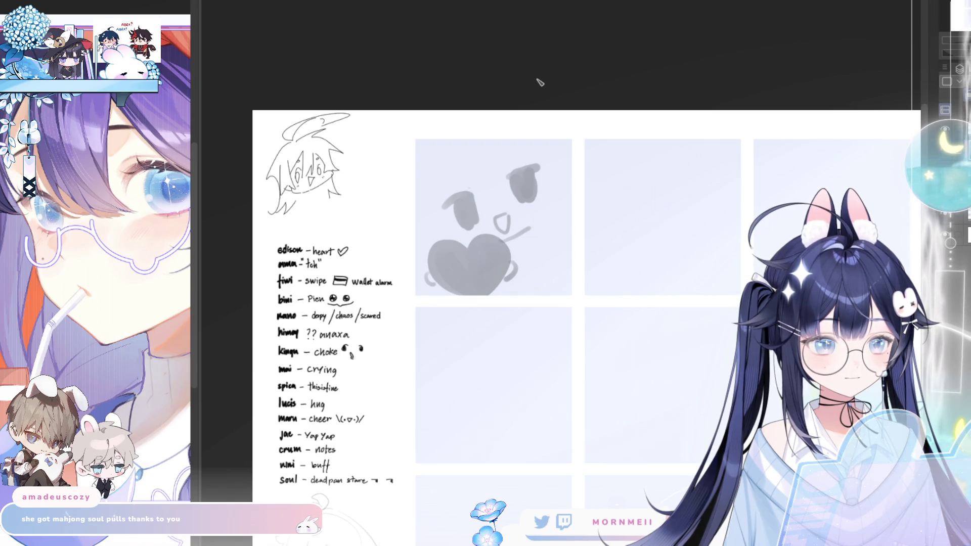
# Step: Add small circles above the eyes and darker shading along each eye
pyautogui.moveTo(452, 162); pyautogui.dragTo(452, 160)
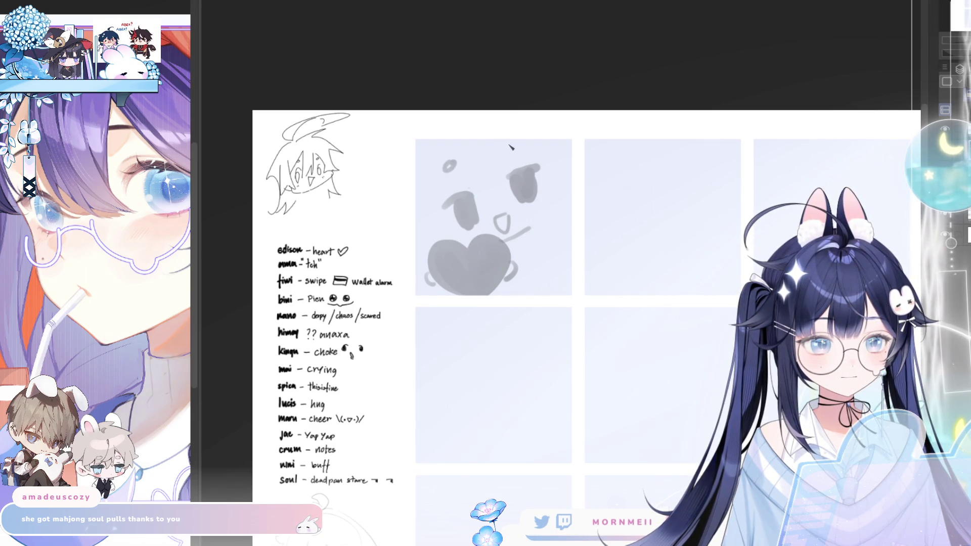
pyautogui.moveTo(506, 144); pyautogui.dragTo(504, 143)
pyautogui.press('h')
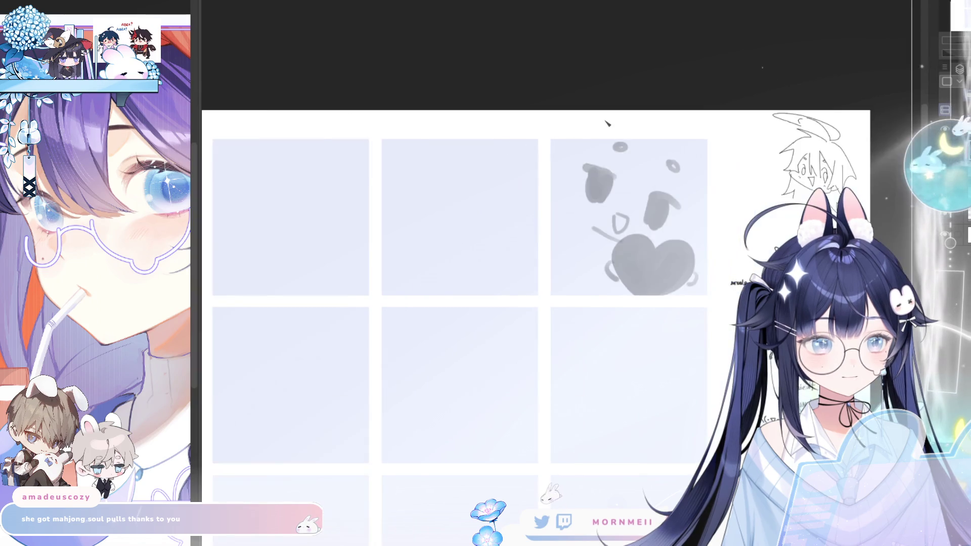
pyautogui.press('h')
pyautogui.moveTo(454, 213)
pyautogui.mouseDown()
pyautogui.moveTo(478, 226)
pyautogui.moveTo(478, 202)
pyautogui.moveTo(480, 215)
pyautogui.moveTo(452, 194)
pyautogui.moveTo(524, 188)
pyautogui.moveTo(519, 201)
pyautogui.moveTo(539, 167)
pyautogui.mouseUp()
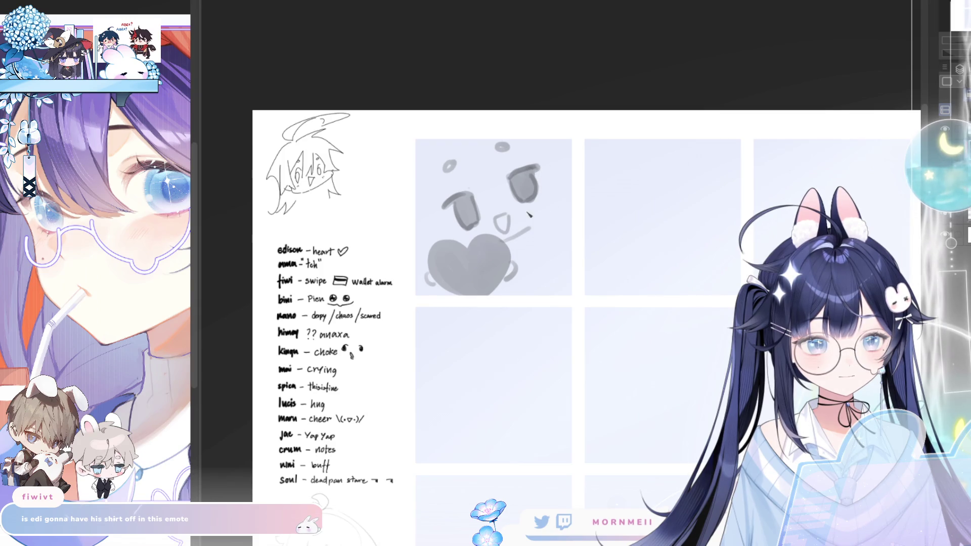
pyautogui.moveTo(549, 201)
pyautogui.mouseDown()
pyautogui.moveTo(540, 224)
pyautogui.moveTo(551, 203)
pyautogui.mouseUp()
pyautogui.hotkey('ctrl', 'z')
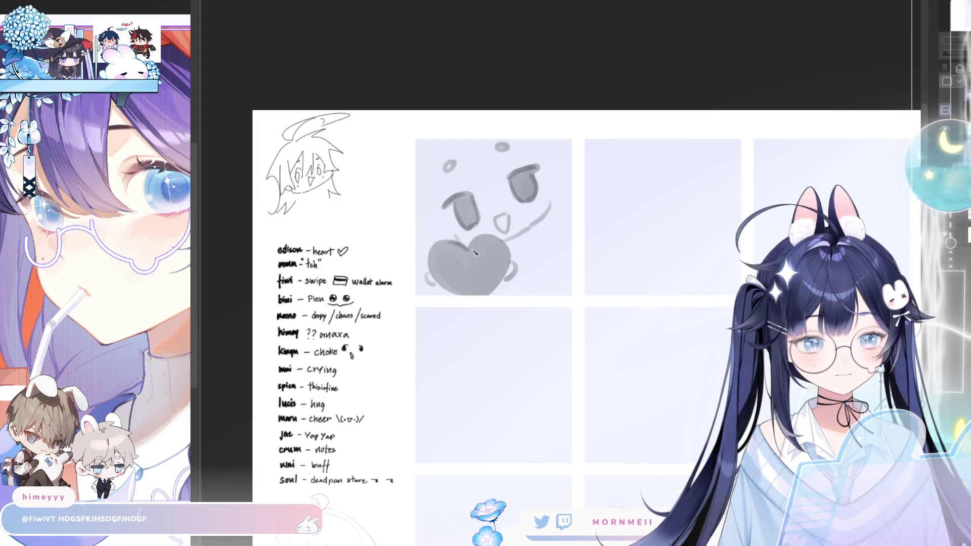
pyautogui.moveTo(646, 321); pyautogui.dragTo(594, 343)
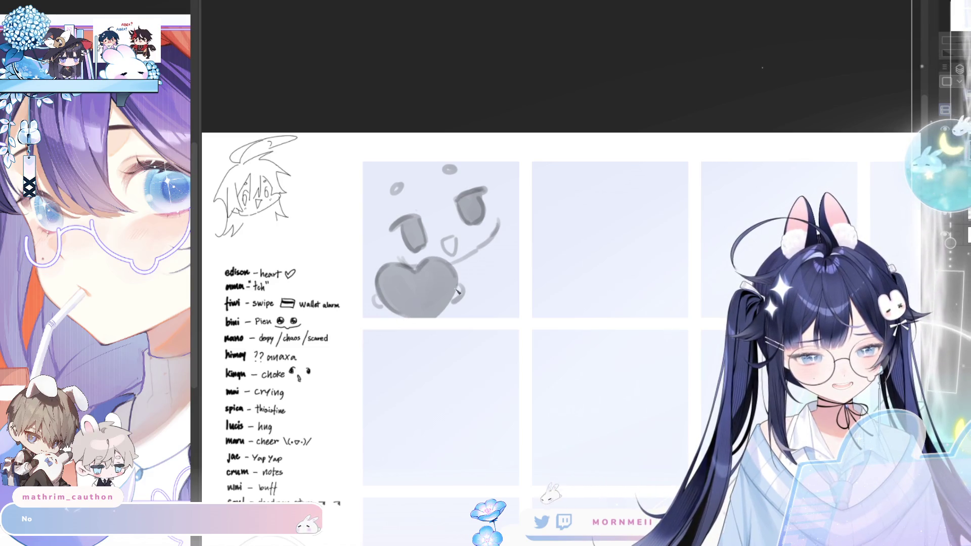
pyautogui.press('h')
pyautogui.press('h')
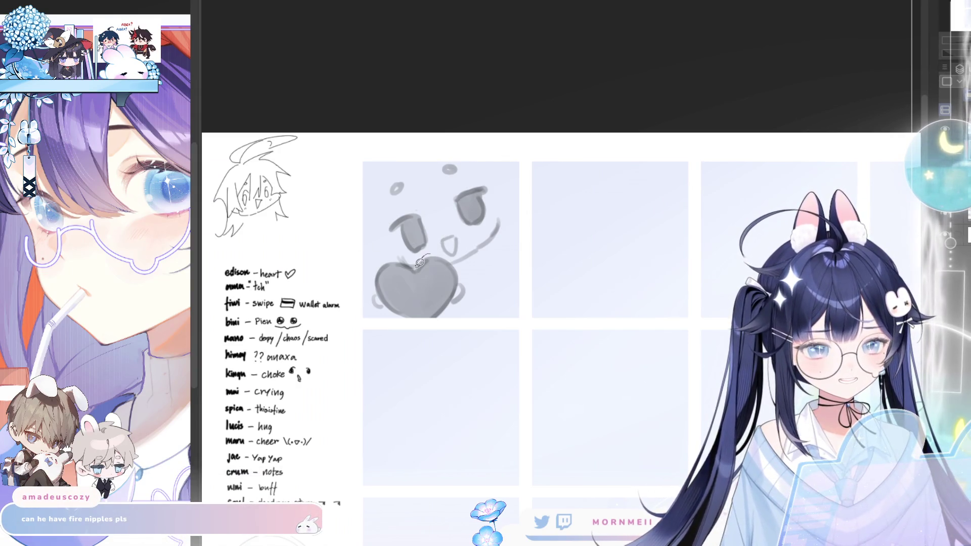
# Step: Lasso the heart area, enlarge and rotate it, then nudge it up and right
pyautogui.moveTo(366, 303)
pyautogui.mouseDown()
pyautogui.moveTo(476, 276)
pyautogui.moveTo(458, 261)
pyautogui.mouseUp()
pyautogui.click(447, 402)
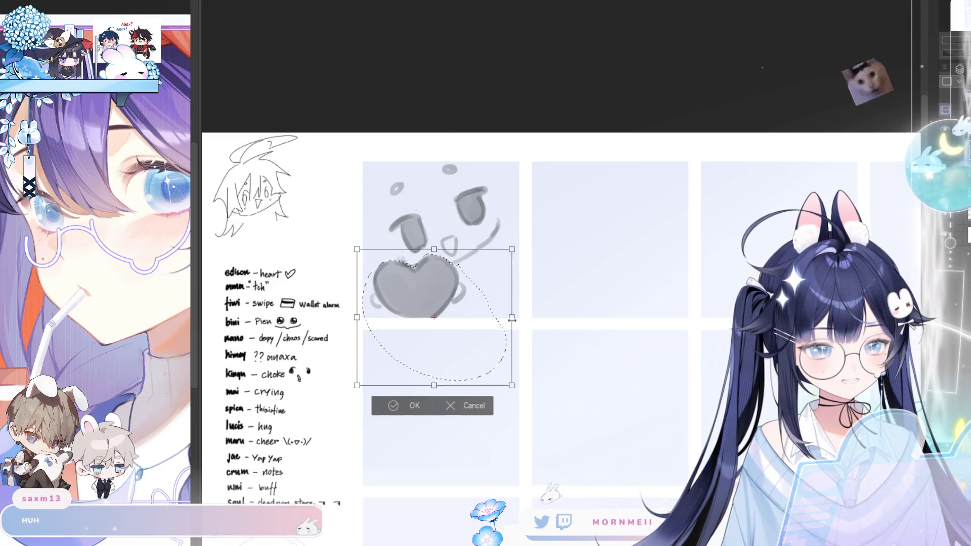
pyautogui.moveTo(509, 319)
pyautogui.mouseDown()
pyautogui.moveTo(544, 299)
pyautogui.moveTo(485, 328)
pyautogui.mouseUp()
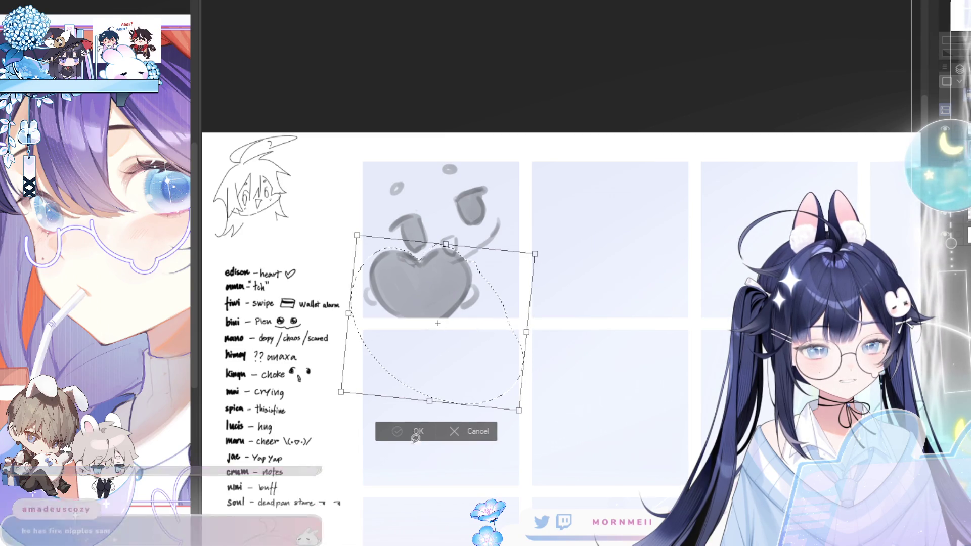
pyautogui.press('Return')
pyautogui.hotkey('ctrl', 'd')
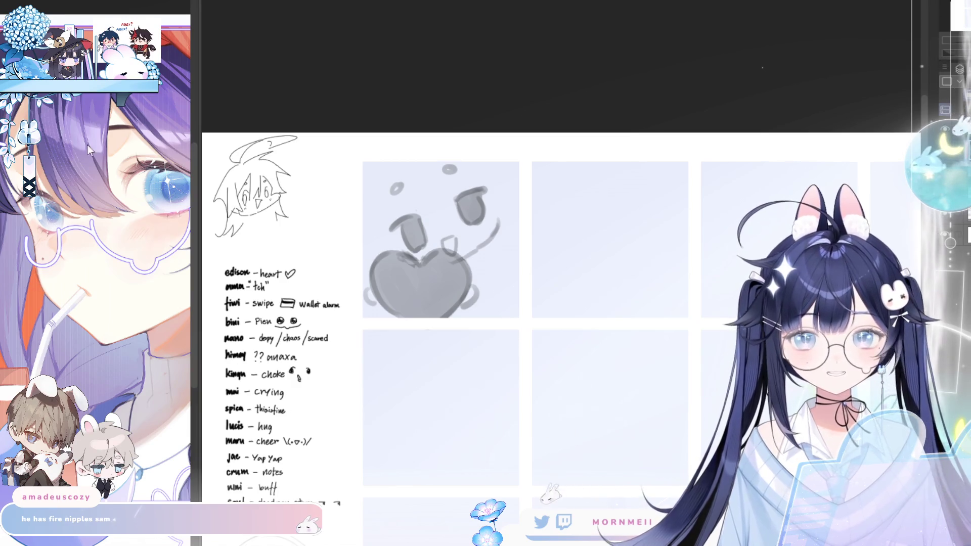
pyautogui.moveTo(538, 320); pyautogui.dragTo(544, 316)
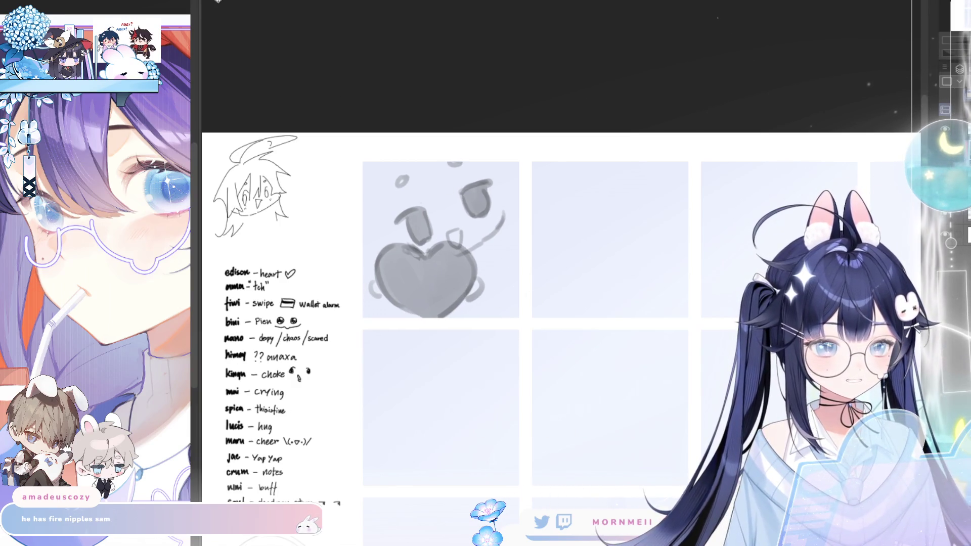
# Step: Rotate and resize the heart sketch slightly more with Ctrl+T
pyautogui.hotkey('ctrl', 't')
pyautogui.moveTo(545, 227)
pyautogui.mouseDown()
pyautogui.moveTo(564, 243)
pyautogui.moveTo(512, 243)
pyautogui.moveTo(501, 258)
pyautogui.mouseUp()
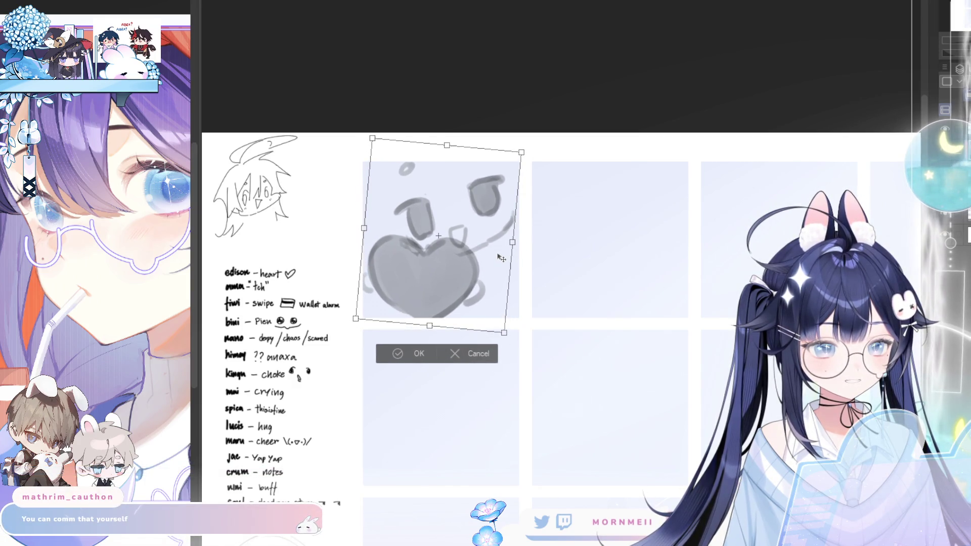
pyautogui.click(416, 354)
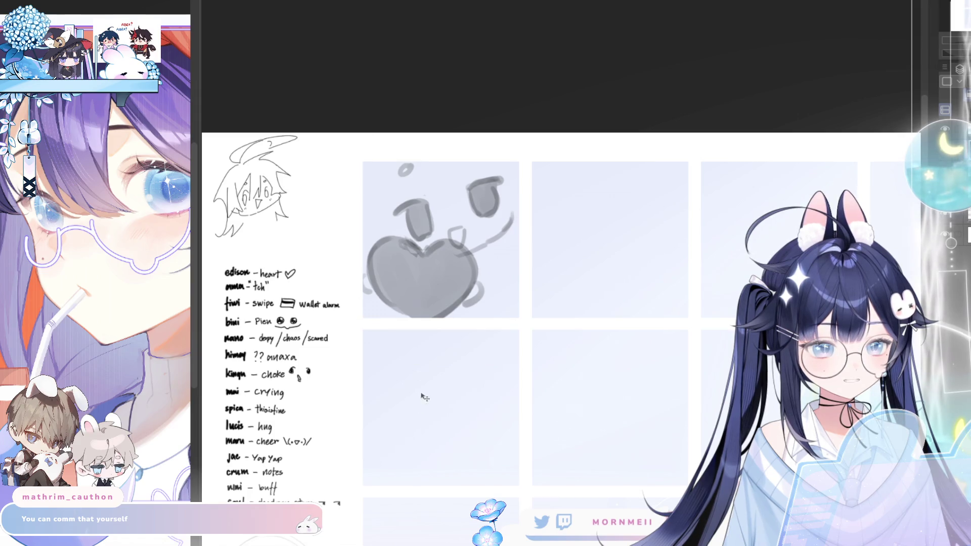
# Step: Draw a small oval above the head and a curved stroke by the right eye
pyautogui.moveTo(494, 221); pyautogui.dragTo(498, 226)
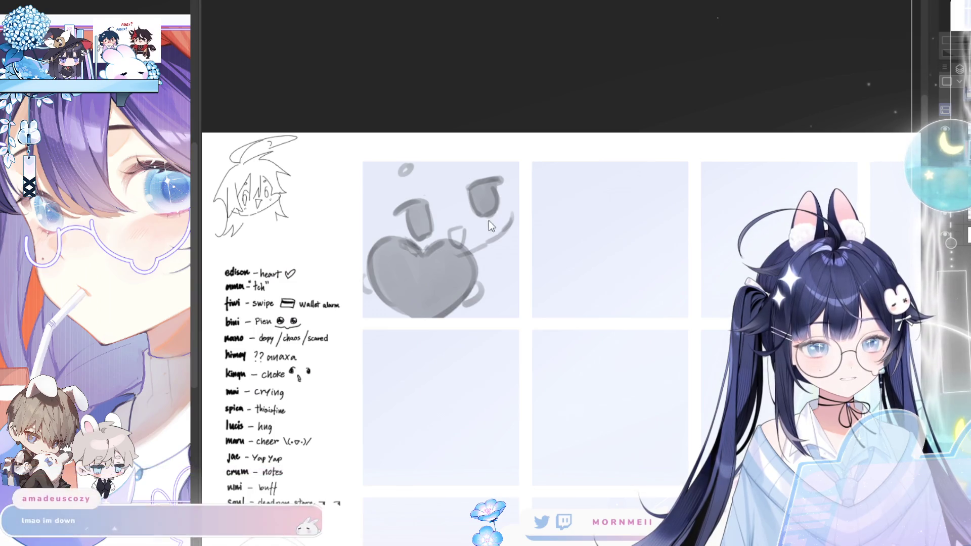
pyautogui.hotkey('ctrl', 'z')
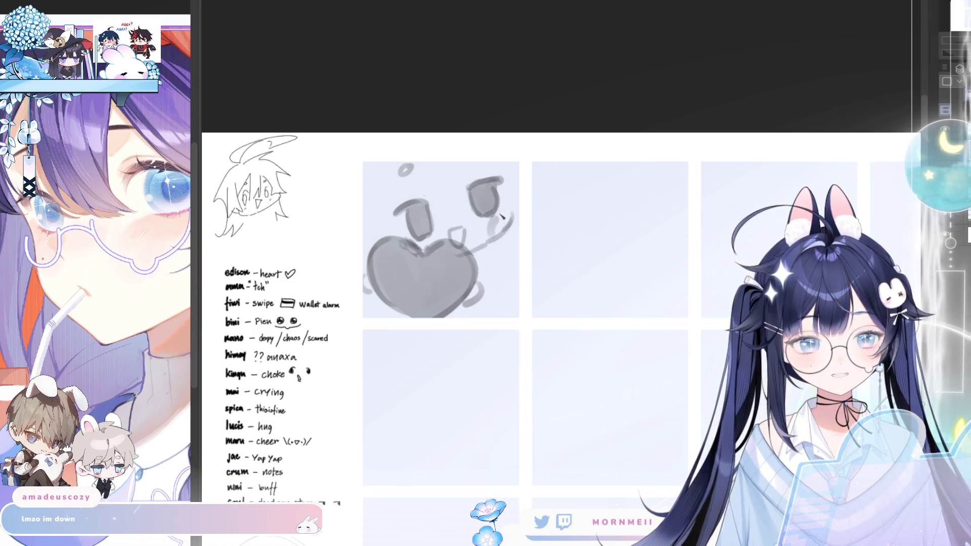
pyautogui.press('h')
pyautogui.press('h')
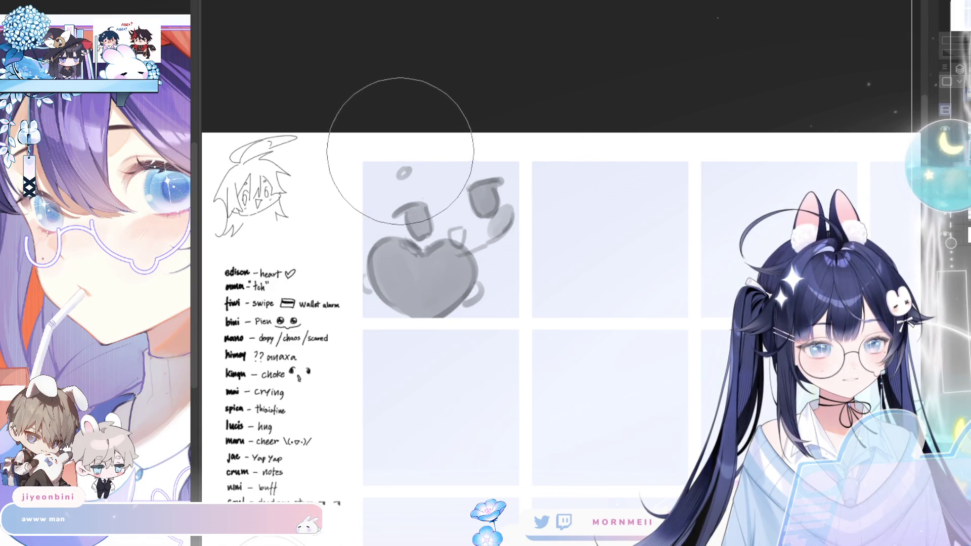
pyautogui.moveTo(461, 152); pyautogui.dragTo(463, 154)
pyautogui.moveTo(515, 177); pyautogui.dragTo(520, 210)
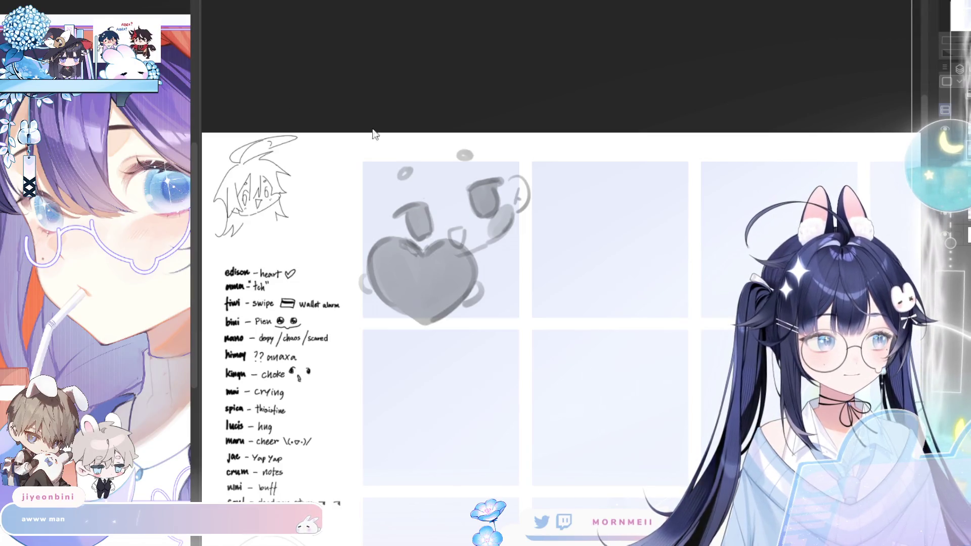
pyautogui.hotkey('ctrl', 'Tab')
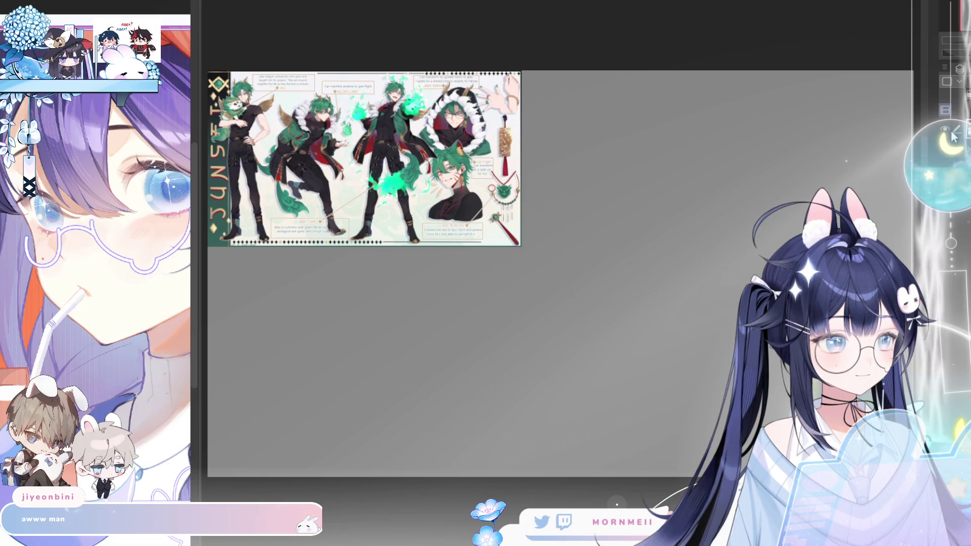
# Step: Cycle through the open sheets to the blue-shirt character reference and zoom in
pyautogui.hotkey('ctrl', 'Tab')
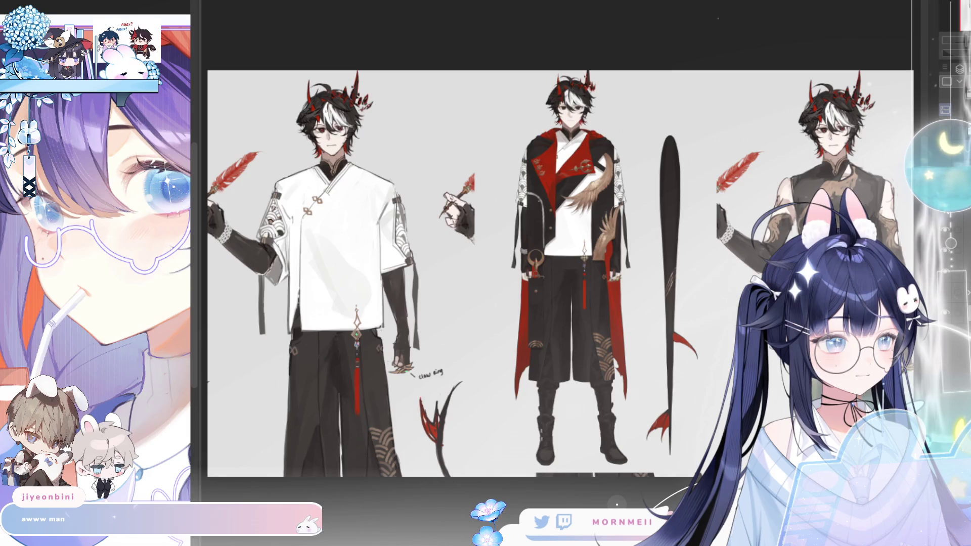
pyautogui.hotkey('ctrl', 'Tab')
pyautogui.scroll(5, 289, 147)
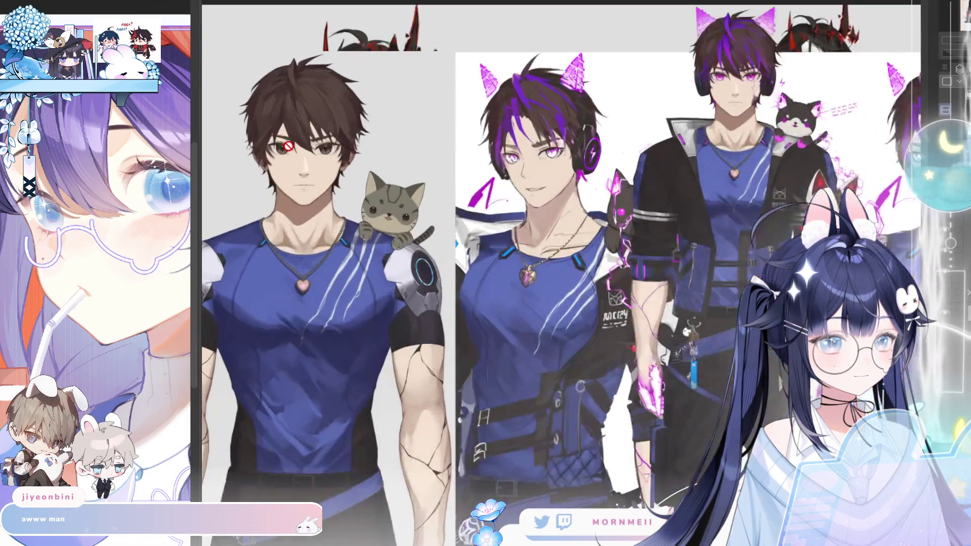
pyautogui.scroll(3, 288, 147)
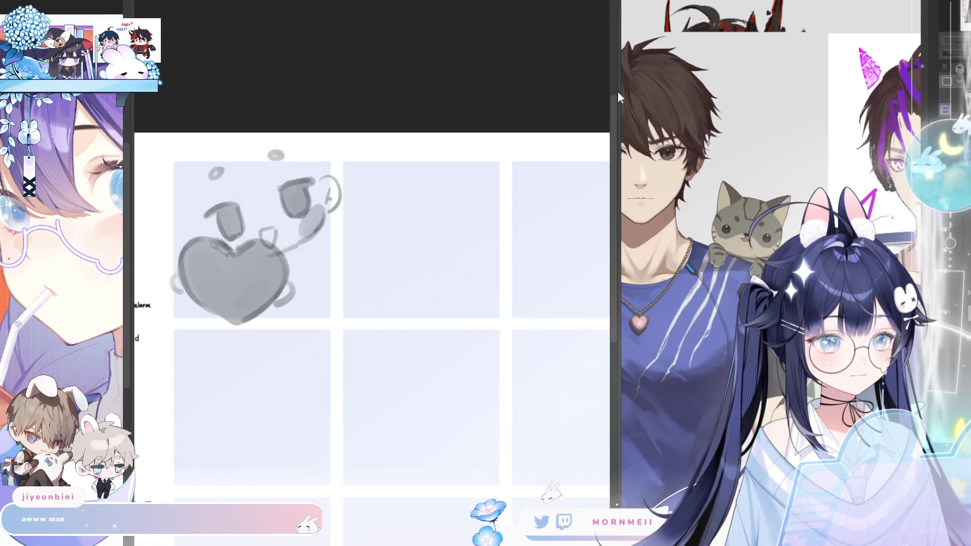
# Step: Place the sketch beside the reference and redraw the stroke above the head's left side
pyautogui.moveTo(620, 90); pyautogui.dragTo(751, 90)
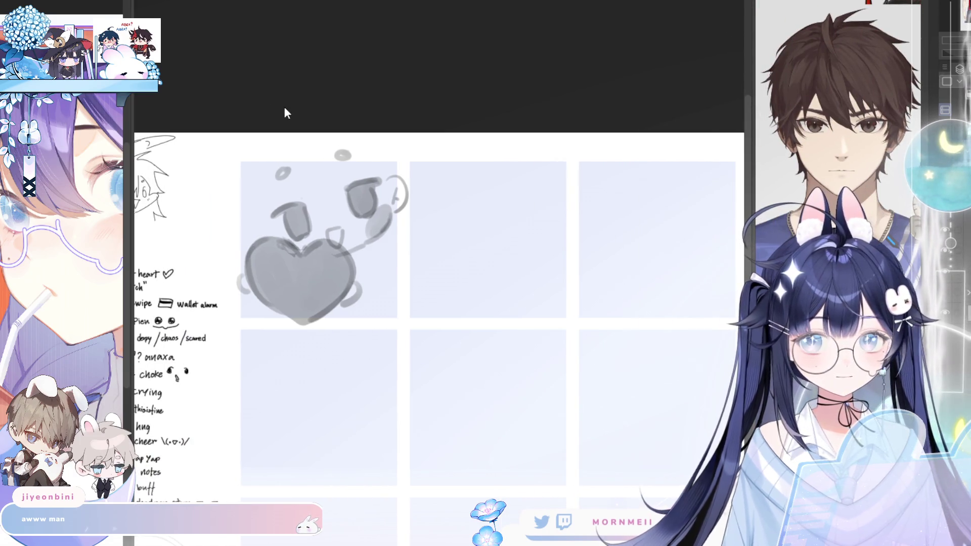
pyautogui.scroll(2, 246, 266)
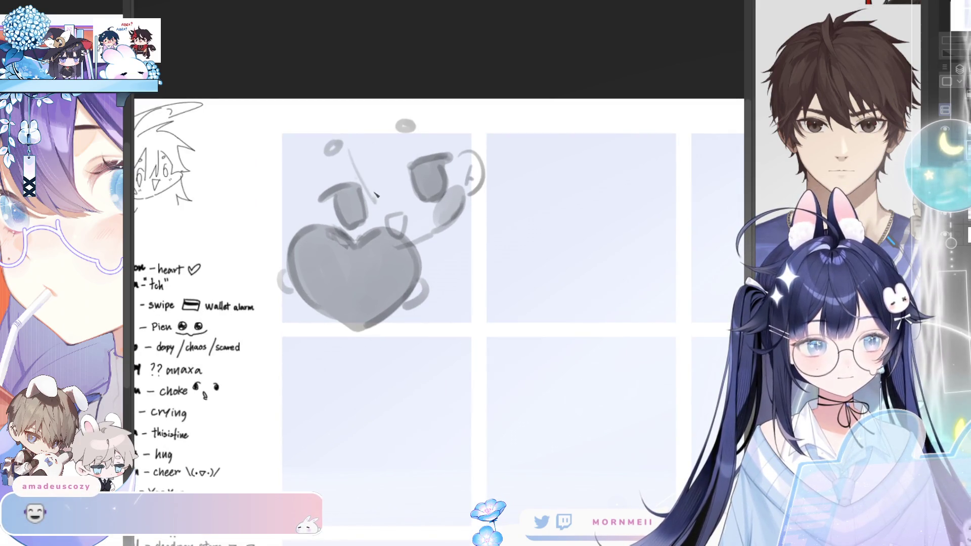
pyautogui.hotkey('ctrl', 'z')
pyautogui.moveTo(339, 138); pyautogui.dragTo(350, 188)
pyautogui.moveTo(371, 203)
pyautogui.mouseDown()
pyautogui.moveTo(365, 176)
pyautogui.moveTo(410, 192)
pyautogui.mouseUp()
pyautogui.moveTo(374, 147); pyautogui.dragTo(402, 181)
pyautogui.hotkey('ctrl', 'z')
pyautogui.hotkey('ctrl', 'z')
pyautogui.hotkey('ctrl', 'z')
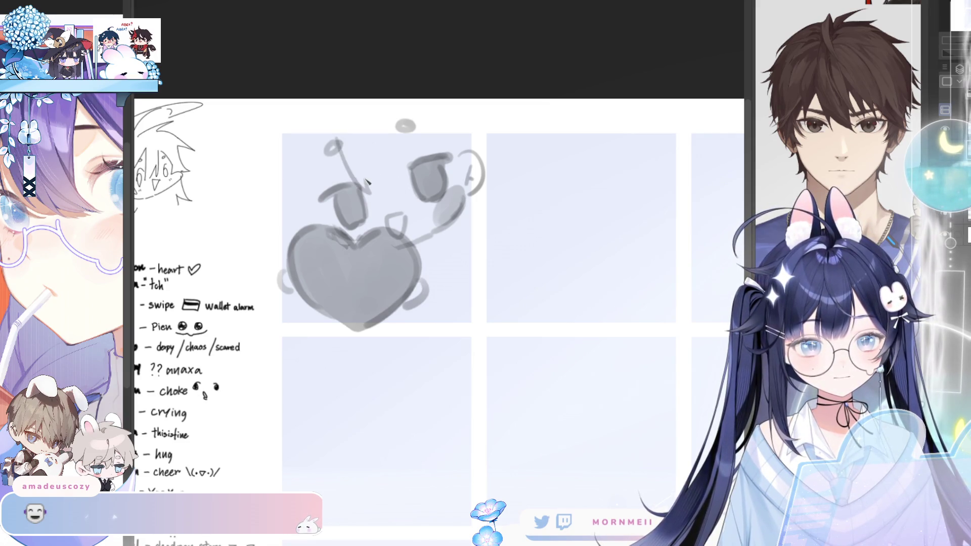
pyautogui.moveTo(366, 185); pyautogui.dragTo(394, 180)
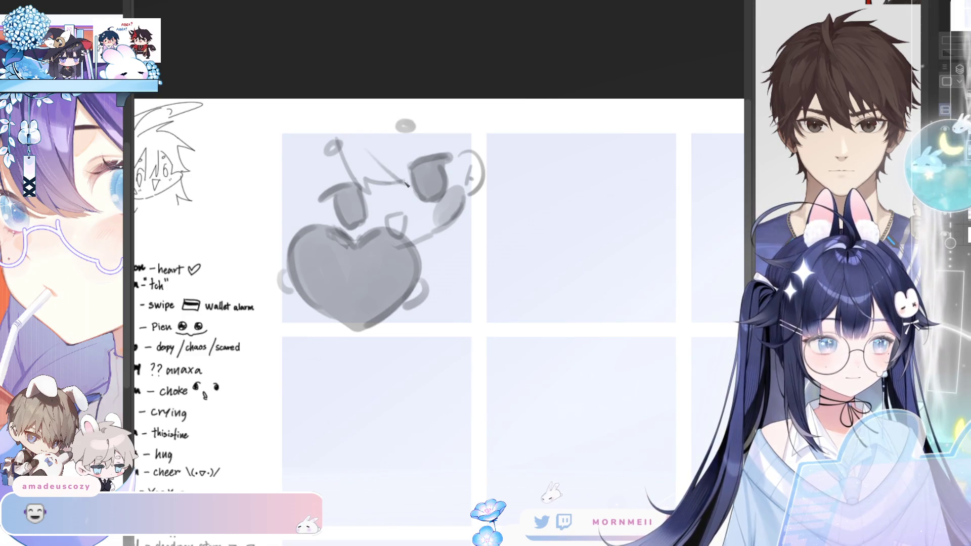
pyautogui.moveTo(387, 162); pyautogui.dragTo(404, 178)
pyautogui.hotkey('ctrl', 'z')
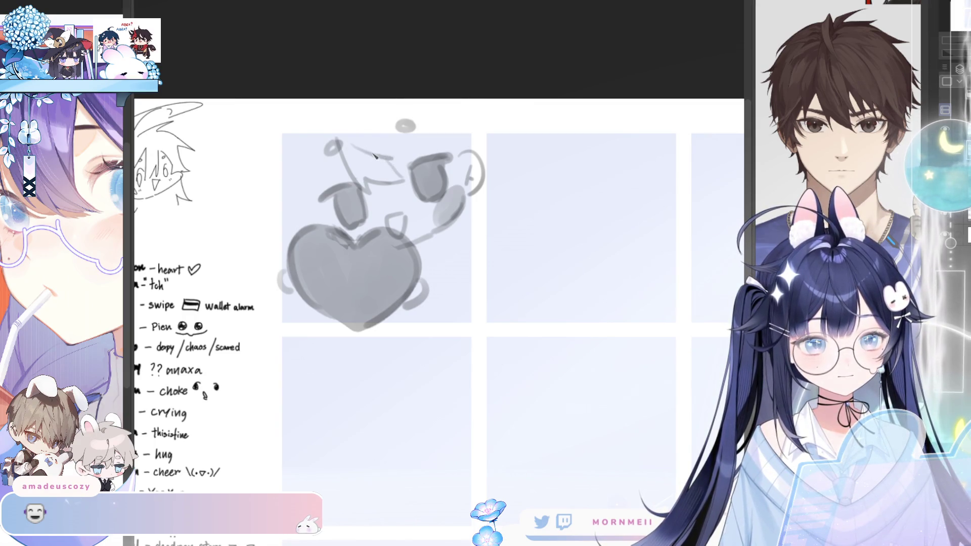
pyautogui.moveTo(368, 134); pyautogui.dragTo(380, 145)
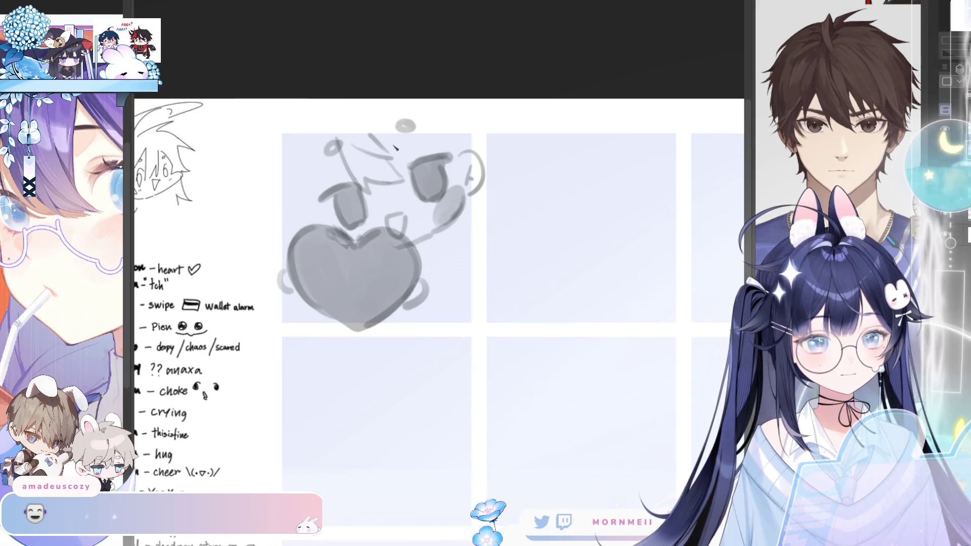
pyautogui.hotkey('ctrl', 'z')
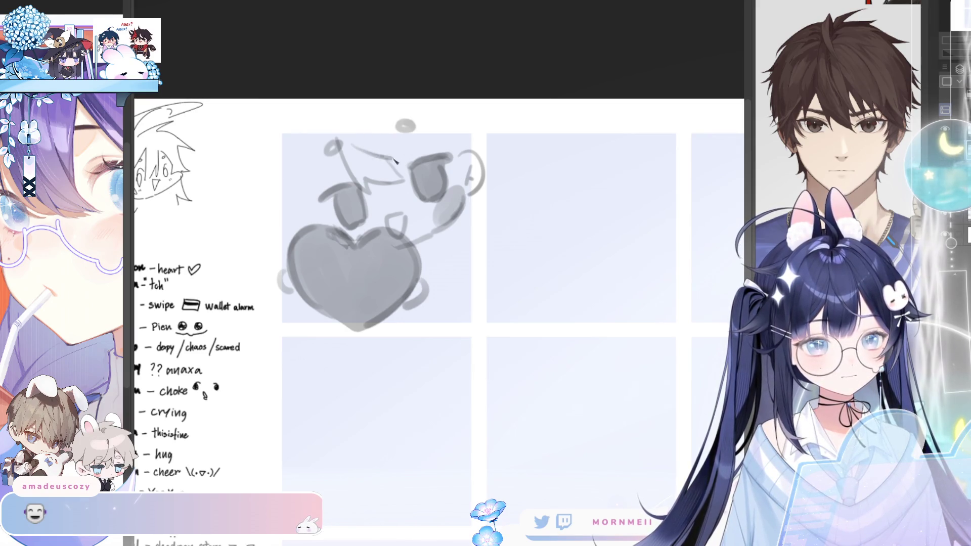
pyautogui.moveTo(374, 141); pyautogui.dragTo(406, 156)
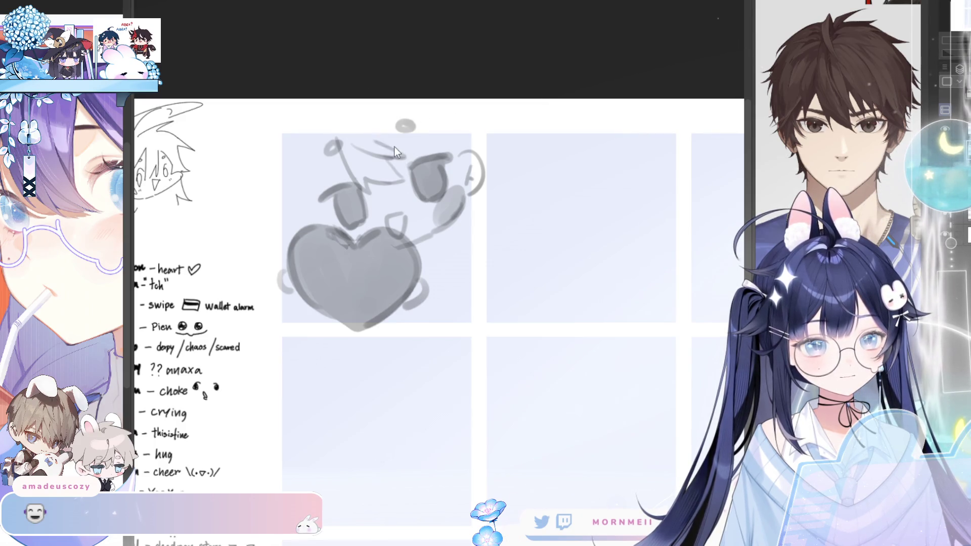
# Step: Sketch and darken the left edge of the ear, flipping the view to check
pyautogui.moveTo(423, 102); pyautogui.dragTo(463, 261)
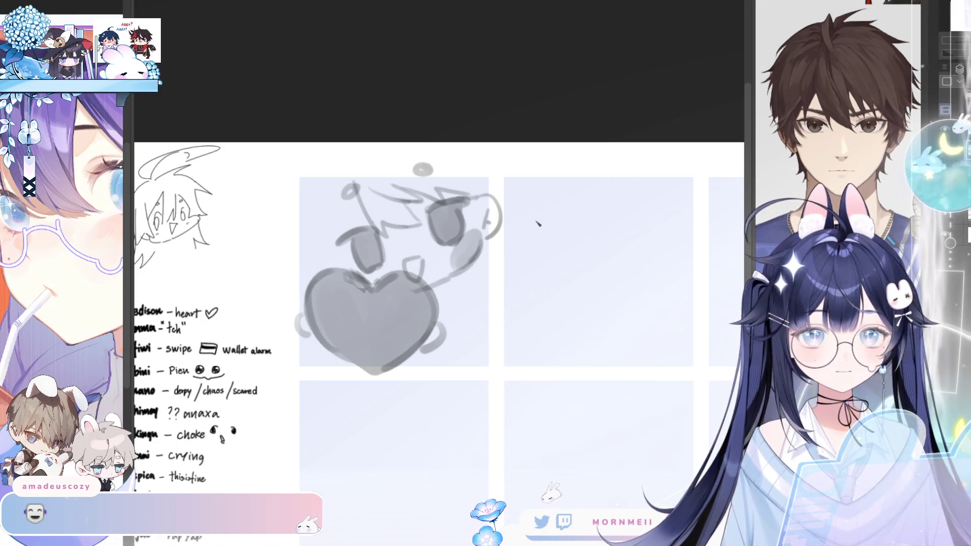
pyautogui.press('h')
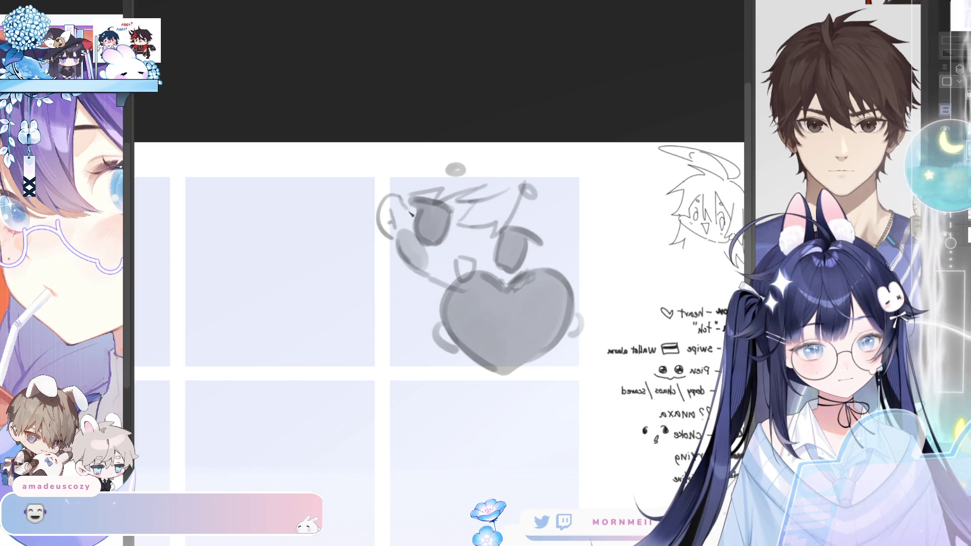
pyautogui.press('h')
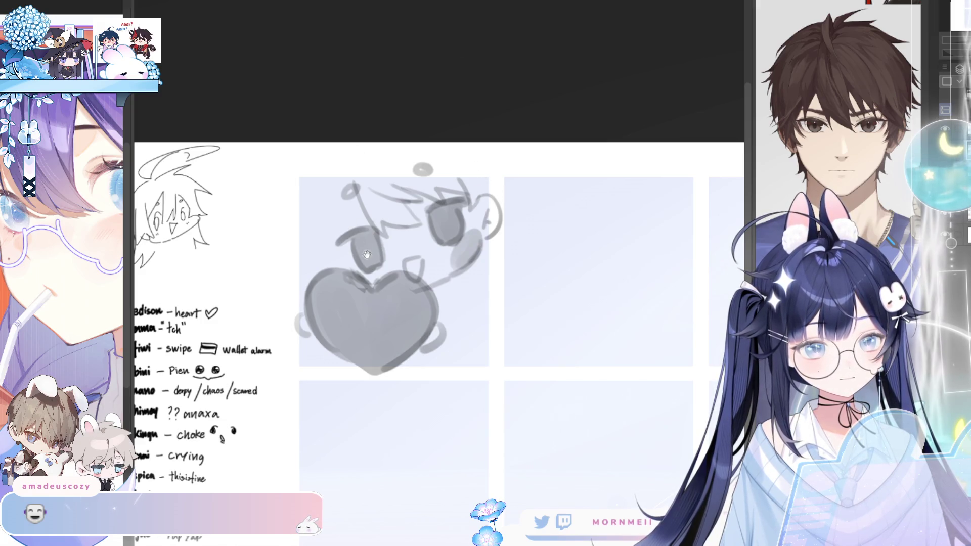
pyautogui.moveTo(367, 255); pyautogui.dragTo(457, 263)
pyautogui.moveTo(440, 190); pyautogui.dragTo(424, 244)
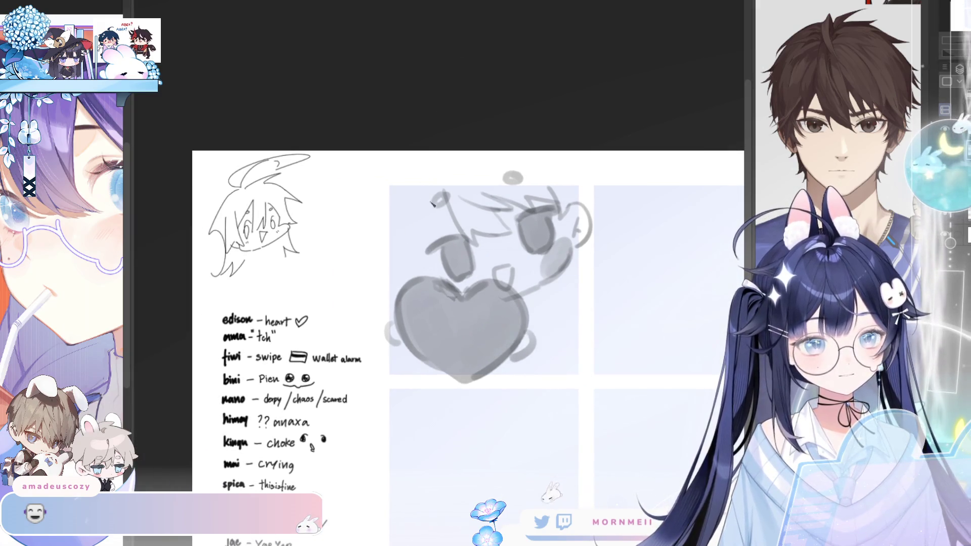
pyautogui.moveTo(438, 190); pyautogui.dragTo(429, 248)
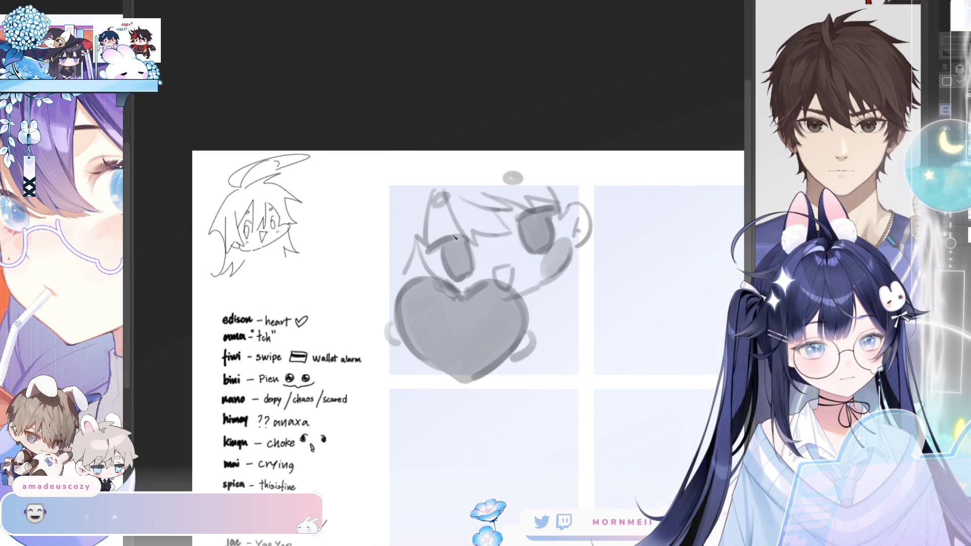
pyautogui.press('h')
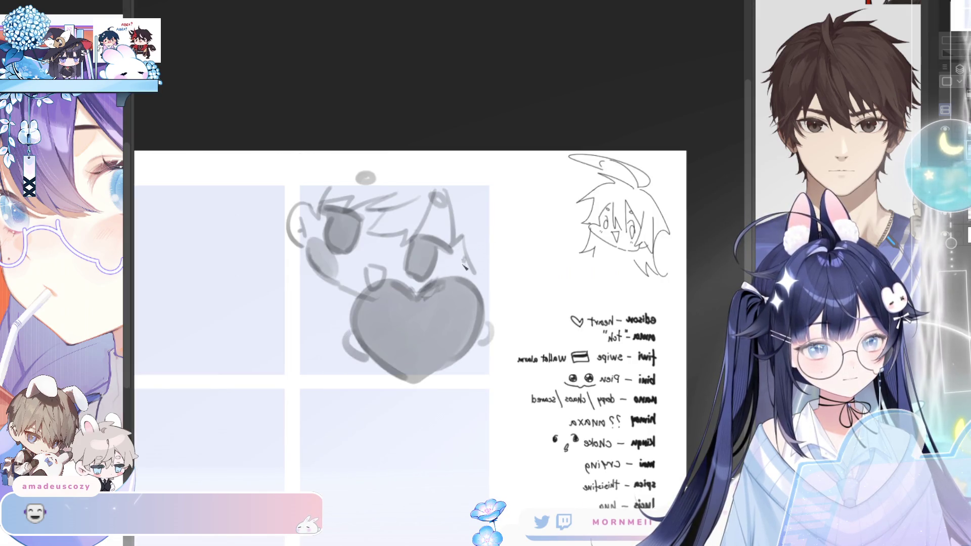
pyautogui.press('h')
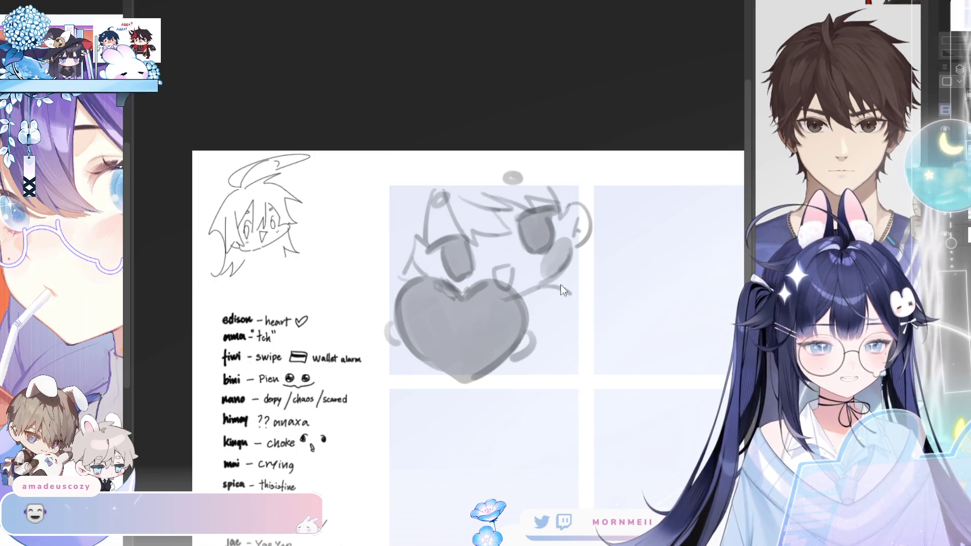
# Step: Shrink the brush and shade both eyes a darker gray
pyautogui.press('h')
pyautogui.press('h')
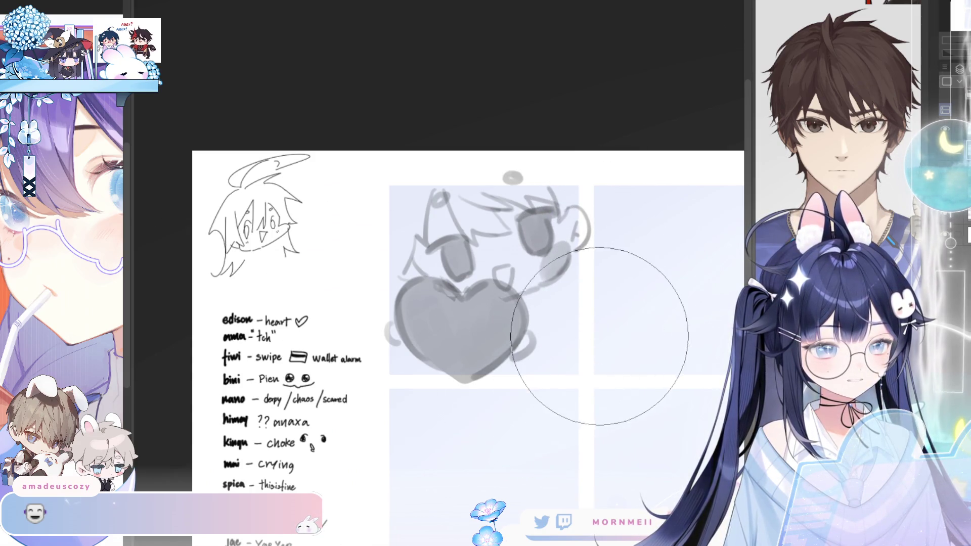
pyautogui.press('[')
pyautogui.press('[')
pyautogui.press('[')
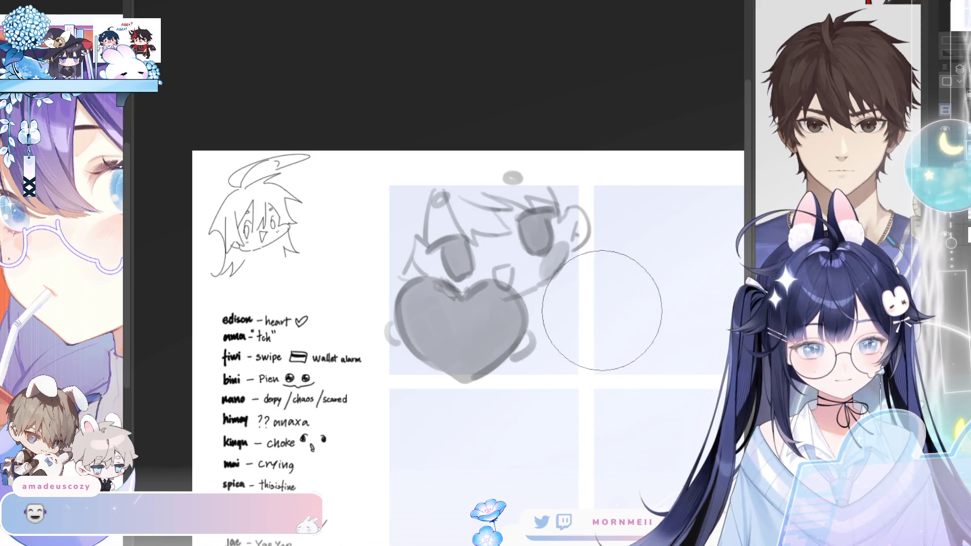
pyautogui.press('h')
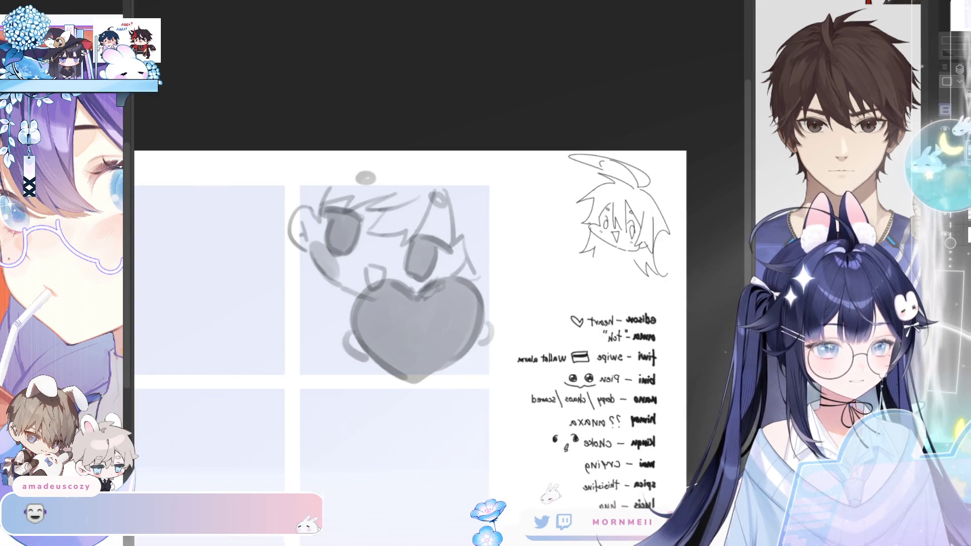
pyautogui.press('h')
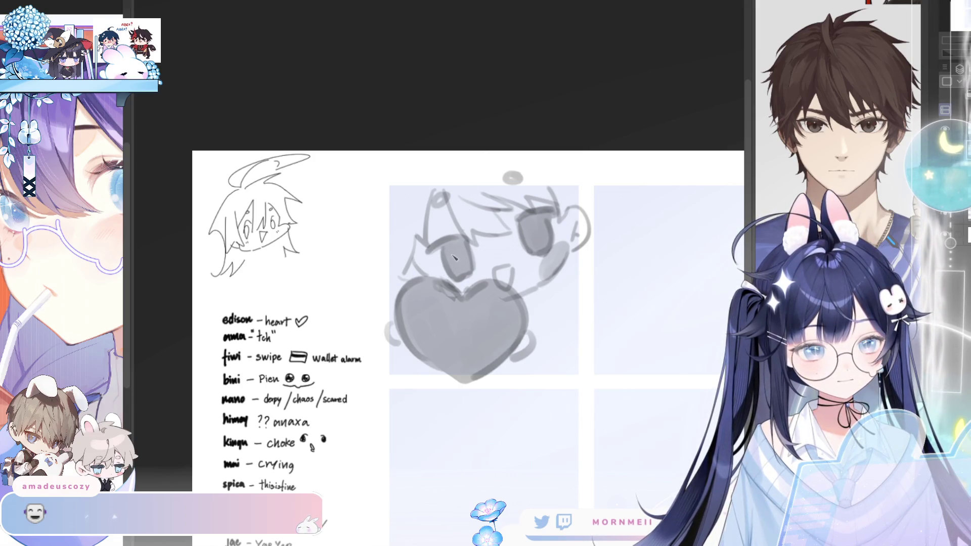
pyautogui.moveTo(445, 243)
pyautogui.mouseDown()
pyautogui.moveTo(458, 274)
pyautogui.moveTo(463, 243)
pyautogui.mouseUp()
pyautogui.moveTo(526, 212); pyautogui.dragTo(540, 239)
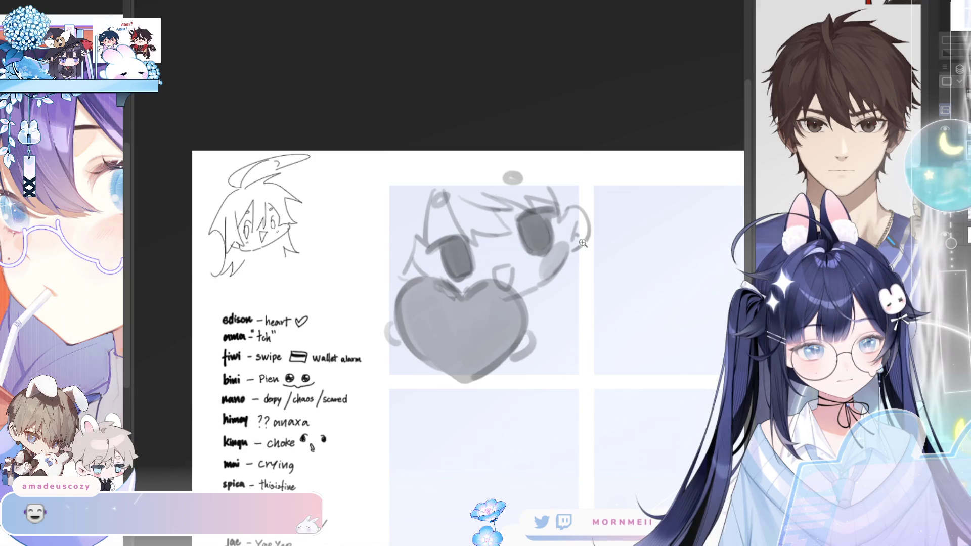
pyautogui.scroll(-5, 540, 238)
pyautogui.scroll(3, 473, 224)
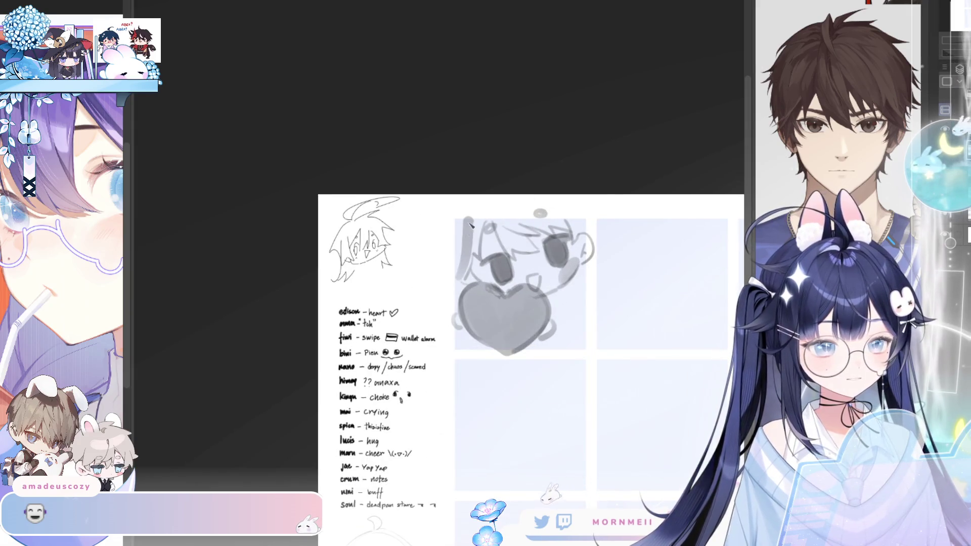
# Step: Shade the hair gray, remove shading outside the first cell, and nudge the drawing
pyautogui.moveTo(471, 217)
pyautogui.mouseDown()
pyautogui.moveTo(458, 279)
pyautogui.moveTo(452, 263)
pyautogui.moveTo(476, 258)
pyautogui.mouseUp()
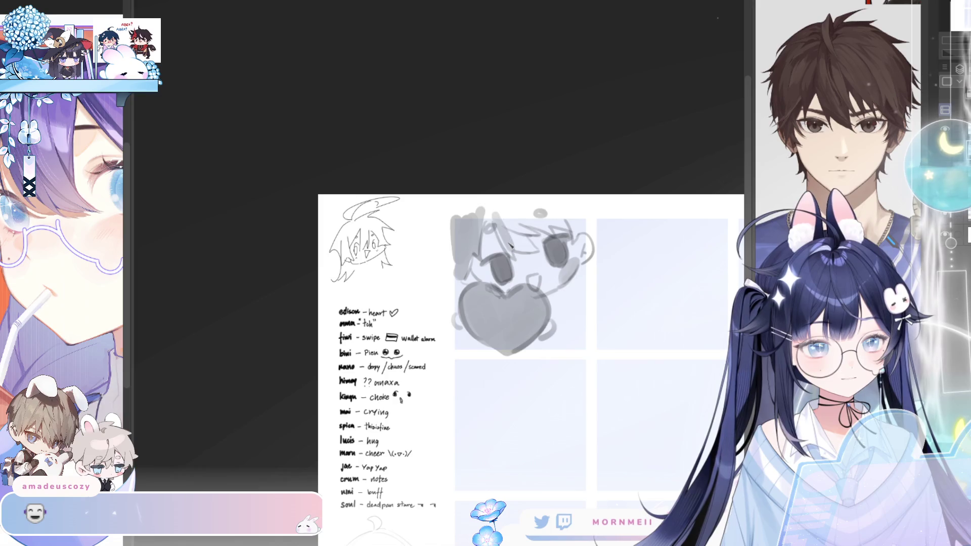
pyautogui.moveTo(516, 212)
pyautogui.mouseDown()
pyautogui.moveTo(496, 252)
pyautogui.moveTo(534, 255)
pyautogui.mouseUp()
pyautogui.moveTo(496, 212)
pyautogui.mouseDown()
pyautogui.moveTo(510, 226)
pyautogui.moveTo(564, 223)
pyautogui.moveTo(579, 240)
pyautogui.mouseUp()
pyautogui.press('h')
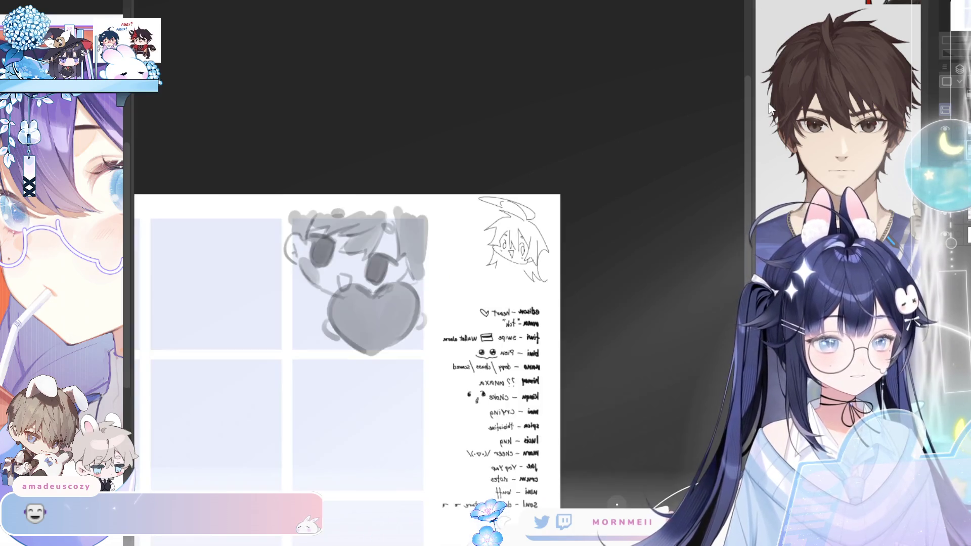
pyautogui.press('h')
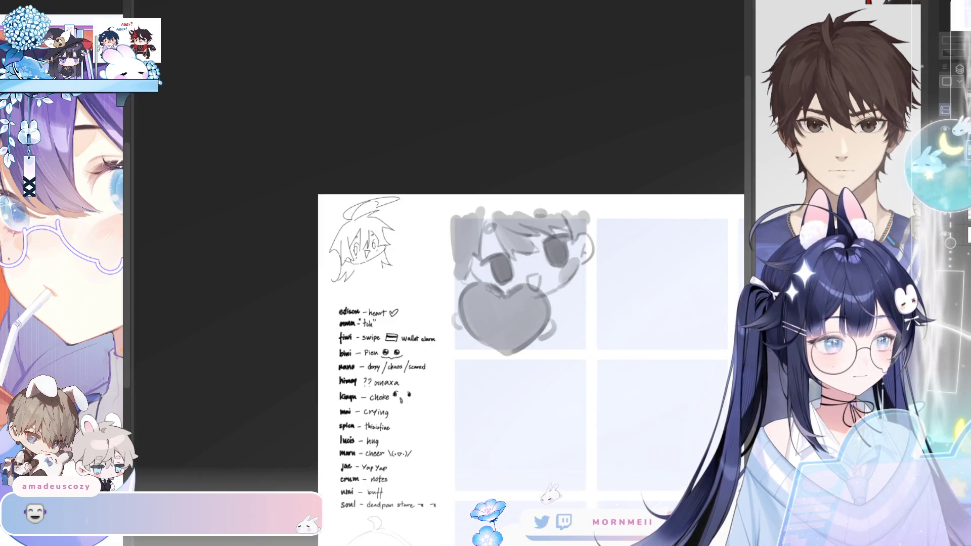
pyautogui.click(942, 67)
pyautogui.press('h')
pyautogui.press('h')
pyautogui.scroll(3, 686, 111)
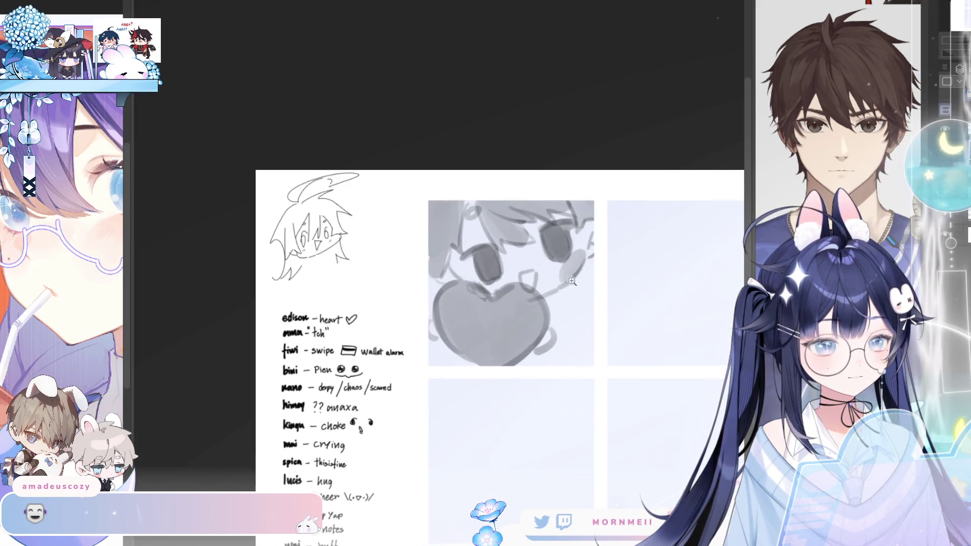
pyautogui.moveTo(520, 349)
pyautogui.mouseDown()
pyautogui.moveTo(537, 348)
pyautogui.moveTo(503, 316)
pyautogui.mouseUp()
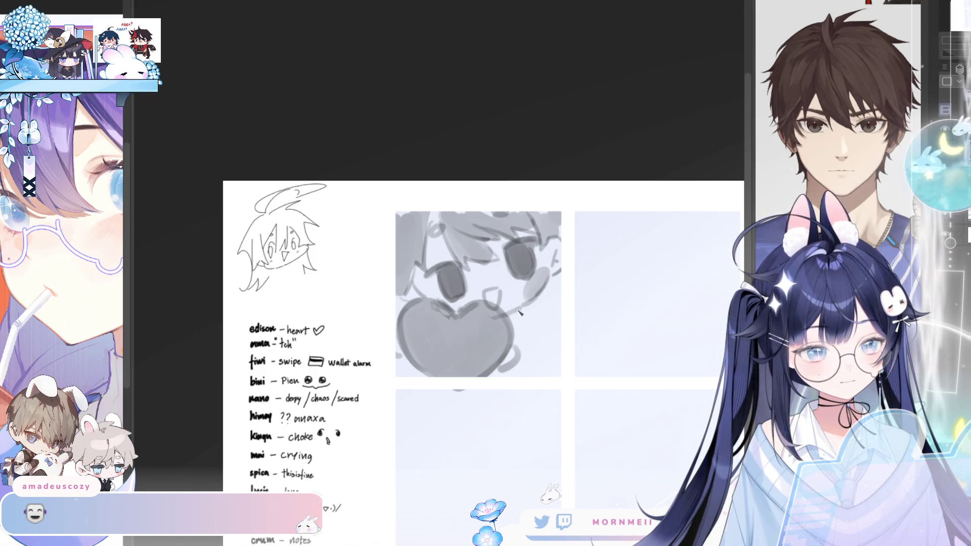
# Step: Add curved strokes down the heart's right side to form a gripping hand
pyautogui.moveTo(520, 314); pyautogui.dragTo(551, 349)
pyautogui.hotkey('ctrl', 'z')
pyautogui.hotkey('ctrl', 'z')
pyautogui.moveTo(526, 308)
pyautogui.mouseDown()
pyautogui.moveTo(550, 352)
pyautogui.moveTo(528, 368)
pyautogui.mouseUp()
pyautogui.hotkey('ctrl', 'z')
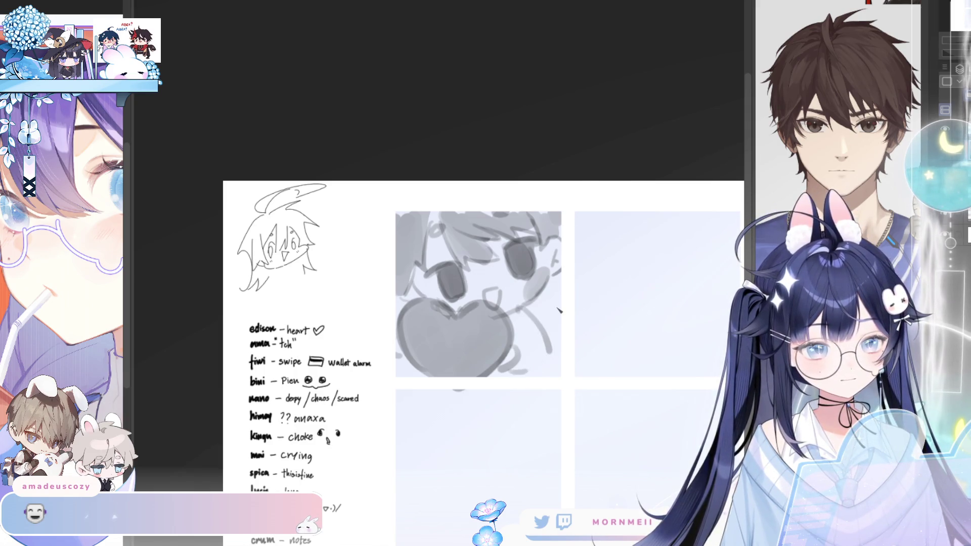
pyautogui.press('h')
pyautogui.press('h')
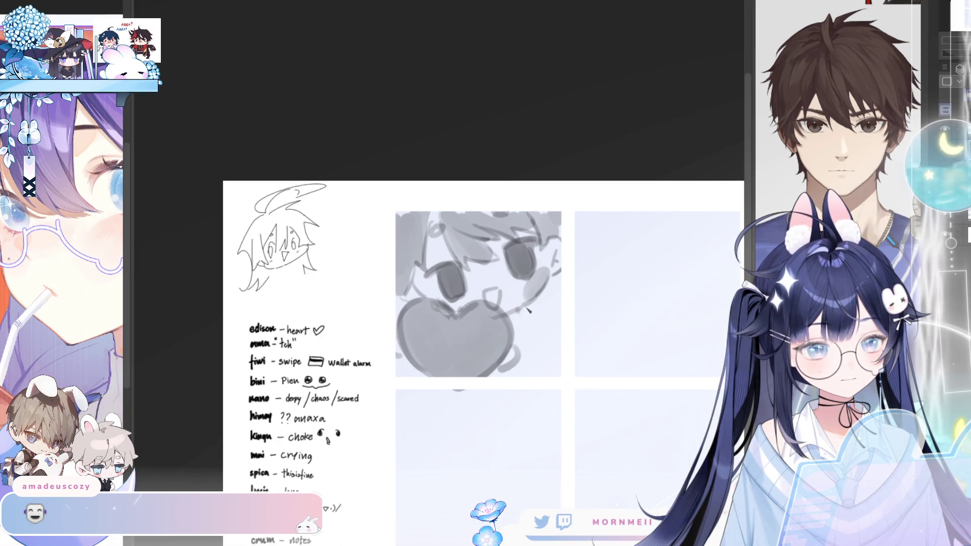
pyautogui.moveTo(531, 306); pyautogui.dragTo(553, 349)
pyautogui.moveTo(514, 374); pyautogui.dragTo(540, 363)
pyautogui.hotkey('ctrl', 'z')
pyautogui.hotkey('ctrl', 'z')
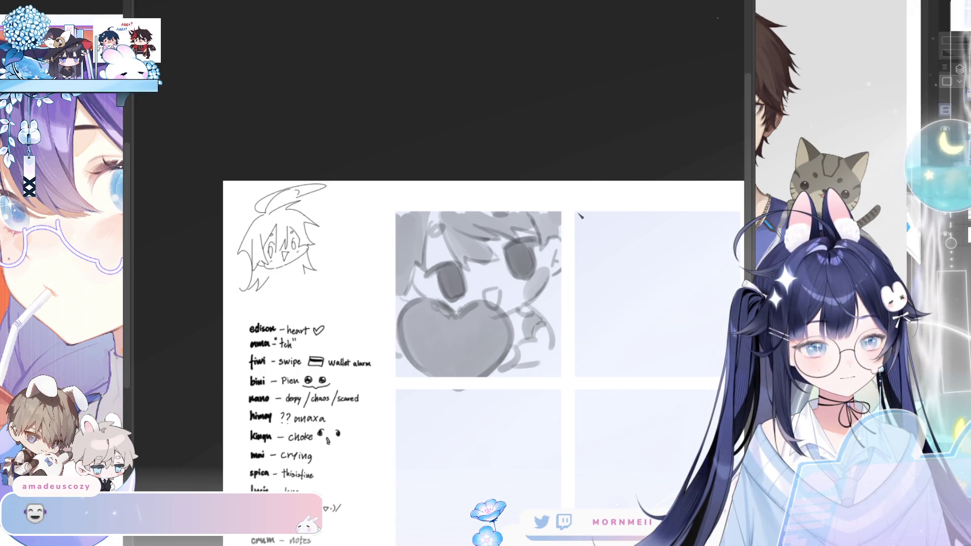
pyautogui.press('h')
pyautogui.press('h')
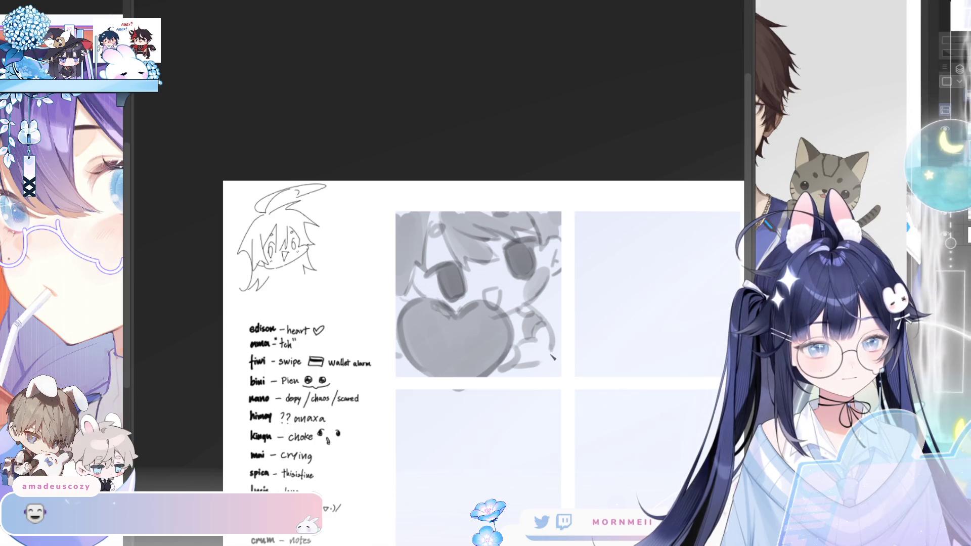
pyautogui.press('h')
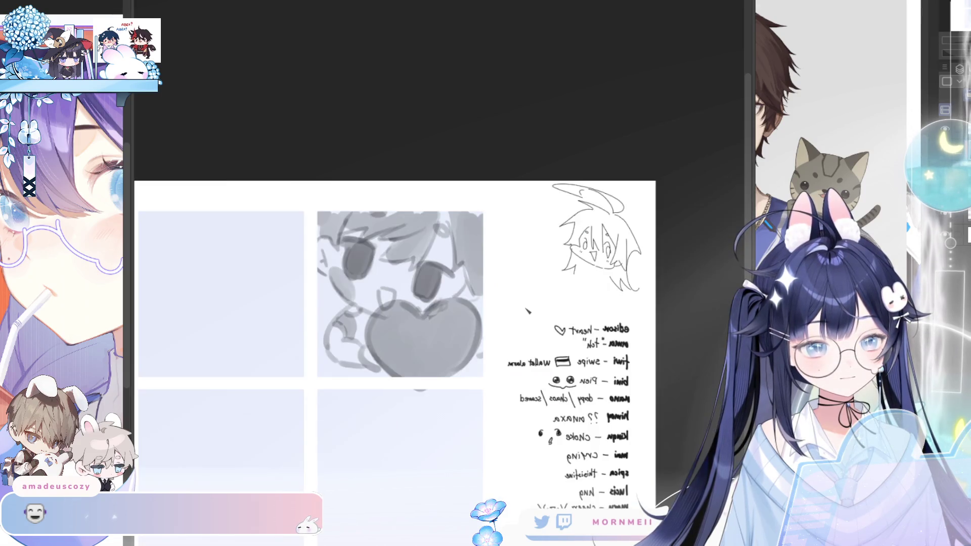
pyautogui.press('h')
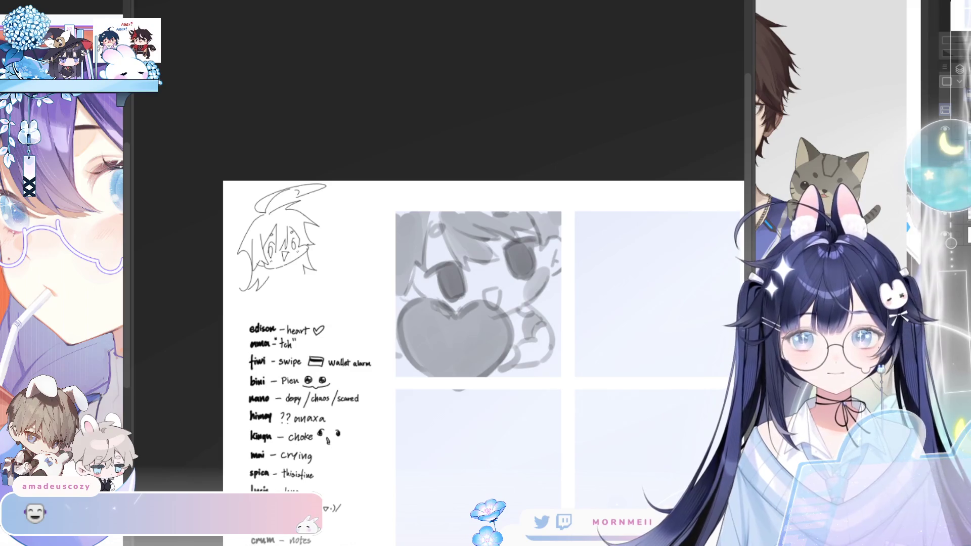
# Step: Rotate the entire emote sketch slightly clockwise with Ctrl+T and confirm
pyautogui.hotkey('ctrl', 't')
pyautogui.moveTo(583, 296)
pyautogui.mouseDown()
pyautogui.moveTo(581, 310)
pyautogui.moveTo(580, 291)
pyautogui.mouseUp()
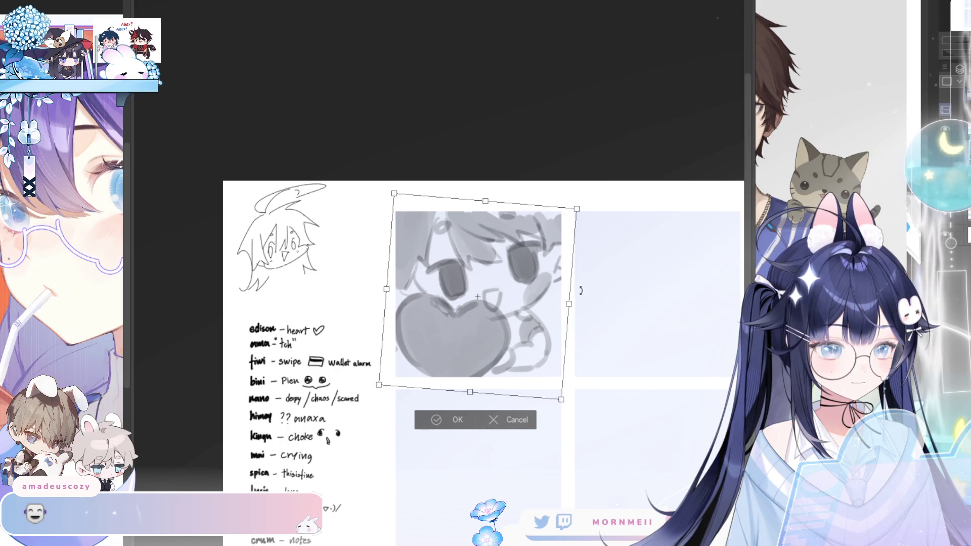
pyautogui.click(449, 423)
pyautogui.scroll(-3, 531, 286)
pyautogui.scroll(3, 531, 286)
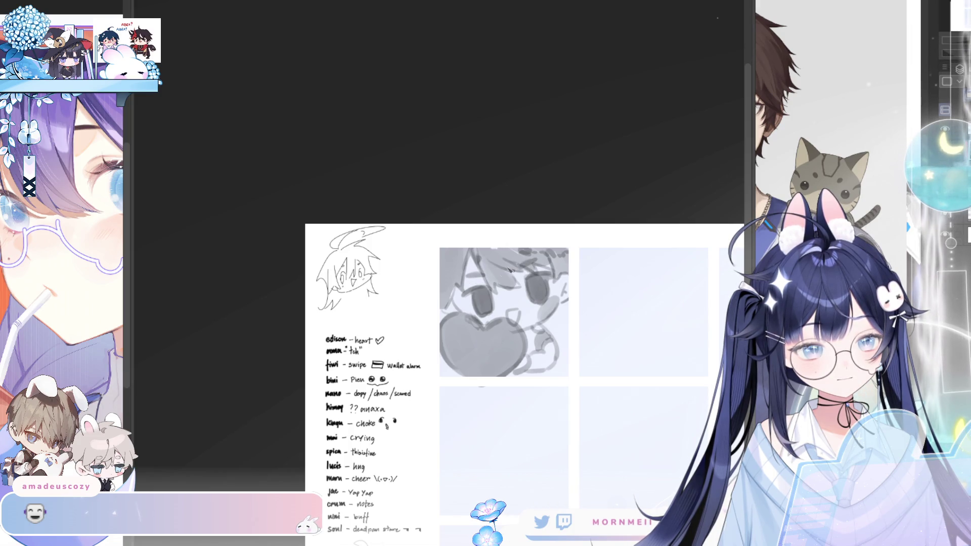
# Step: Flip the canvas view horizontally back and forth to check the chibi heart sketch's proportions
pyautogui.press('h')
pyautogui.press('h')
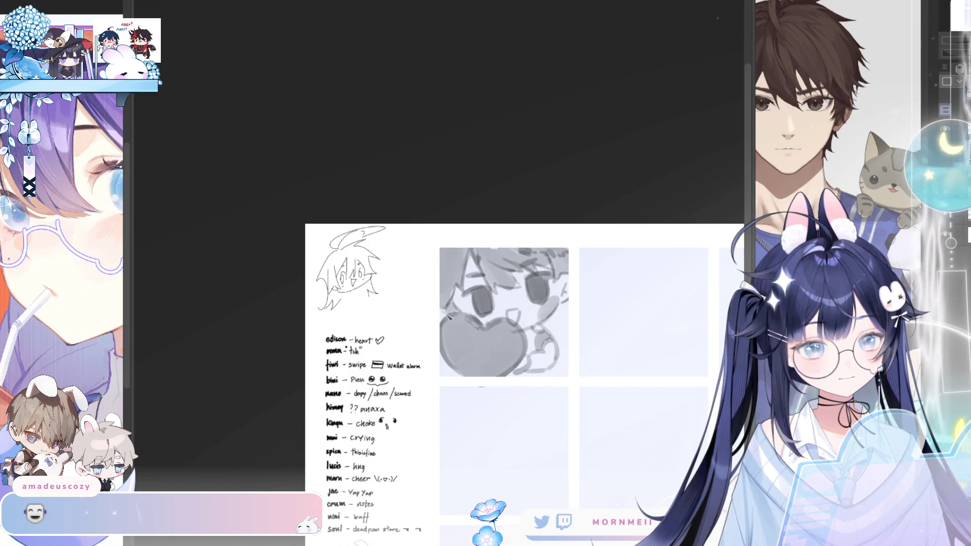
pyautogui.press('h')
pyautogui.press('h')
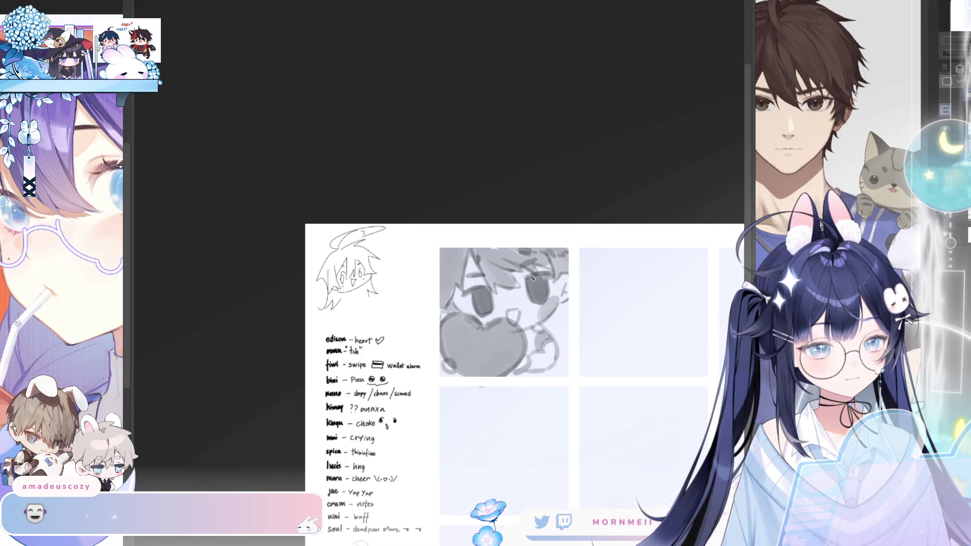
pyautogui.press('h')
pyautogui.press('h')
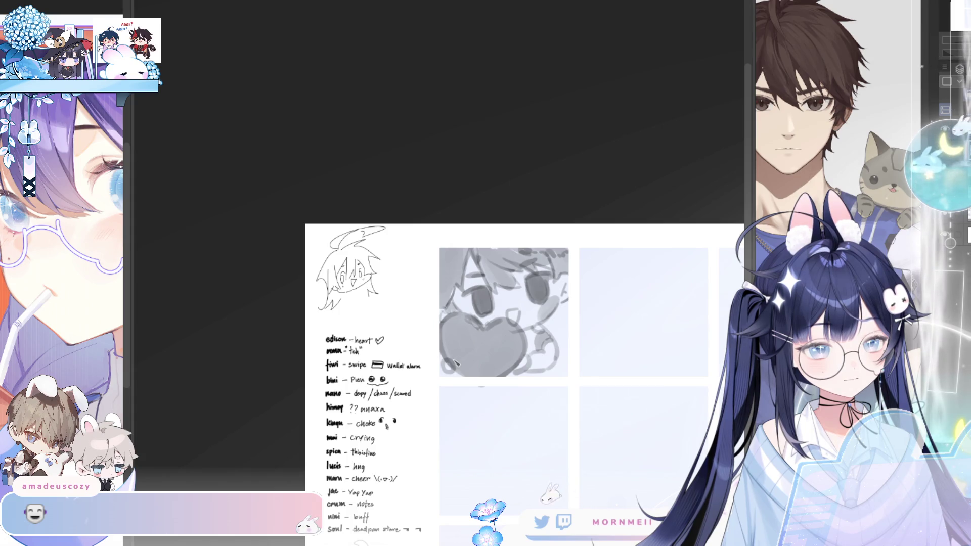
pyautogui.press('h')
pyautogui.press('h')
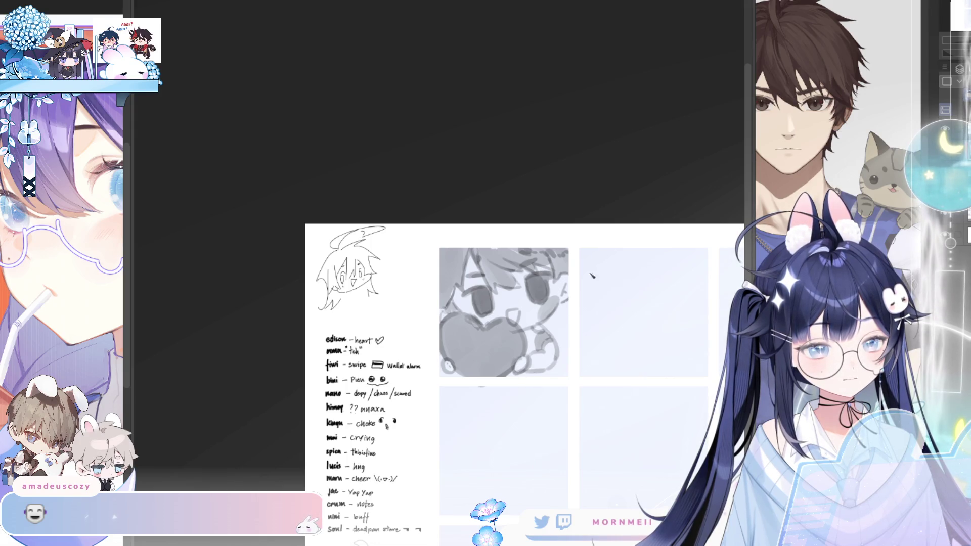
pyautogui.press('h')
pyautogui.press('h')
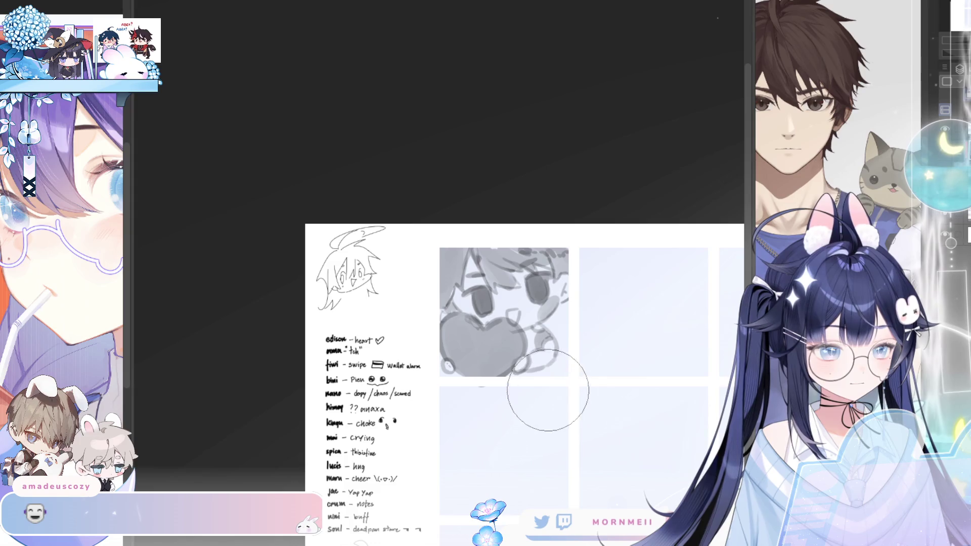
pyautogui.press('m')
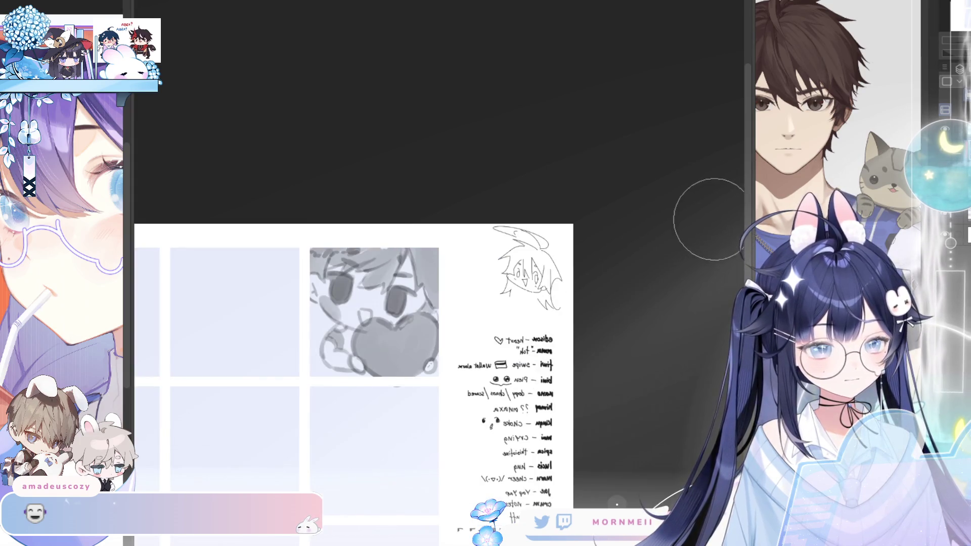
pyautogui.press('m')
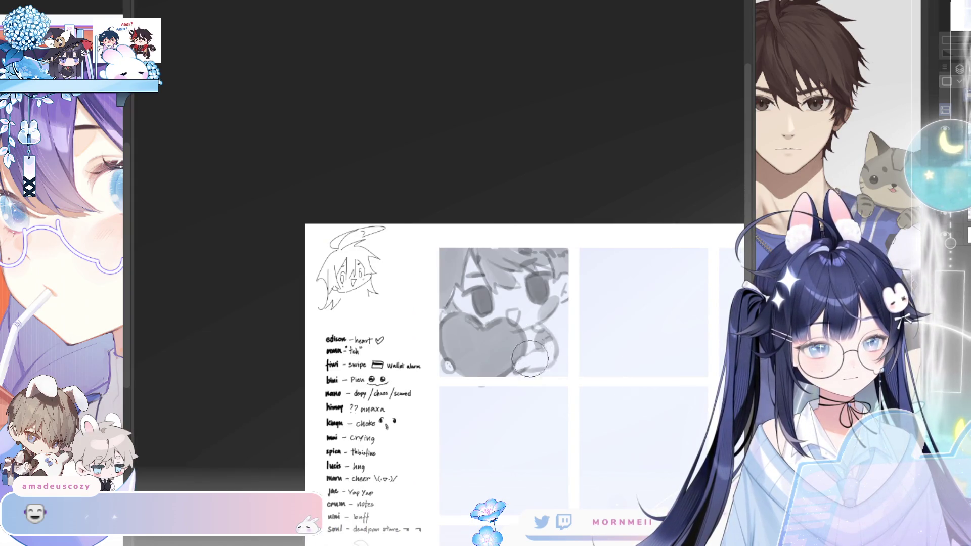
pyautogui.press('m')
pyautogui.press('m')
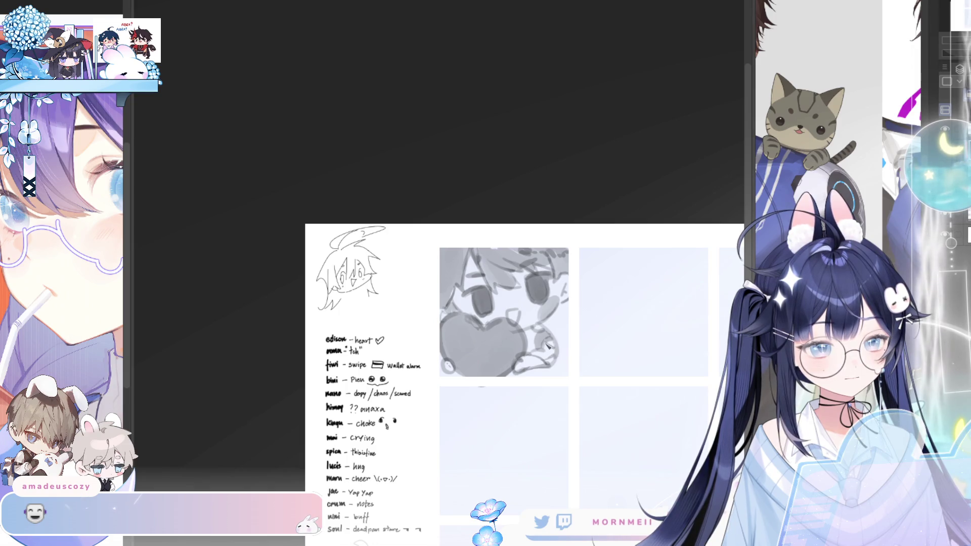
pyautogui.press('h')
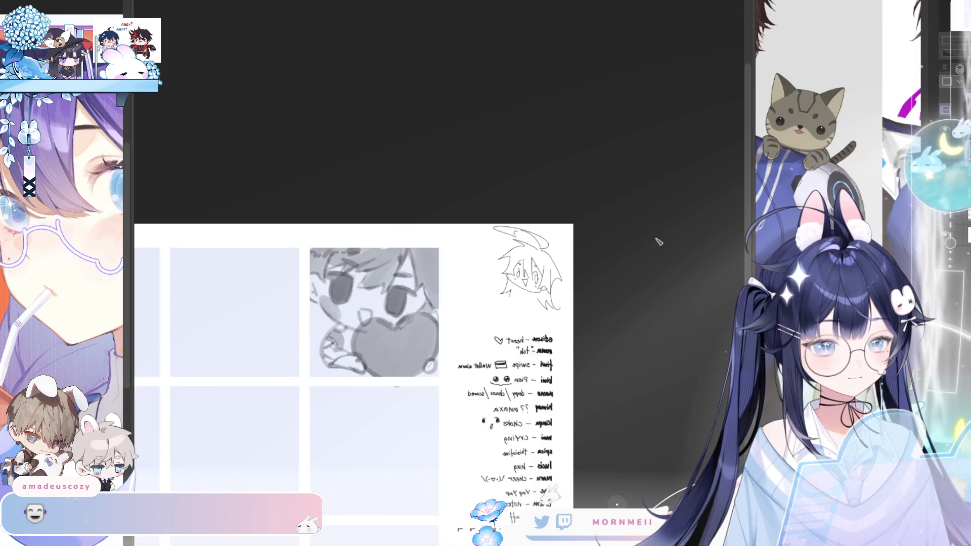
pyautogui.press('h')
pyautogui.press('h')
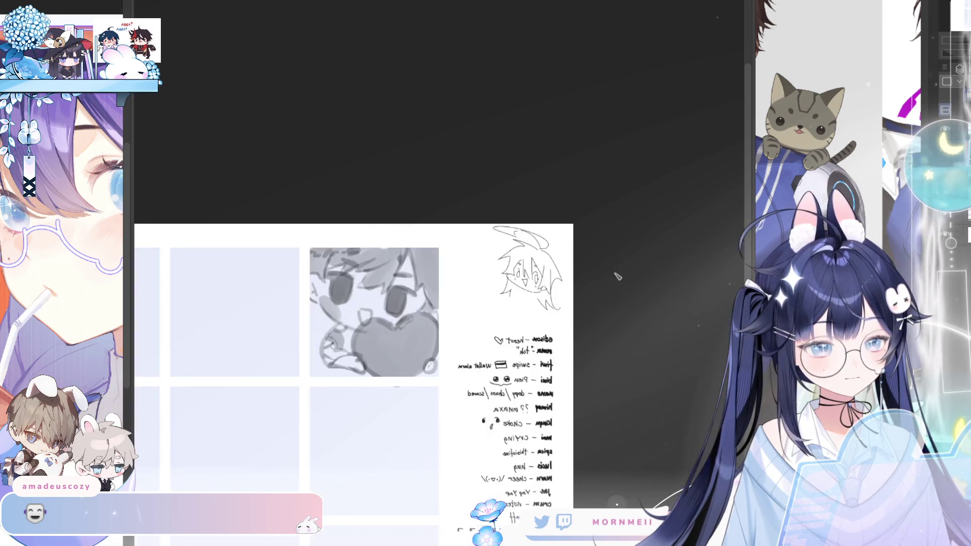
pyautogui.press('h')
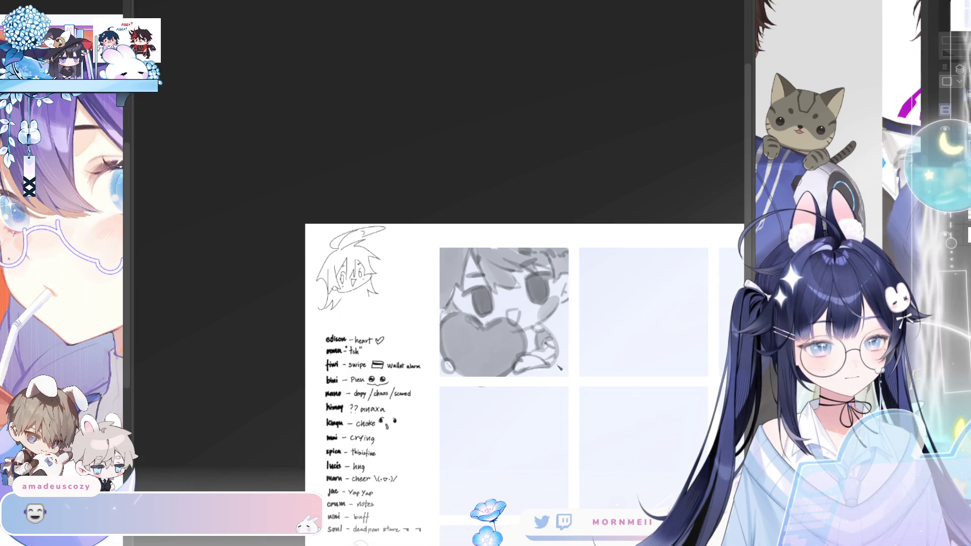
# Step: Rotate the sketch slightly clockwise, enlarge it a little and shift it right, then commit
pyautogui.hotkey('ctrl', 't')
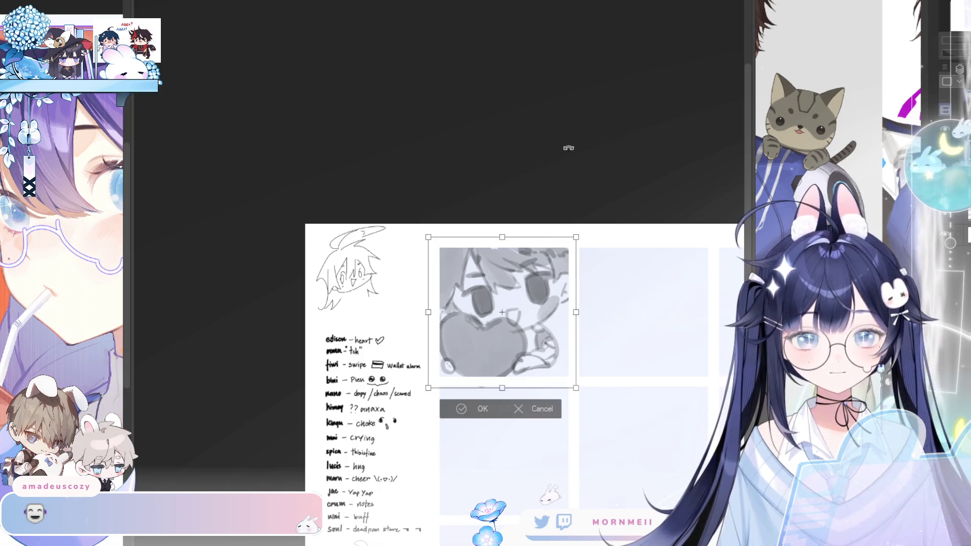
pyautogui.moveTo(604, 274); pyautogui.dragTo(609, 287)
pyautogui.moveTo(565, 398); pyautogui.dragTo(583, 406)
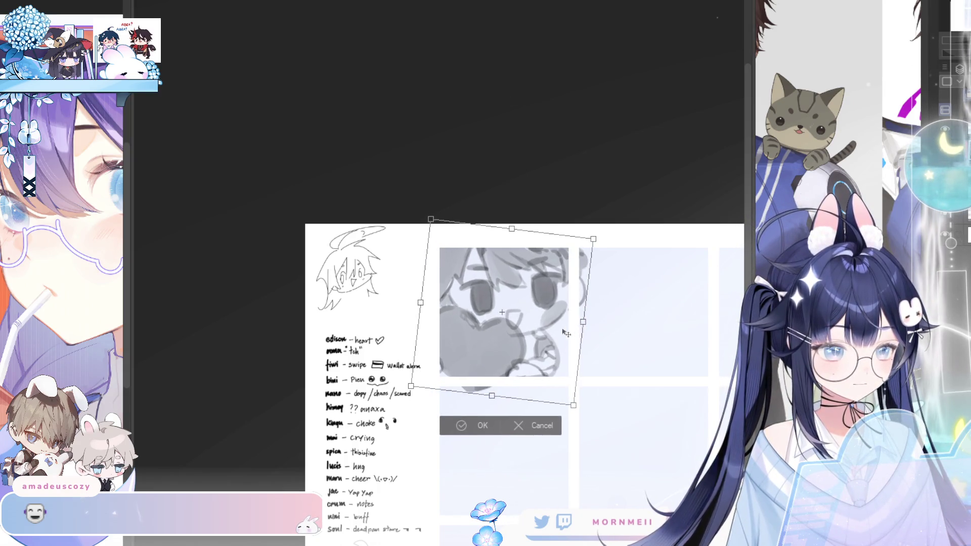
pyautogui.moveTo(565, 335)
pyautogui.mouseDown()
pyautogui.moveTo(603, 316)
pyautogui.moveTo(565, 346)
pyautogui.moveTo(587, 331)
pyautogui.moveTo(567, 332)
pyautogui.moveTo(581, 314)
pyautogui.moveTo(567, 366)
pyautogui.mouseUp()
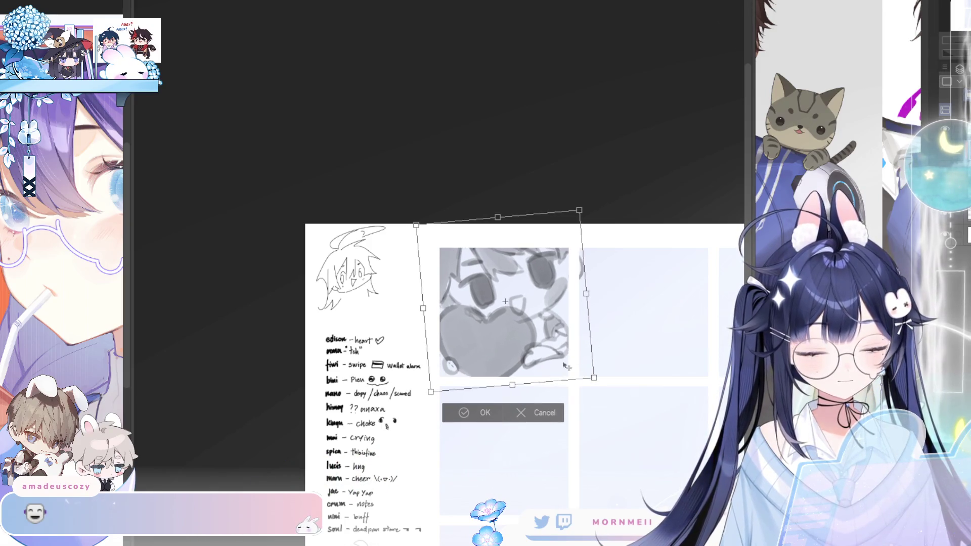
pyautogui.press('Return')
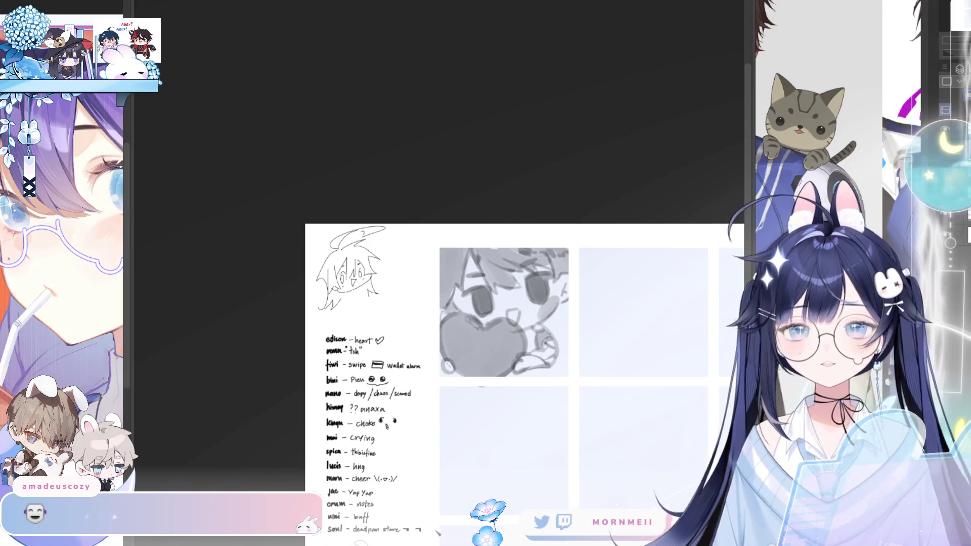
# Step: Rotate the sketch slightly counter-clockwise and nudge it down a few pixels, then commit and zoom out
pyautogui.hotkey('ctrl', 't')
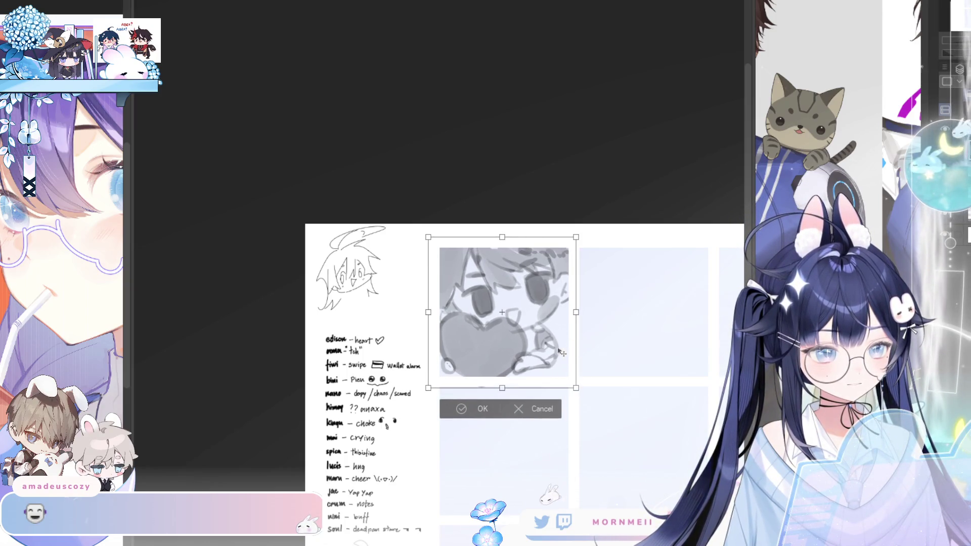
pyautogui.moveTo(566, 384)
pyautogui.mouseDown()
pyautogui.moveTo(583, 379)
pyautogui.moveTo(573, 366)
pyautogui.mouseUp()
pyautogui.moveTo(439, 392); pyautogui.dragTo(444, 394)
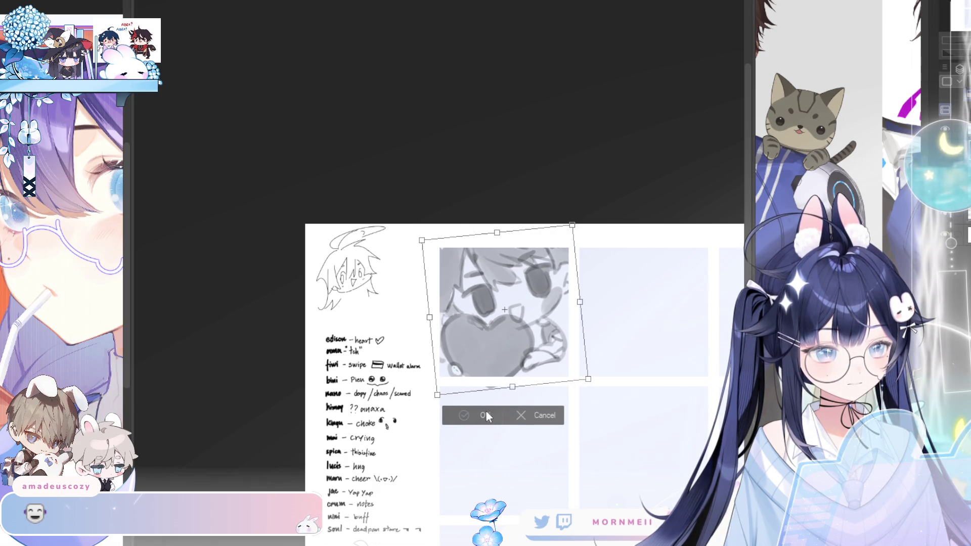
pyautogui.press('Return')
pyautogui.scroll(-2, 476, 429)
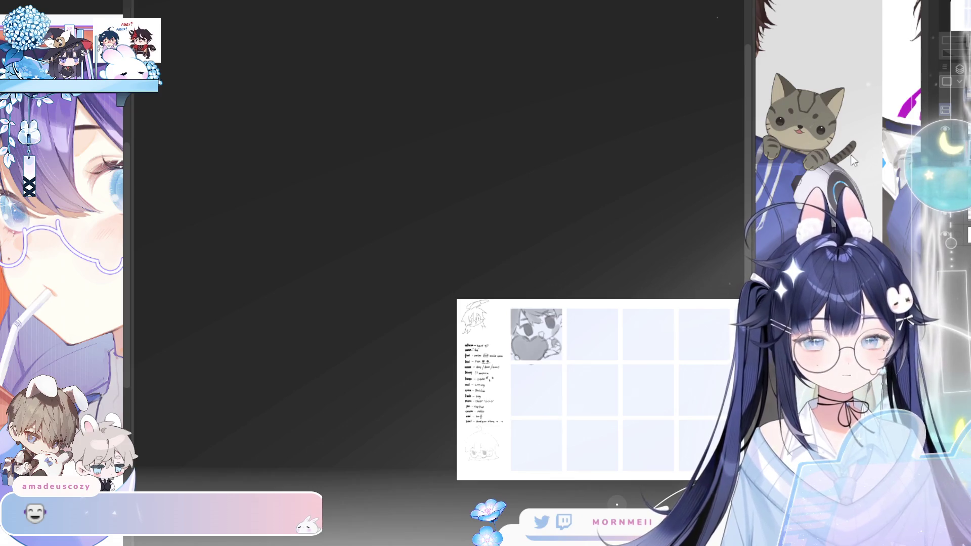
# Step: Zoom in on the heart sketch cell and mirror-check it against the whole sheet
pyautogui.click(570, 328)
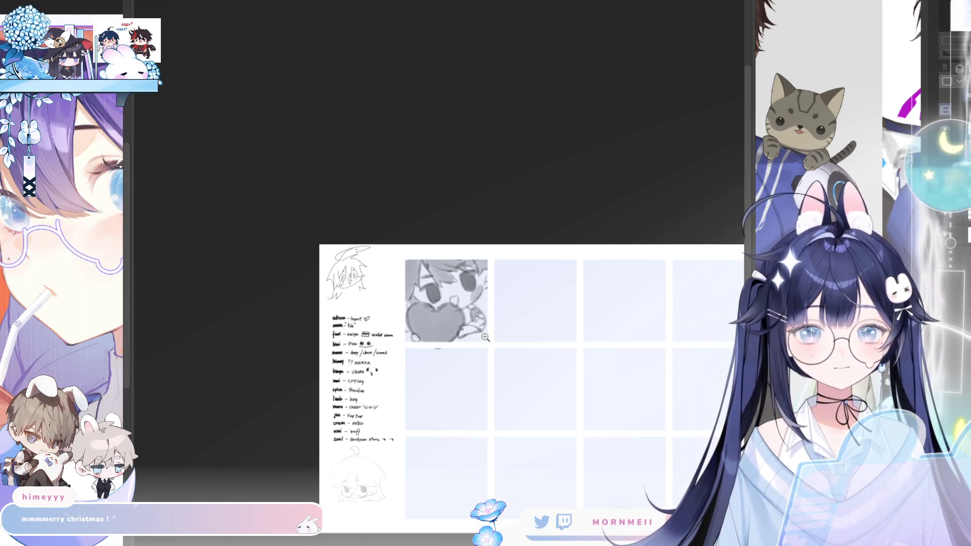
pyautogui.click(448, 292)
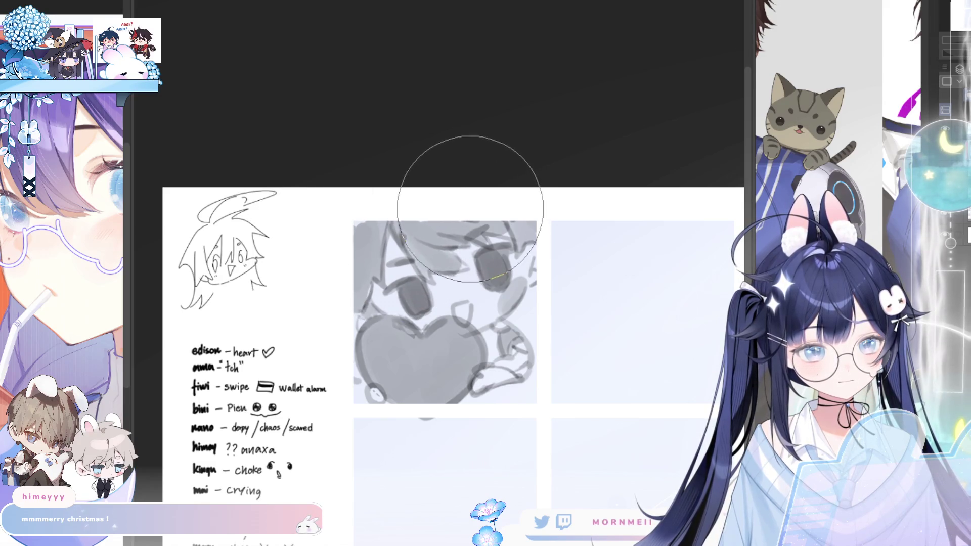
pyautogui.click(775, 119)
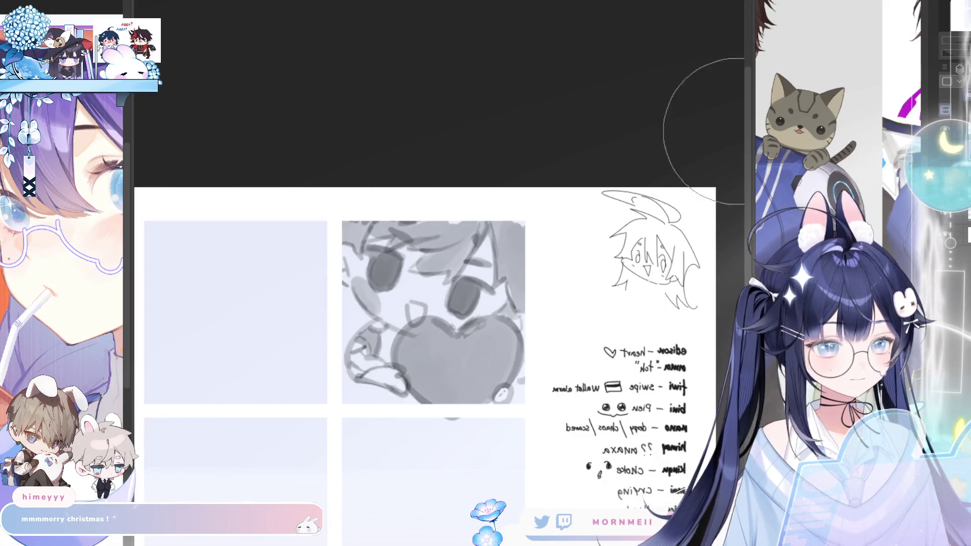
pyautogui.press('h')
pyautogui.press('h')
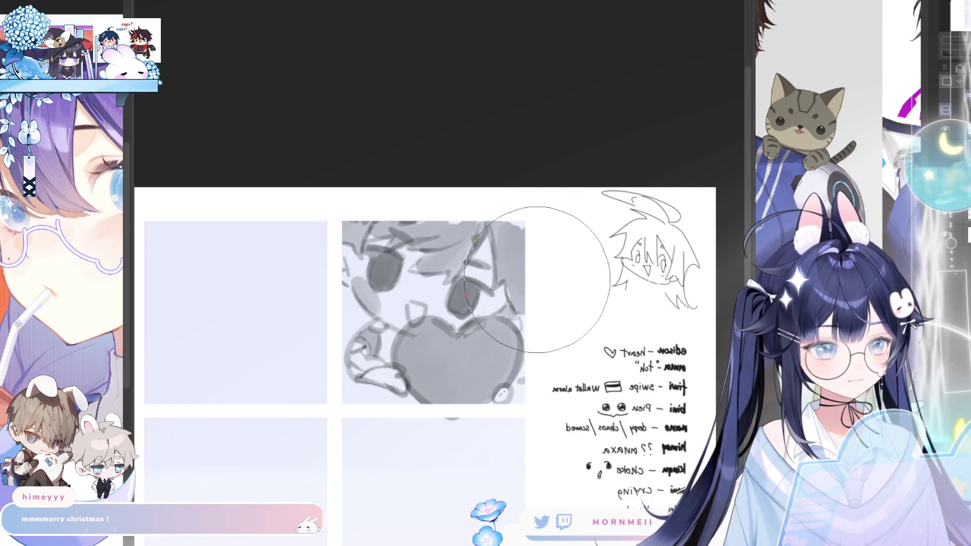
pyautogui.press('h')
pyautogui.hotkey('ctrl', '0')
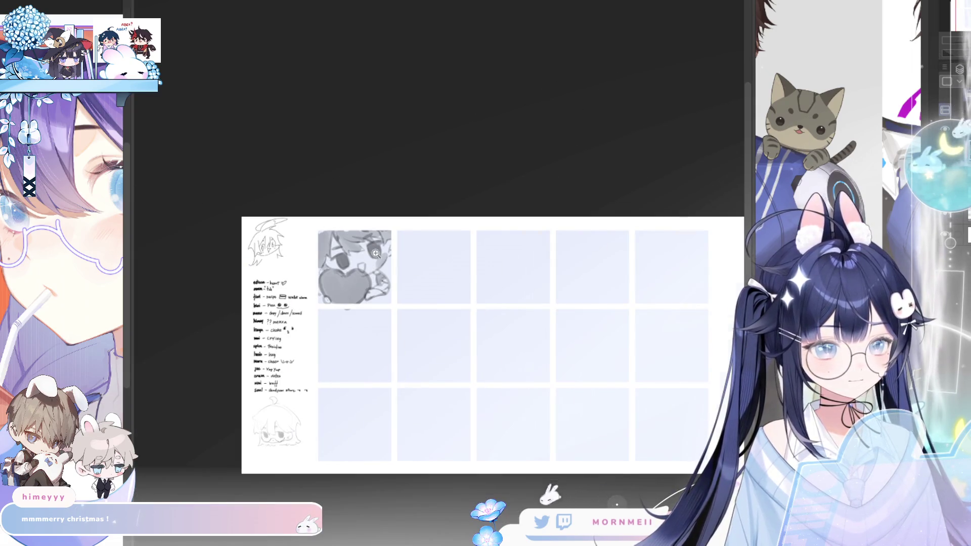
pyautogui.click(367, 258)
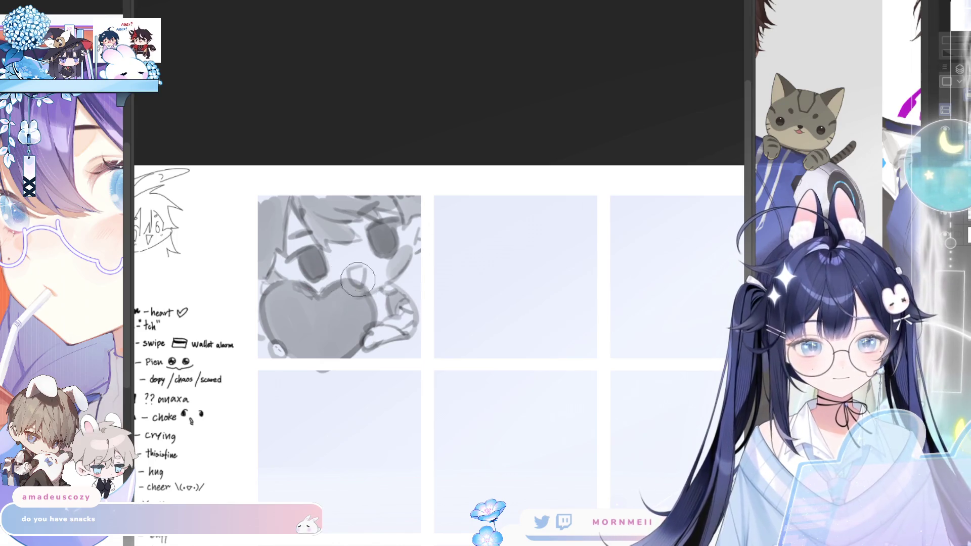
# Step: Alternate zooming out and back onto the sketch while flipping the view to compare it
pyautogui.hotkey('ctrl', '-')
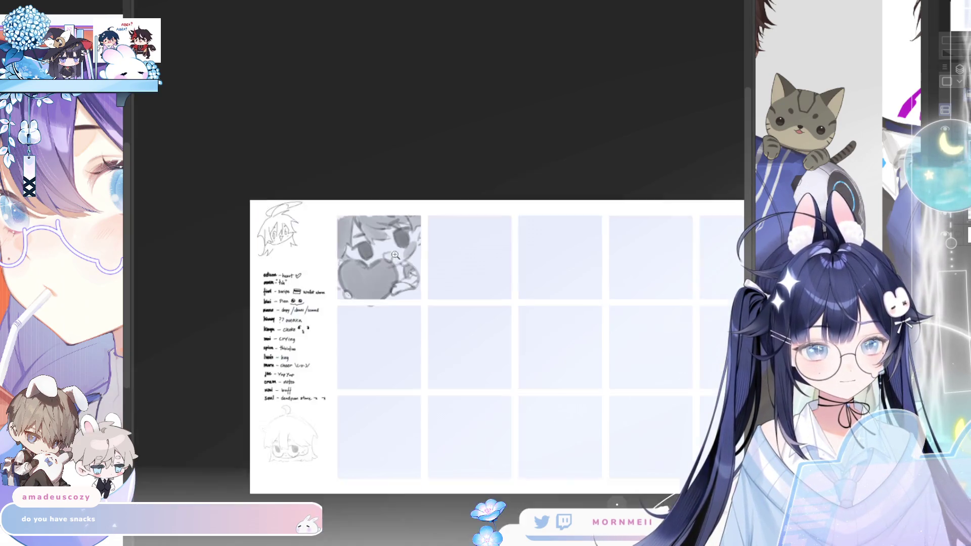
pyautogui.press('h')
pyautogui.press('h')
pyautogui.hotkey('ctrl', '+')
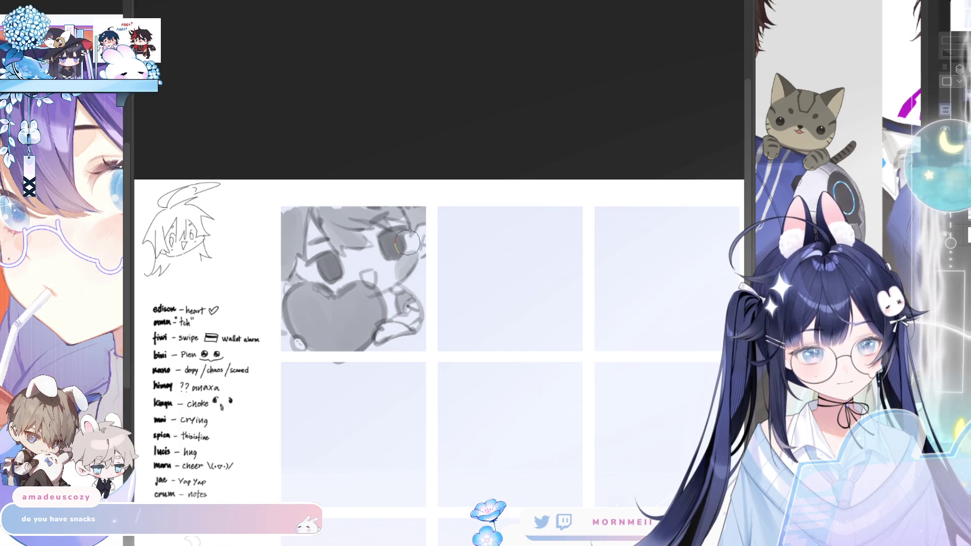
pyautogui.hotkey('ctrl', '-')
pyautogui.press('h')
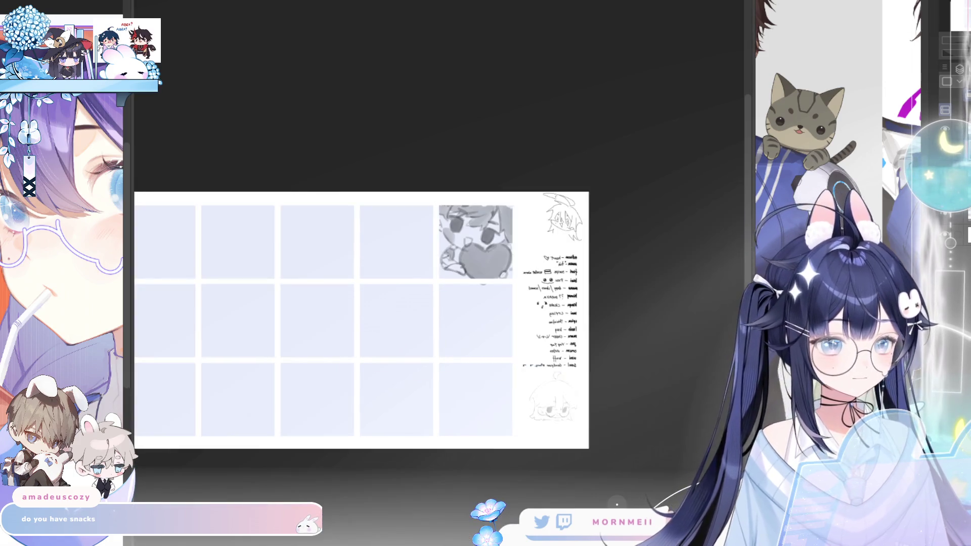
pyautogui.press('h')
pyautogui.hotkey('ctrl', '+')
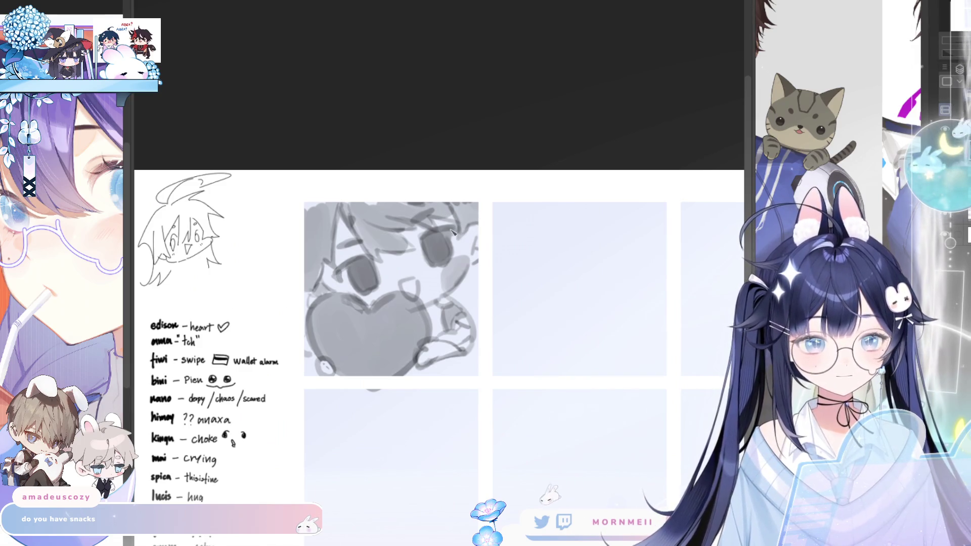
pyautogui.hotkey('ctrl', '-')
pyautogui.press('h')
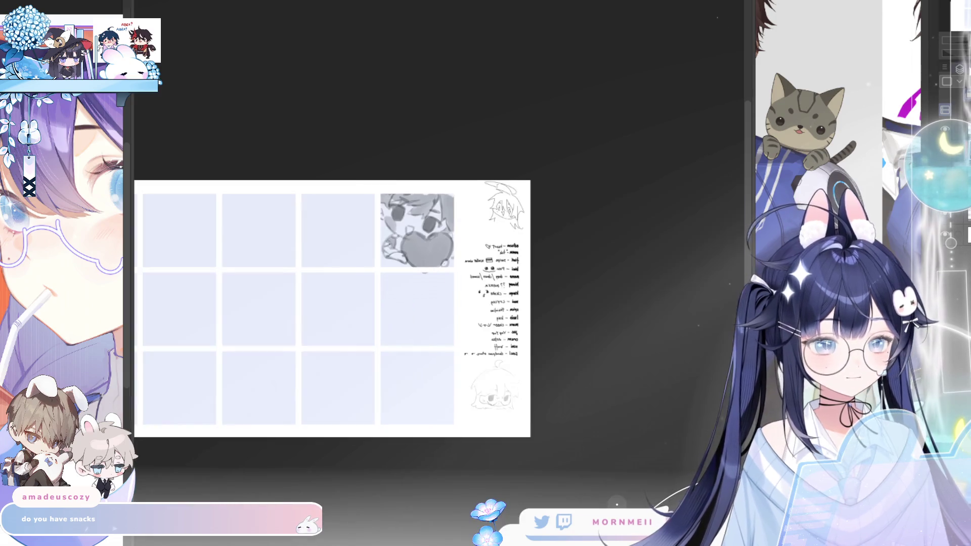
pyautogui.press('h')
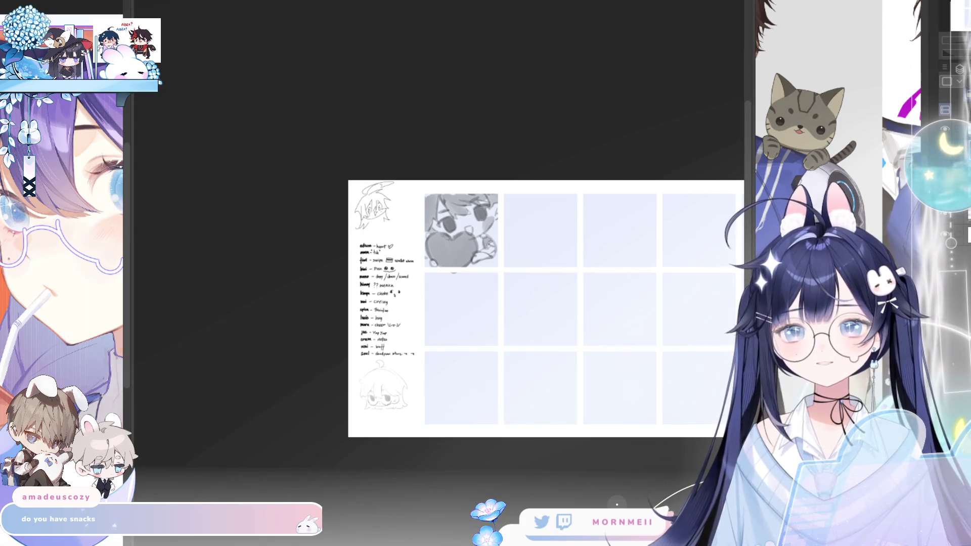
# Step: Zoom onto the heart sketch, then far out to check the whole page mirrored
pyautogui.click(594, 164)
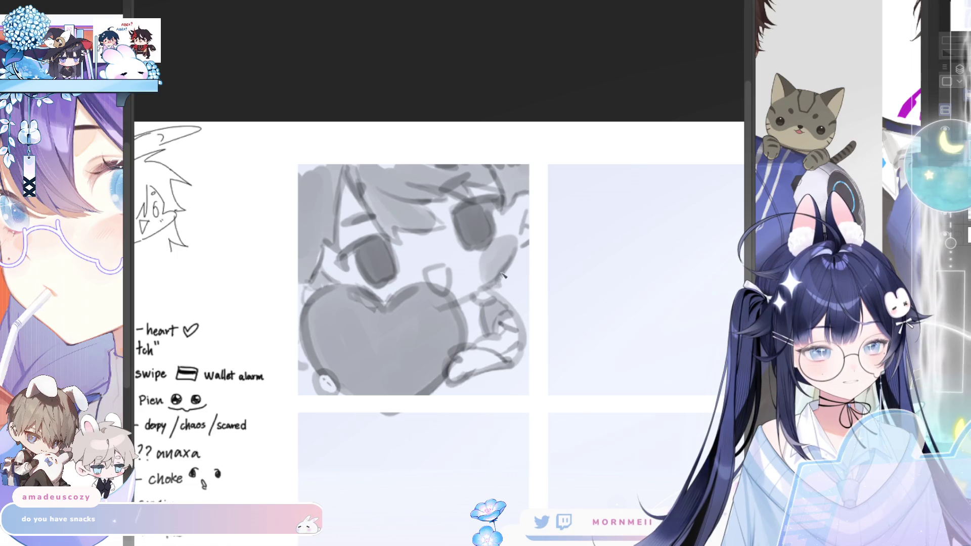
pyautogui.hotkey('ctrl', '-')
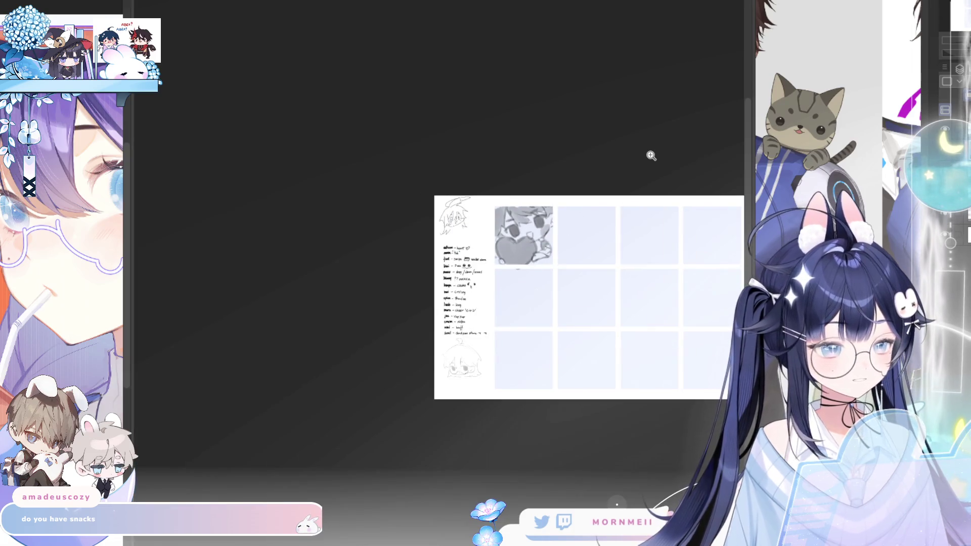
pyautogui.press('h')
pyautogui.press('h')
pyautogui.scroll(3, 560, 224)
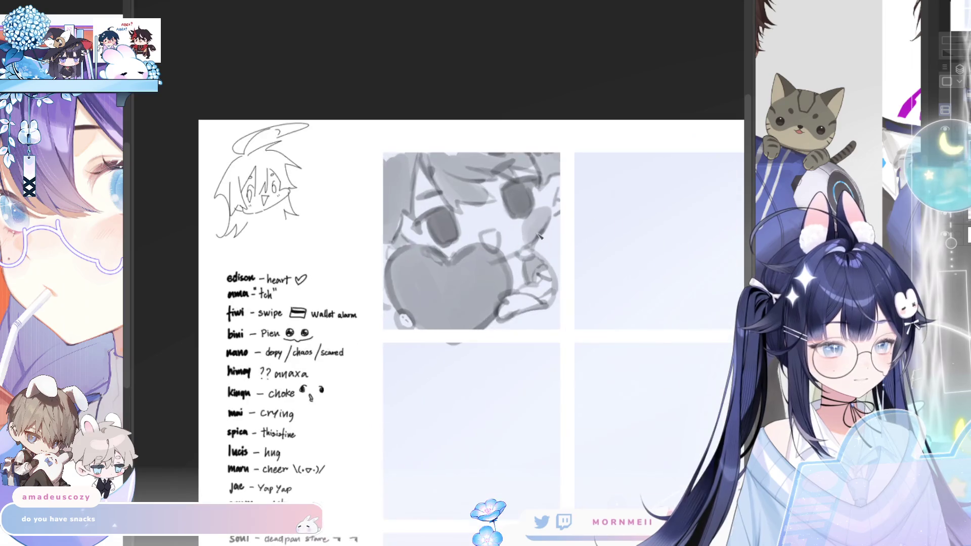
pyautogui.scroll(-5, 559, 224)
pyautogui.scroll(2, 624, 217)
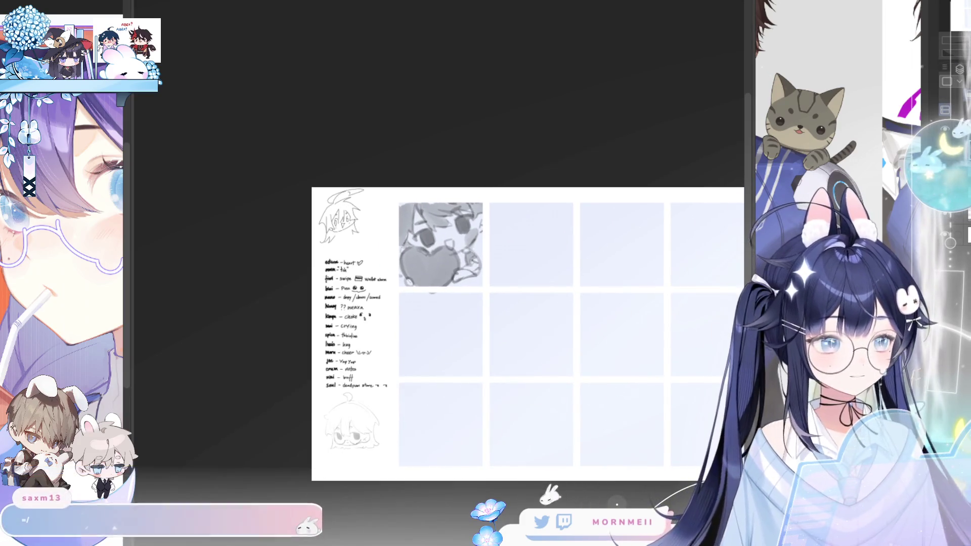
# Step: Recheck the sketch mirrored and unmirrored, adjust the brush size, then start transforming it
pyautogui.press('h')
pyautogui.press('h')
pyautogui.scroll(-3, 610, 195)
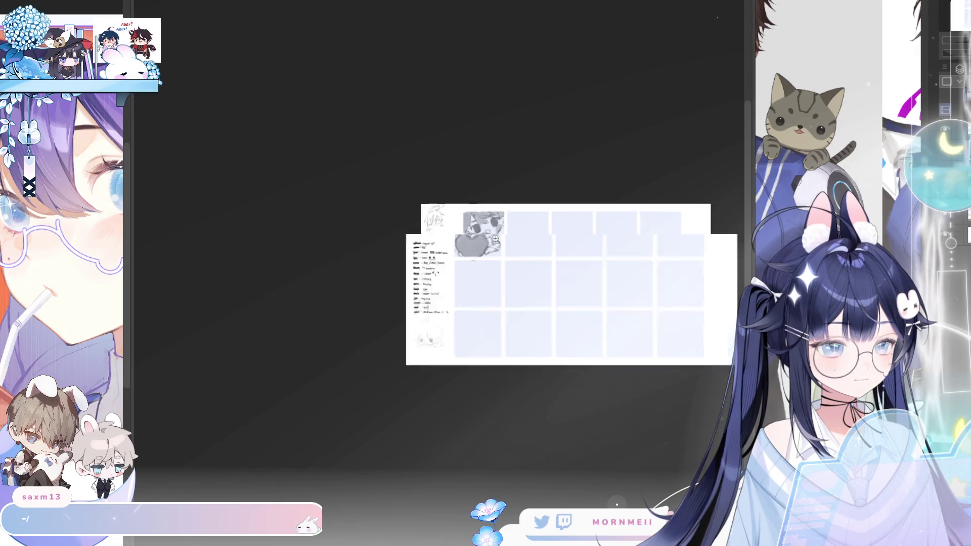
pyautogui.scroll(4, 560, 201)
pyautogui.scroll(1, 560, 200)
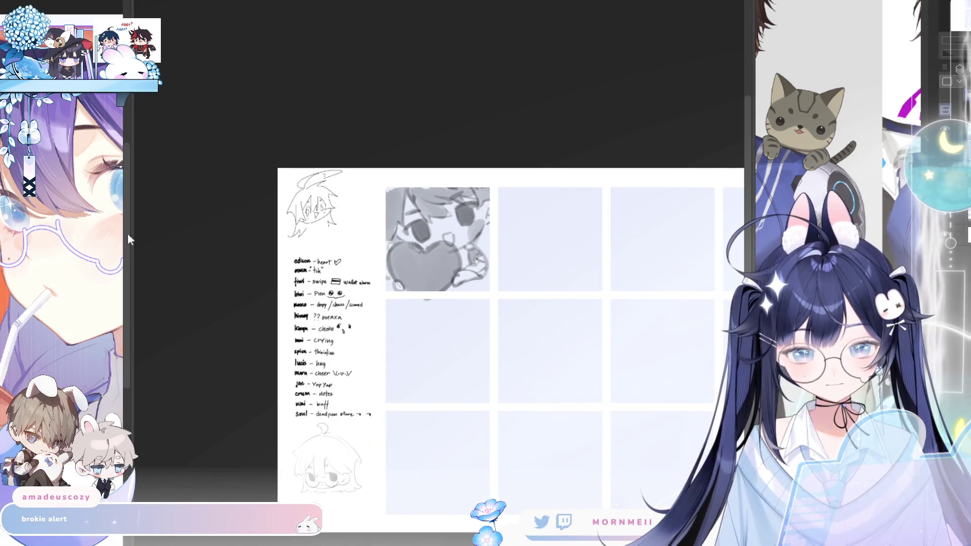
pyautogui.moveTo(448, 248)
pyautogui.mouseDown()
pyautogui.moveTo(481, 255)
pyautogui.moveTo(443, 259)
pyautogui.mouseUp()
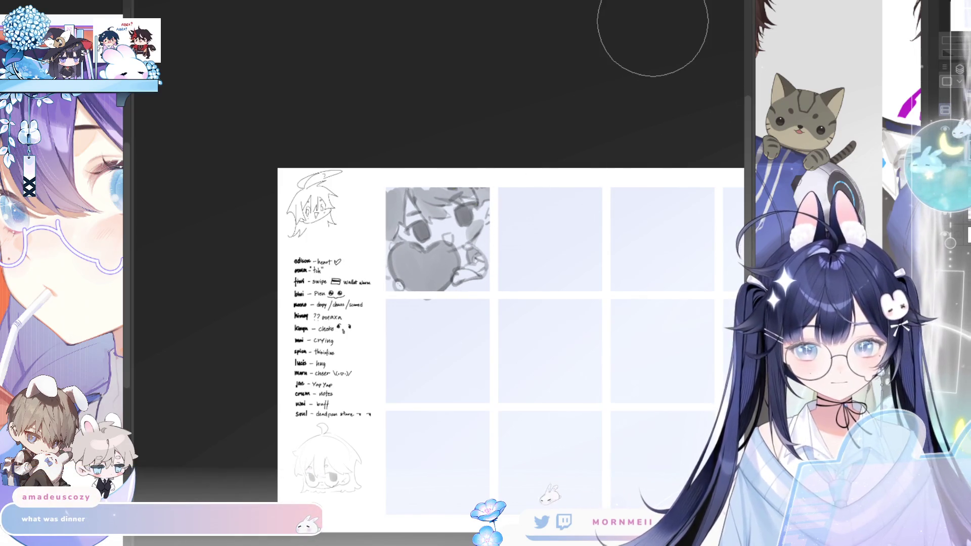
pyautogui.press('h')
pyautogui.press('h')
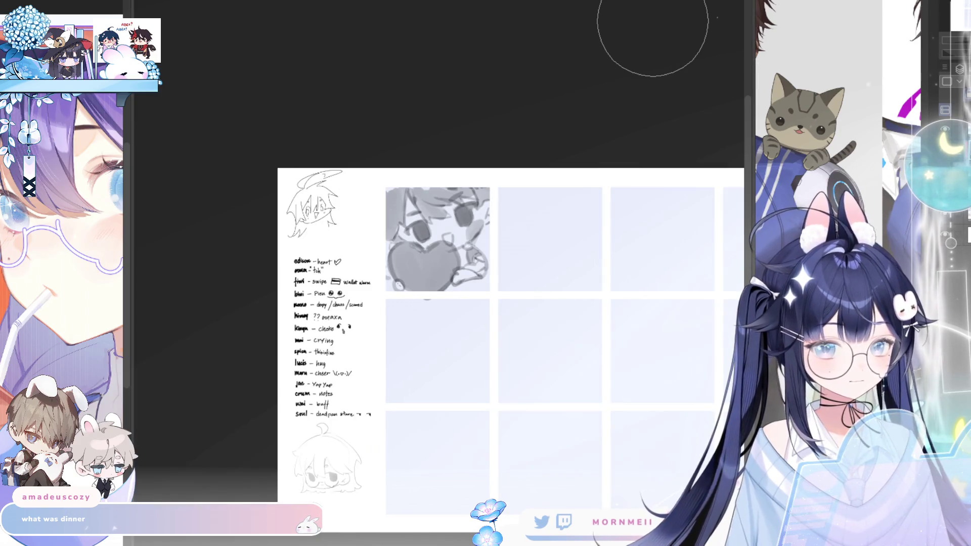
pyautogui.hotkey('ctrl', 't')
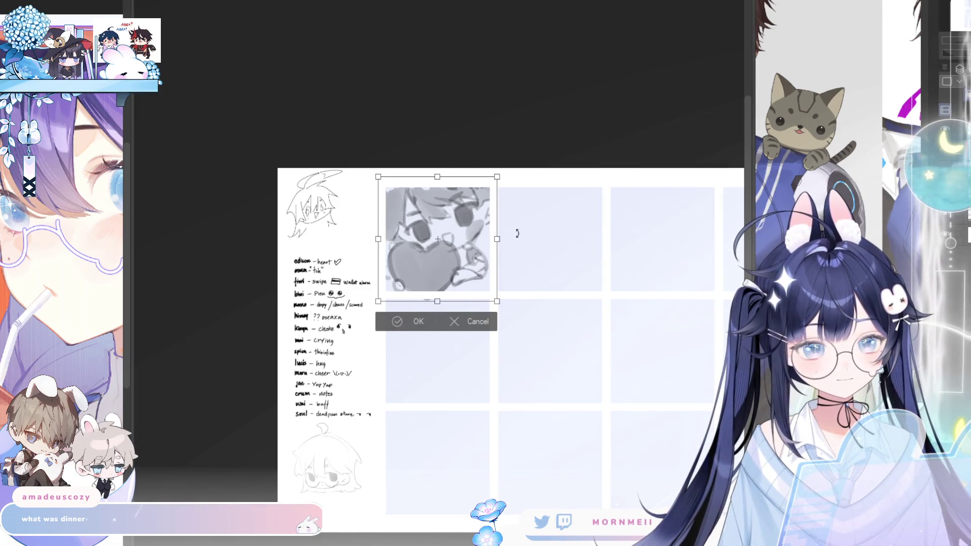
# Step: Rotate the sketch about 10° clockwise, commit it, and check it mirrored
pyautogui.moveTo(517, 233)
pyautogui.mouseDown()
pyautogui.moveTo(493, 267)
pyautogui.moveTo(503, 267)
pyautogui.moveTo(487, 269)
pyautogui.mouseUp()
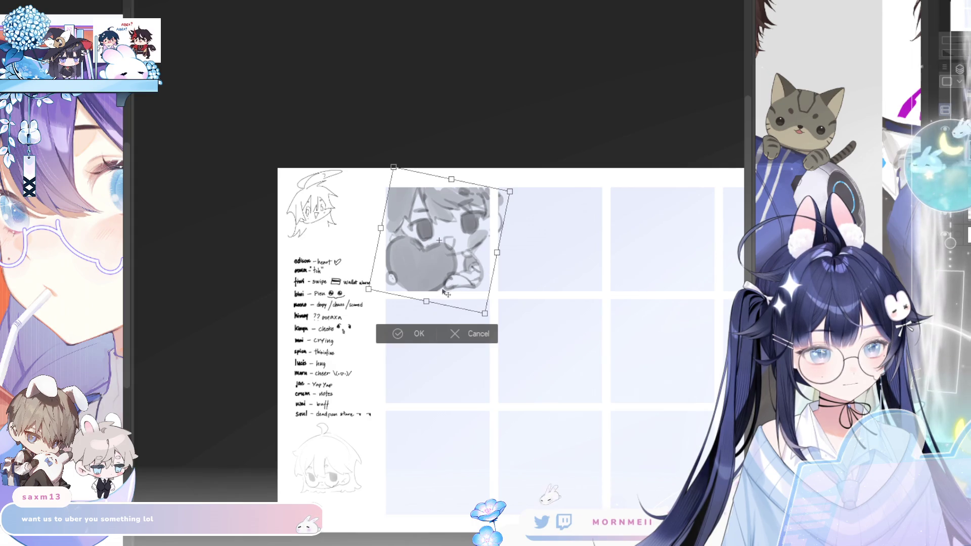
pyautogui.click(413, 334)
pyautogui.press('h')
pyautogui.press('h')
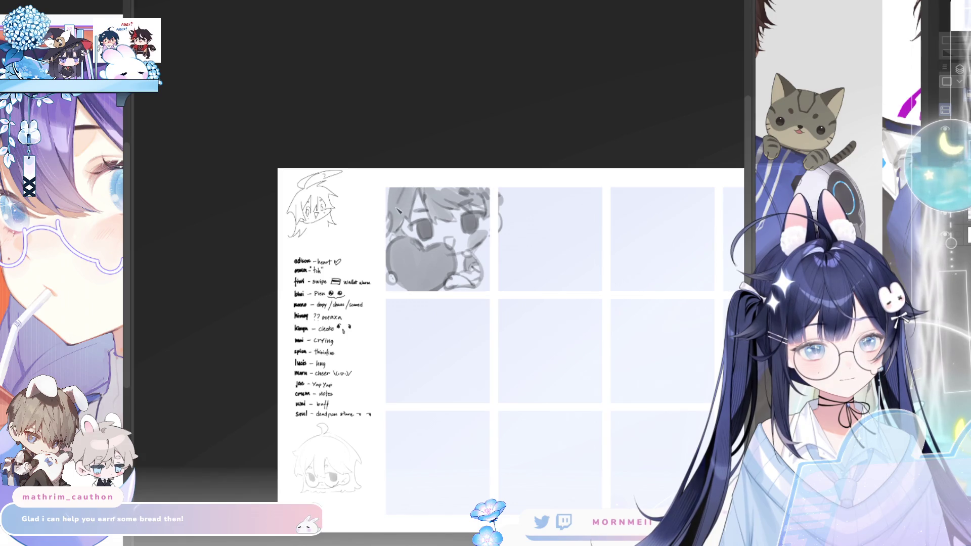
pyautogui.press('h')
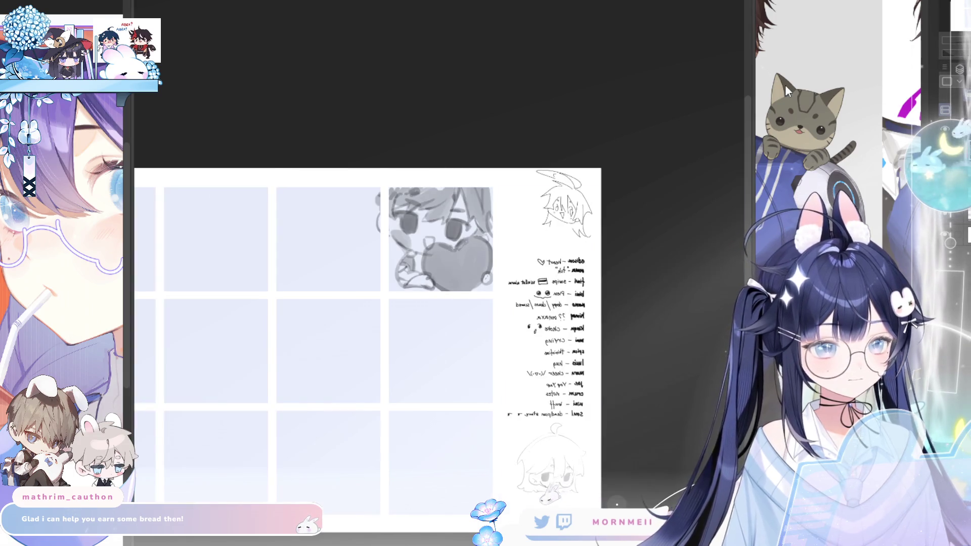
pyautogui.press('h')
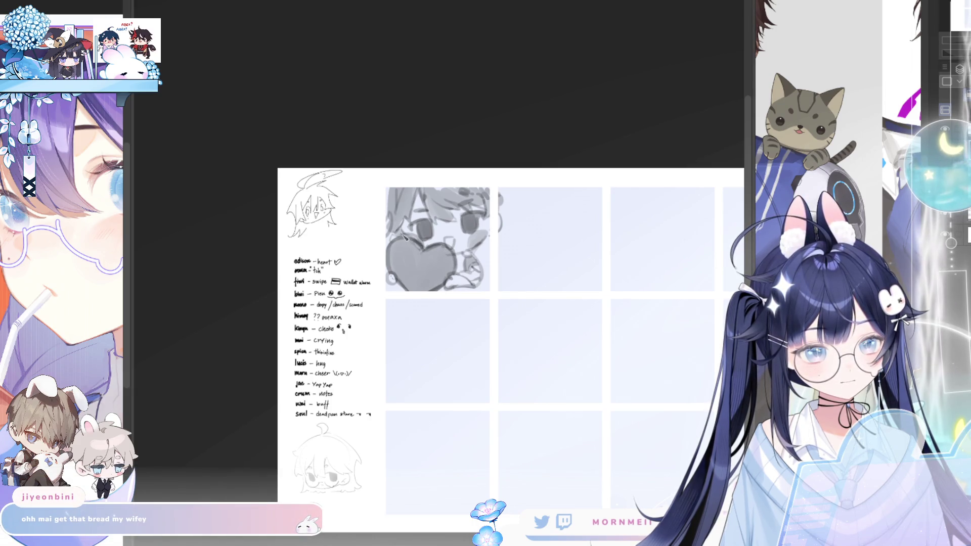
# Step: Keep comparing the rotated sketch mirrored and unmirrored, shrinking the brush size slightly
pyautogui.press('h')
pyautogui.press('h')
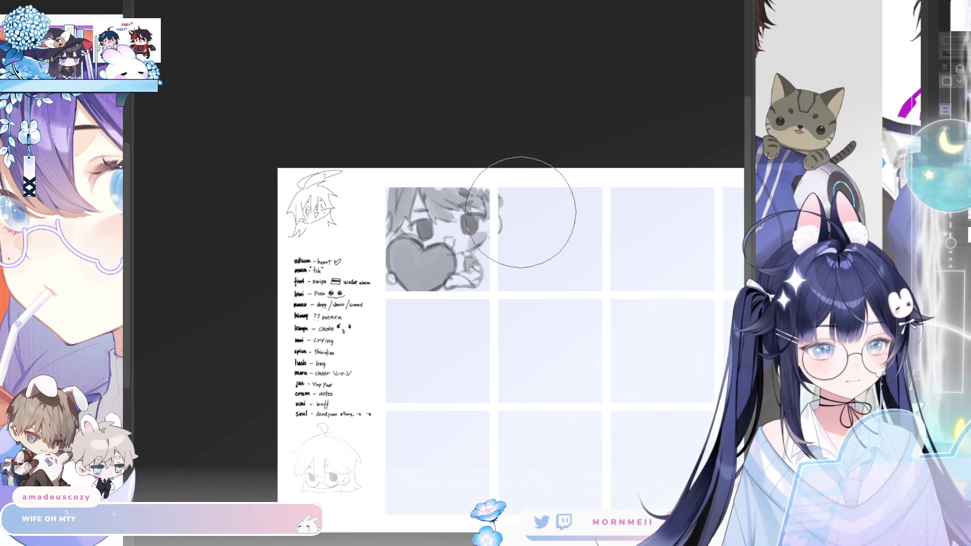
pyautogui.press('h')
pyautogui.press('h')
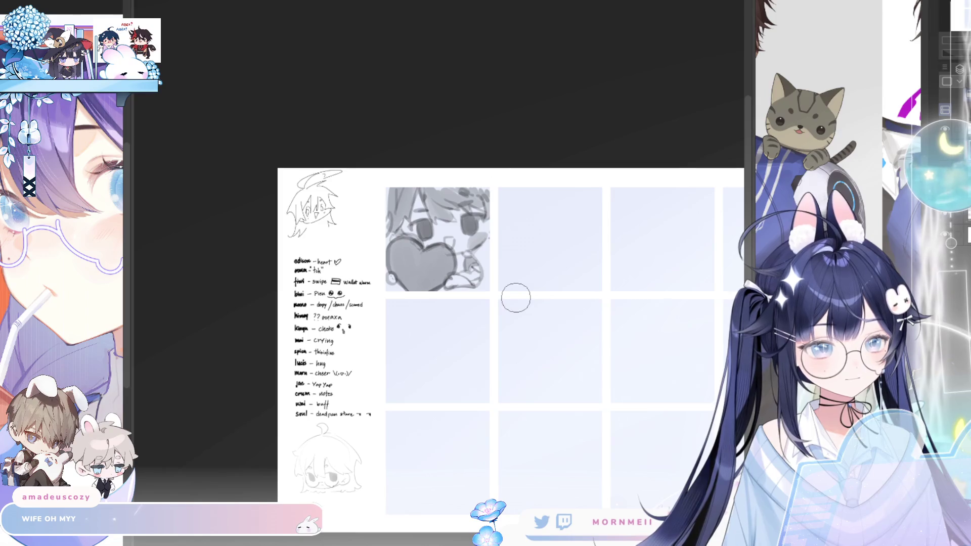
pyautogui.press('h')
pyautogui.press('h')
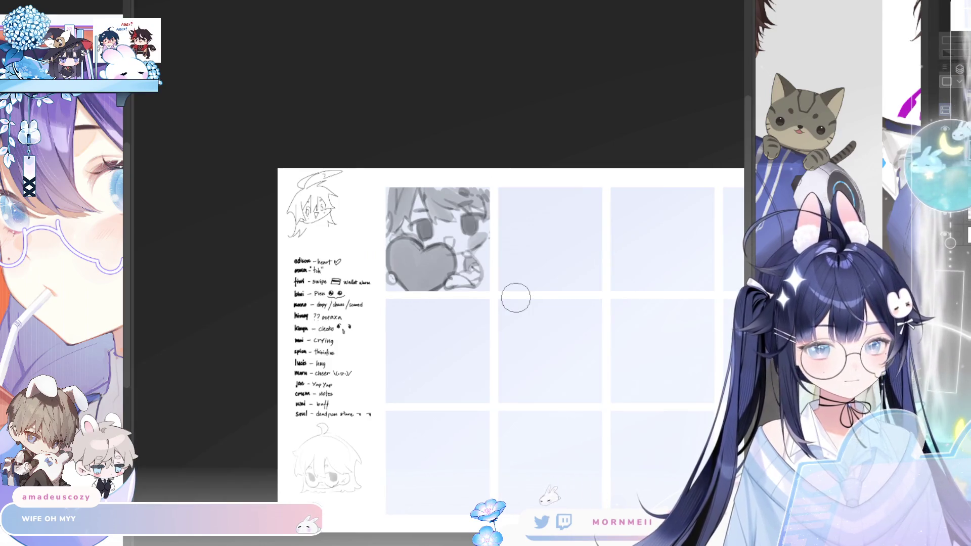
pyautogui.press('[')
pyautogui.press('[')
pyautogui.press('[')
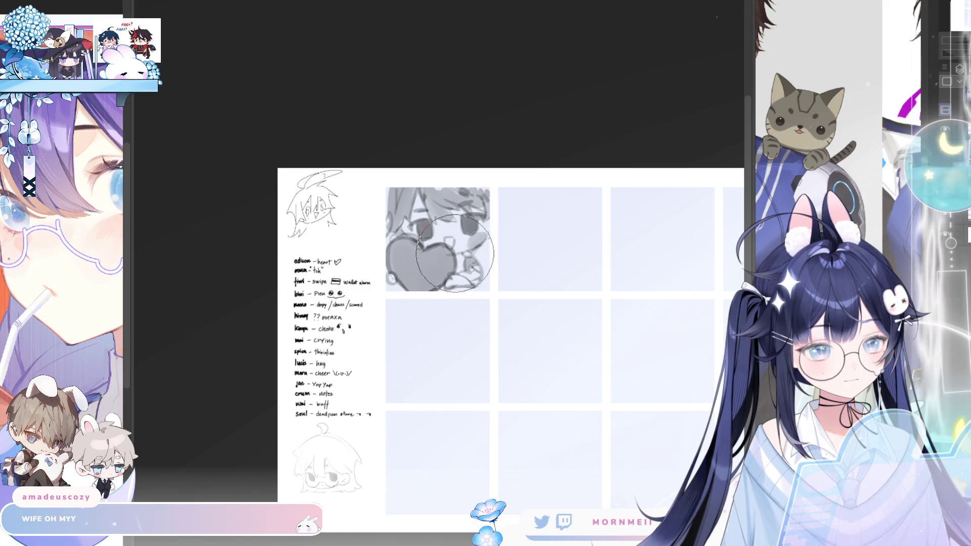
pyautogui.press('h')
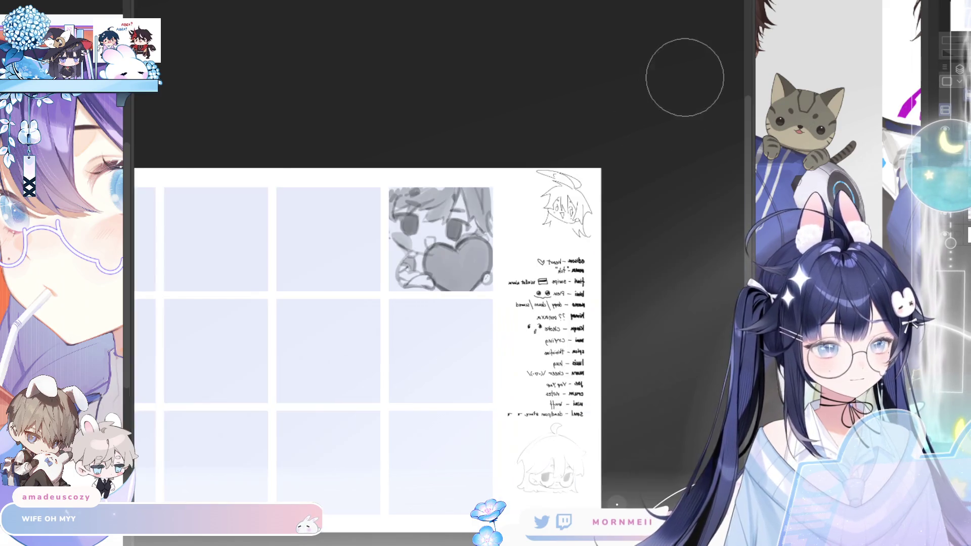
pyautogui.press('h')
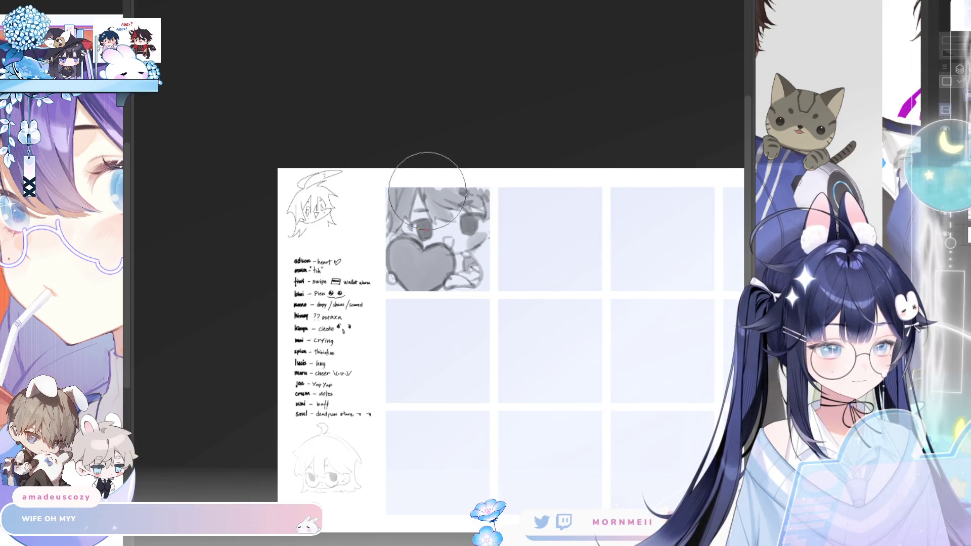
pyautogui.press('h')
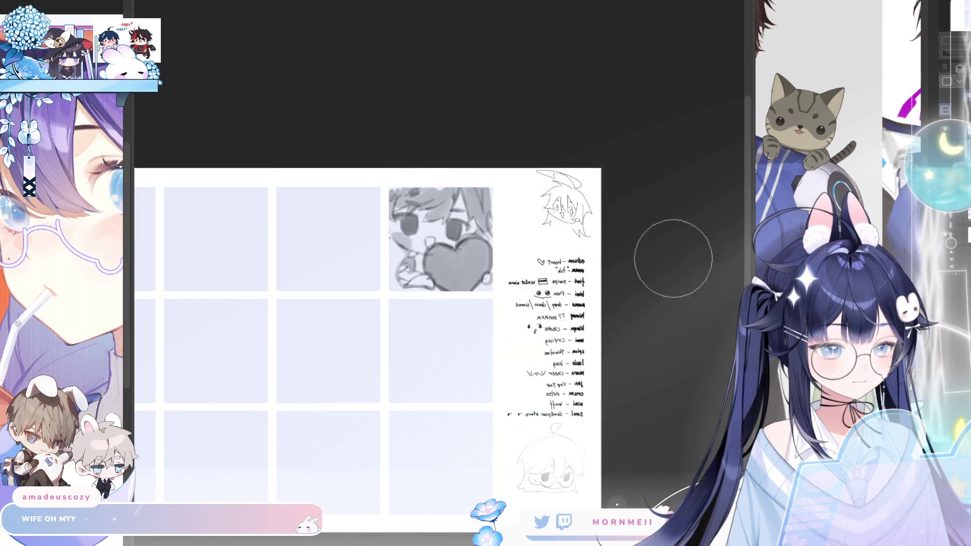
pyautogui.press('h')
pyautogui.scroll(3, 592, 232)
pyautogui.scroll(-2, 593, 232)
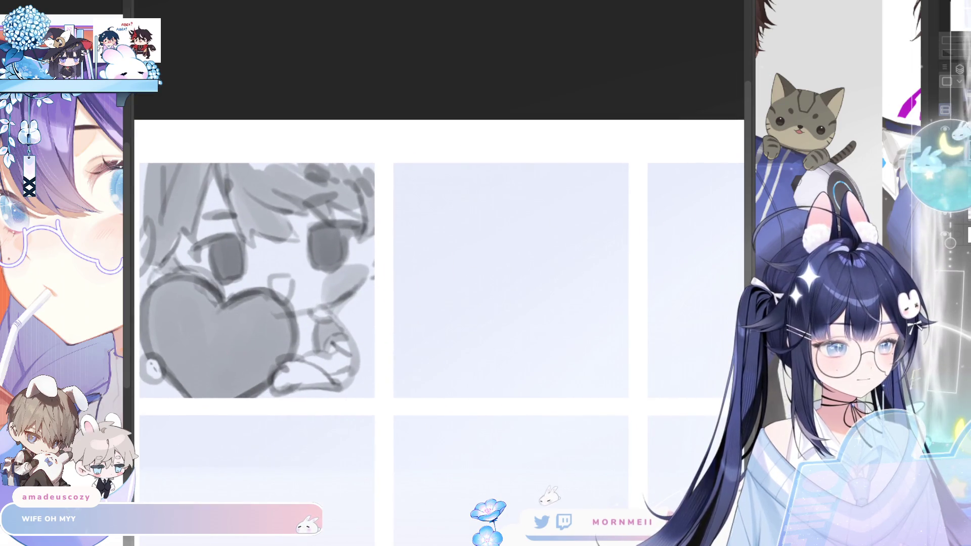
pyautogui.scroll(-2, 524, 172)
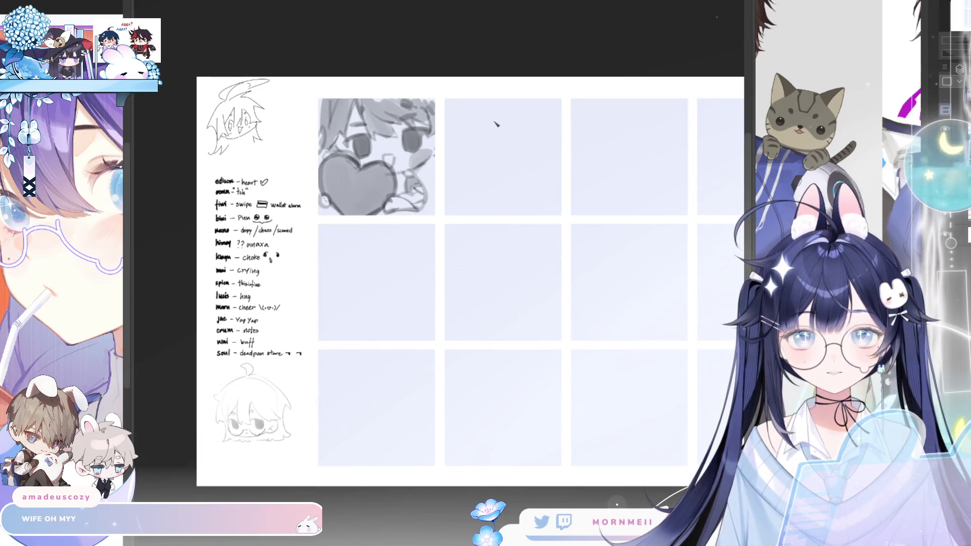
pyautogui.scroll(2, 523, 92)
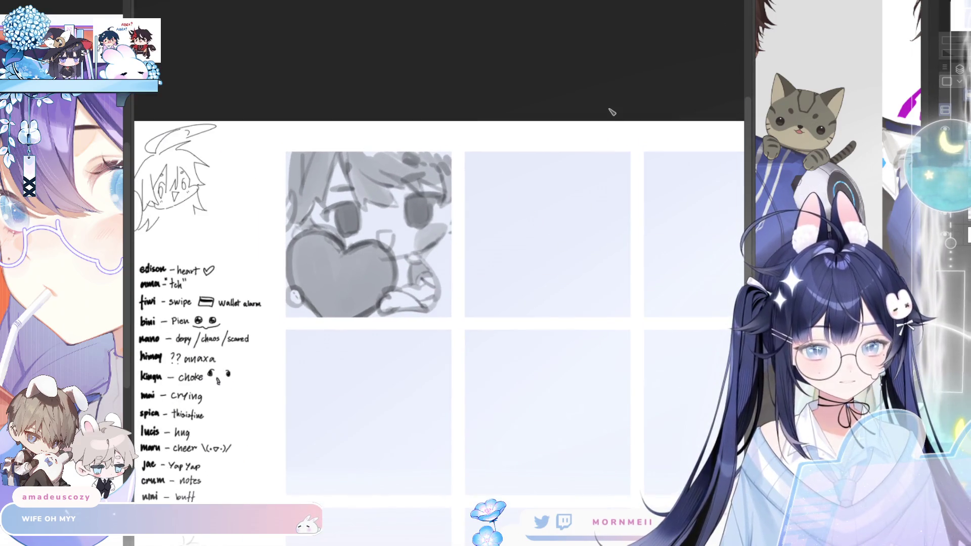
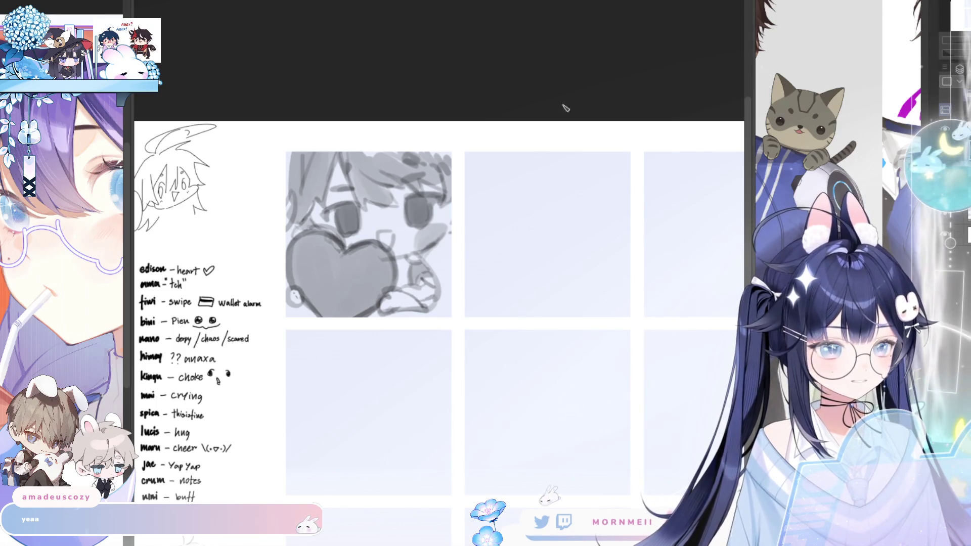
# Step: Sketch closed T-shaped eyes and a brow in the empty second cell, redoing weak strokes
pyautogui.scroll(2, 620, 231)
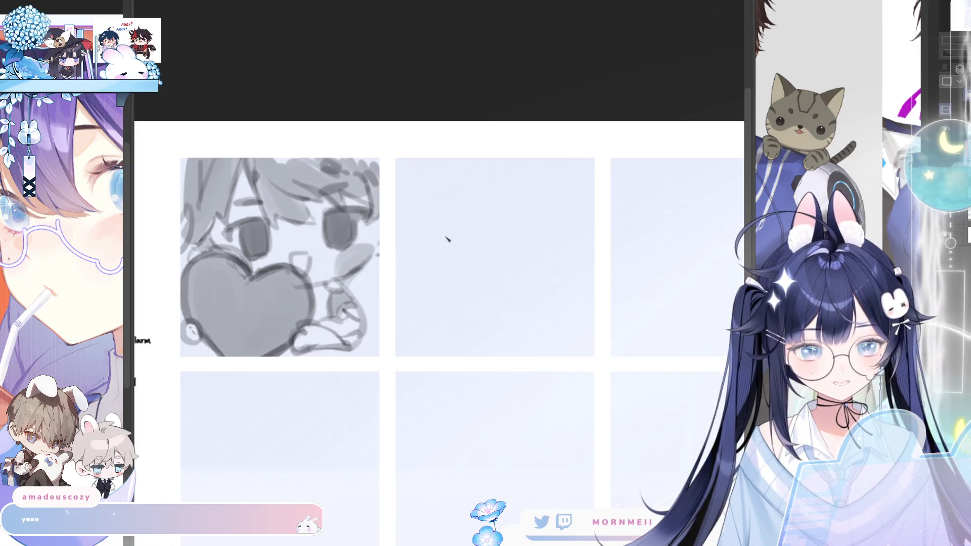
pyautogui.moveTo(412, 250)
pyautogui.mouseDown()
pyautogui.moveTo(452, 235)
pyautogui.moveTo(435, 253)
pyautogui.moveTo(453, 266)
pyautogui.mouseUp()
pyautogui.hotkey('ctrl', 'z')
pyautogui.hotkey('ctrl', 'z')
pyautogui.moveTo(495, 217)
pyautogui.mouseDown()
pyautogui.moveTo(536, 199)
pyautogui.moveTo(517, 217)
pyautogui.moveTo(523, 225)
pyautogui.moveTo(534, 210)
pyautogui.mouseUp()
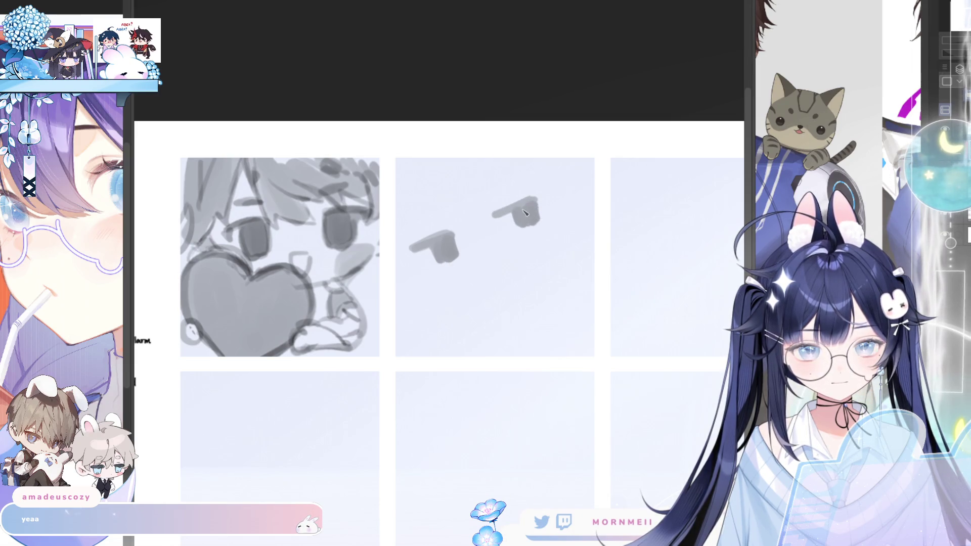
pyautogui.moveTo(412, 220); pyautogui.dragTo(522, 179)
pyautogui.hotkey('ctrl', 'z')
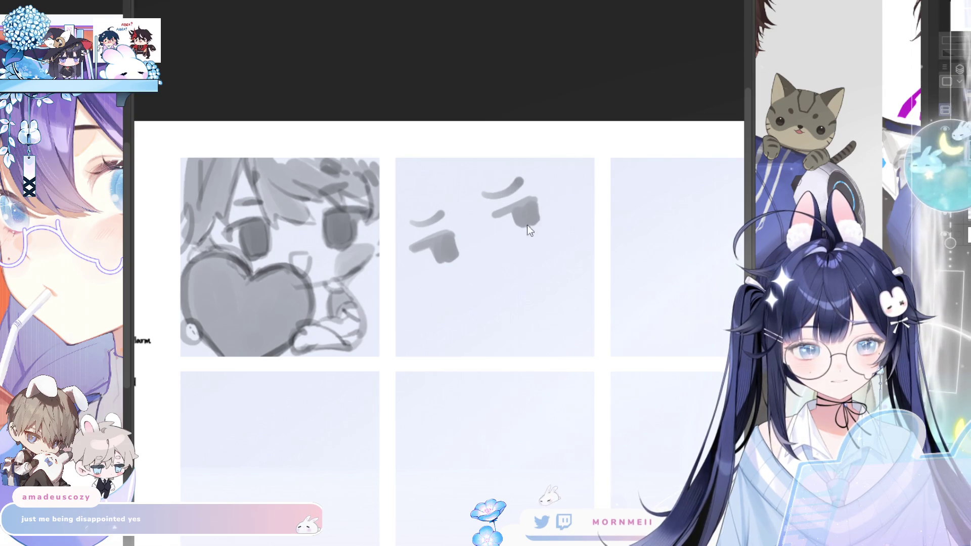
# Step: Shade under and above the closed eyes and dab a grey blob beside the left eye
pyautogui.moveTo(514, 230); pyautogui.dragTo(531, 218)
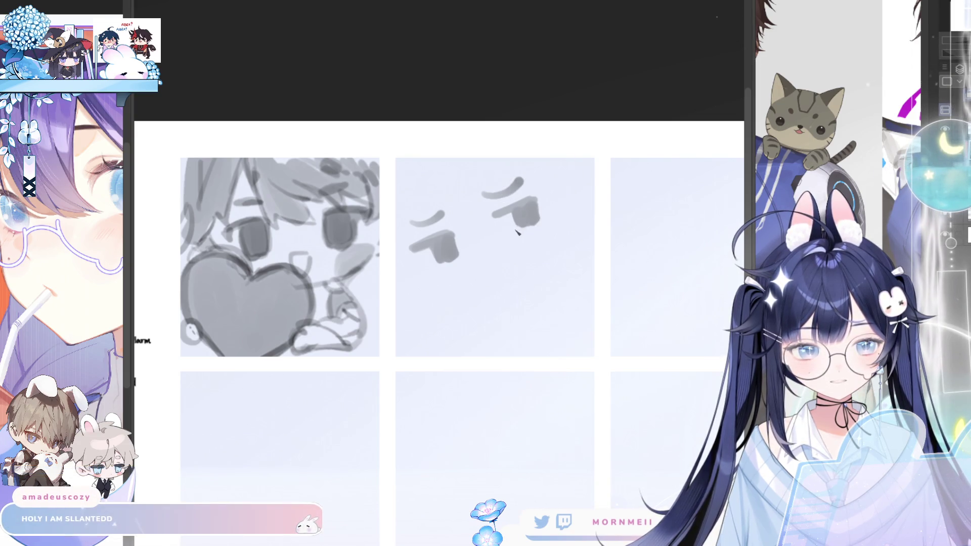
pyautogui.moveTo(440, 260)
pyautogui.mouseDown()
pyautogui.moveTo(455, 263)
pyautogui.moveTo(449, 234)
pyautogui.mouseUp()
pyautogui.moveTo(518, 209)
pyautogui.mouseDown()
pyautogui.moveTo(526, 207)
pyautogui.moveTo(506, 212)
pyautogui.moveTo(531, 203)
pyautogui.mouseUp()
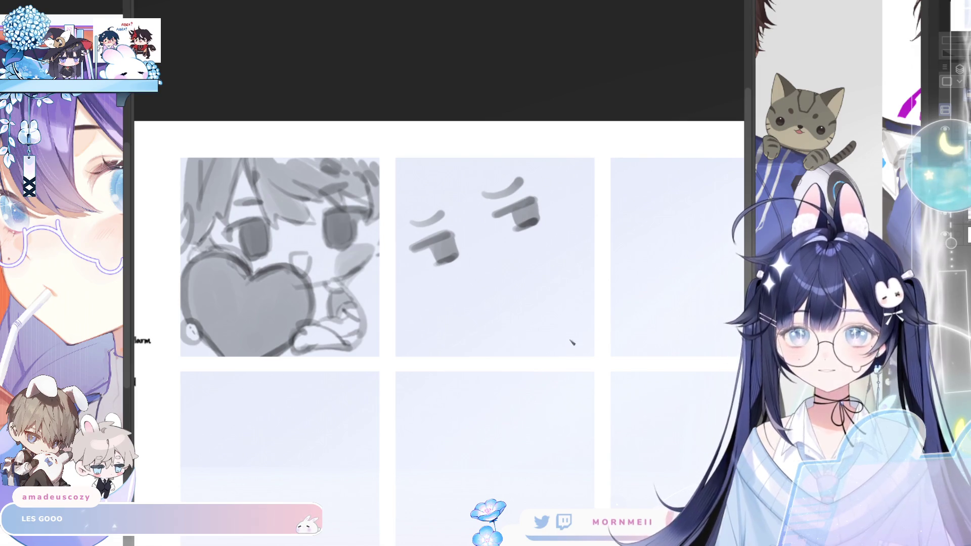
pyautogui.moveTo(496, 245)
pyautogui.mouseDown()
pyautogui.moveTo(478, 253)
pyautogui.moveTo(496, 245)
pyautogui.mouseUp()
pyautogui.hotkey('ctrl', 'z')
# Step: Replace the faint stroke with a short curved mouth under the eyes, checking it mirrored
pyautogui.hotkey('ctrl', 'y')
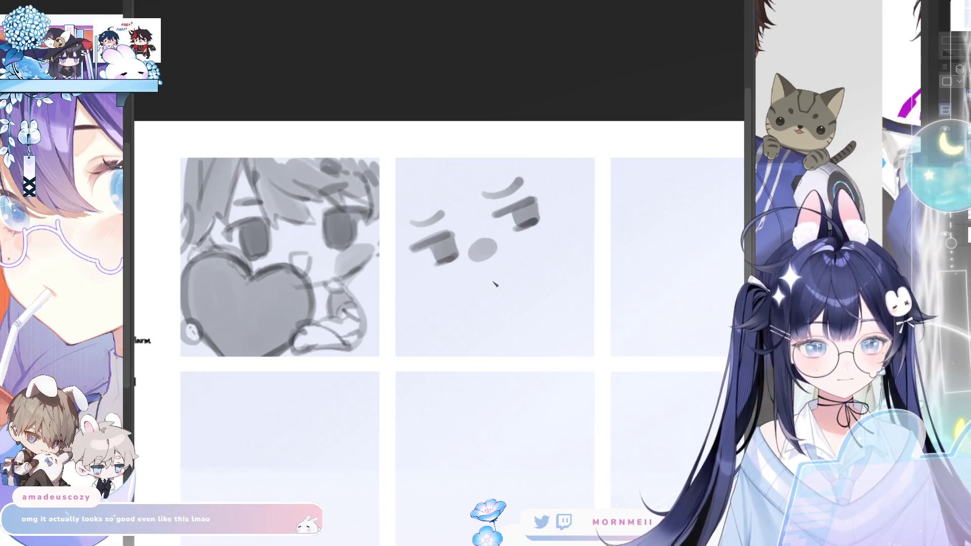
pyautogui.hotkey('ctrl', 'z')
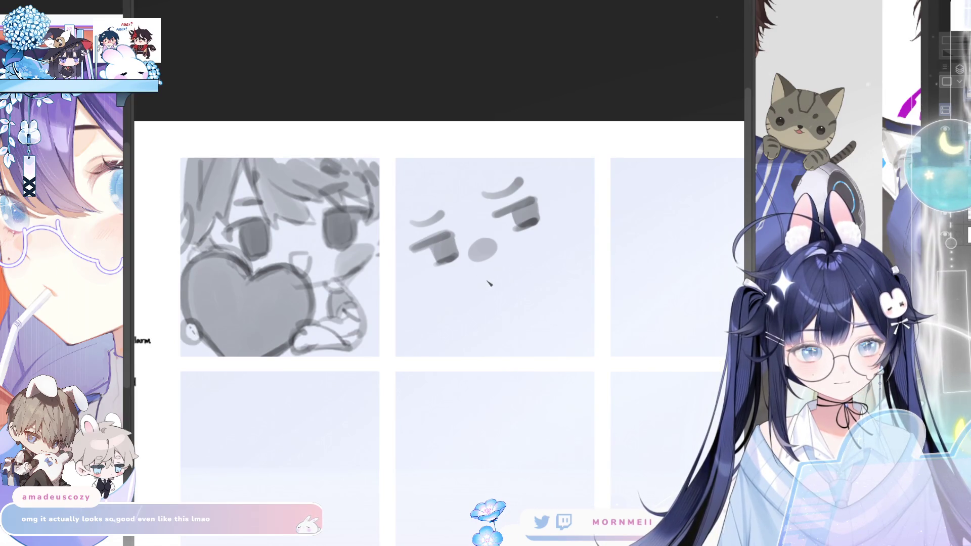
pyautogui.hotkey('ctrl', 'z')
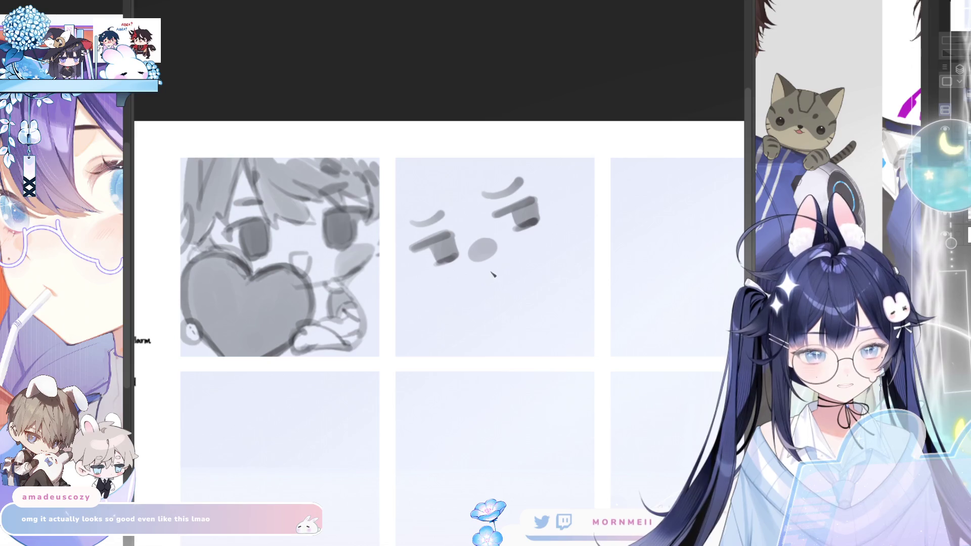
pyautogui.moveTo(483, 275); pyautogui.dragTo(520, 271)
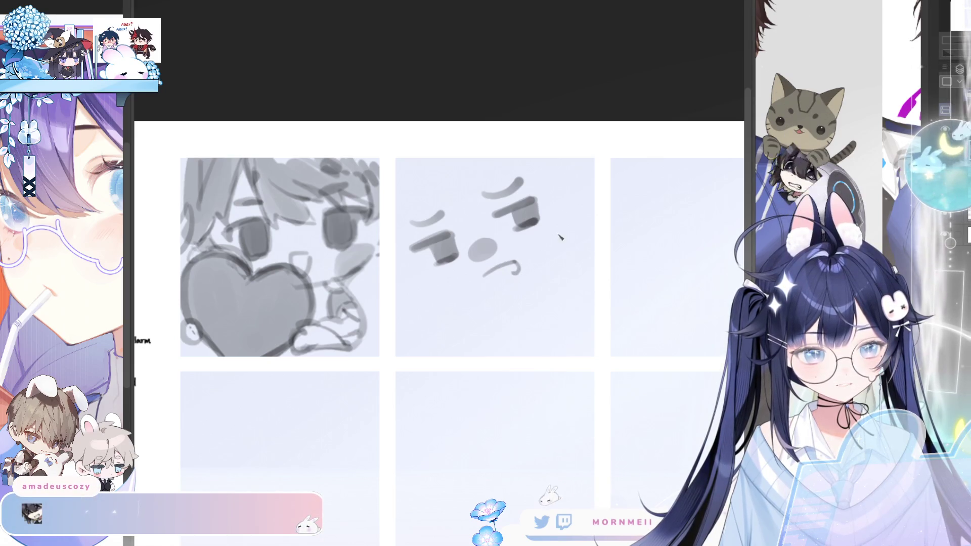
pyautogui.hotkey('ctrl', 'z')
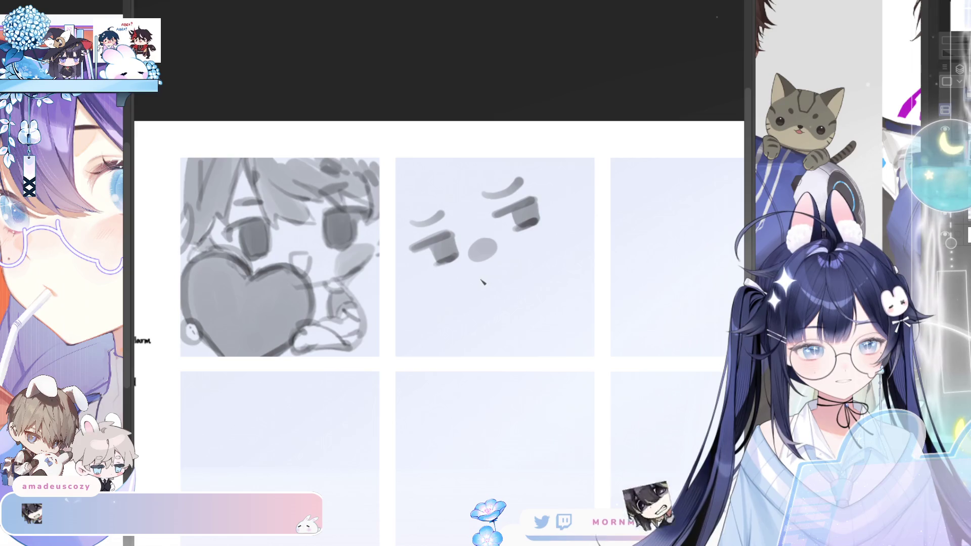
pyautogui.moveTo(480, 277); pyautogui.dragTo(512, 268)
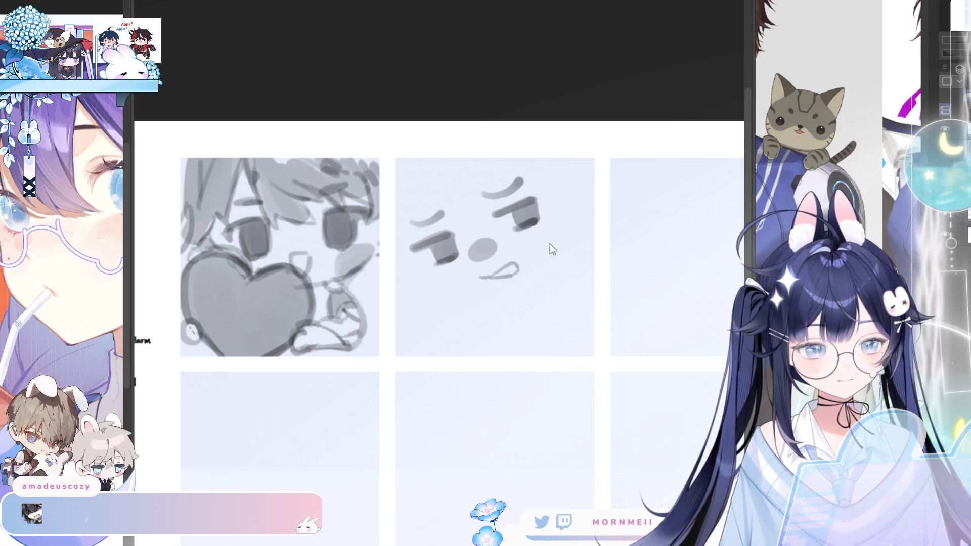
pyautogui.press('h')
pyautogui.press('h')
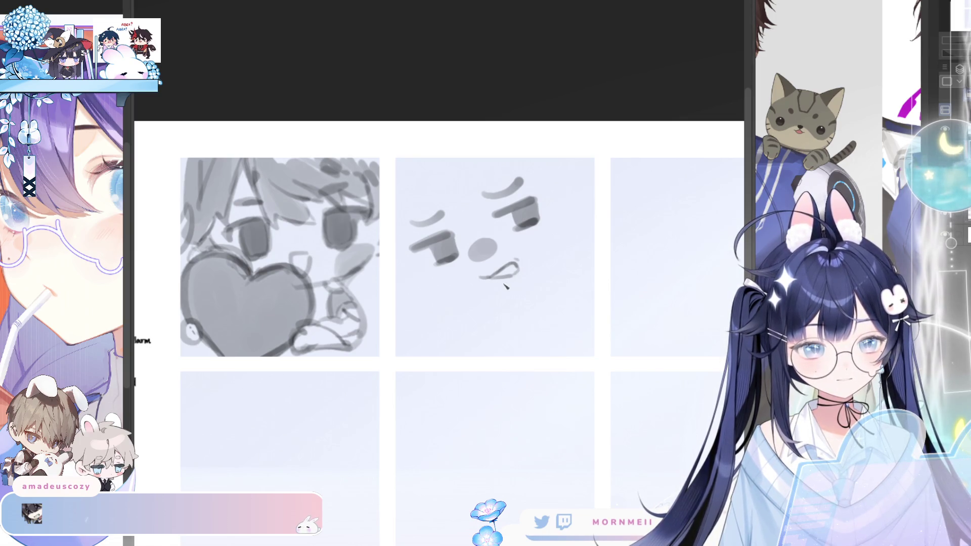
pyautogui.press('h')
pyautogui.press('h')
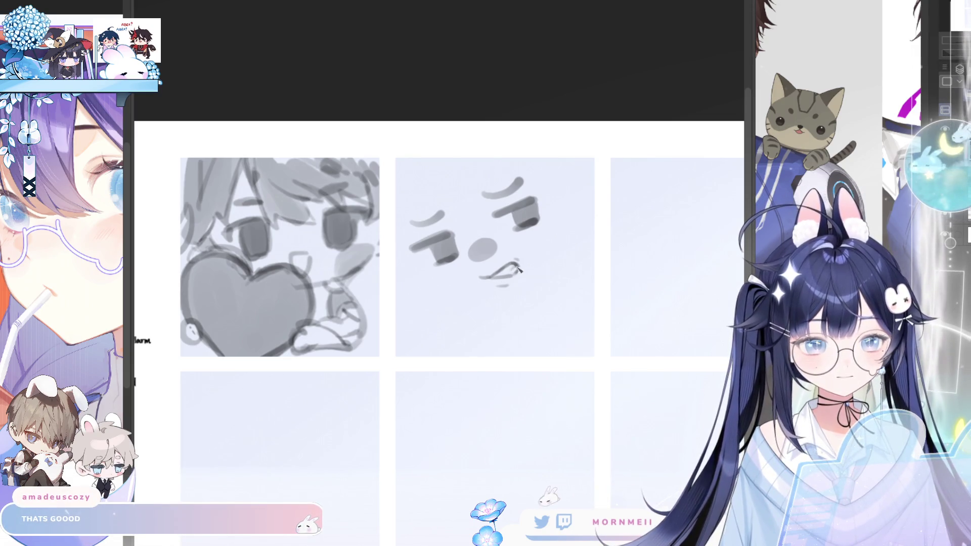
pyautogui.press('h')
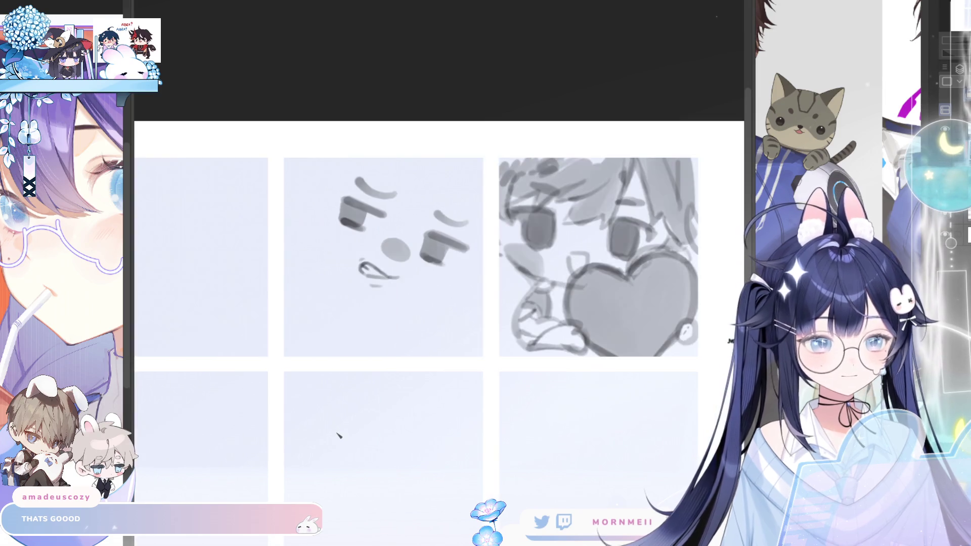
pyautogui.press('h')
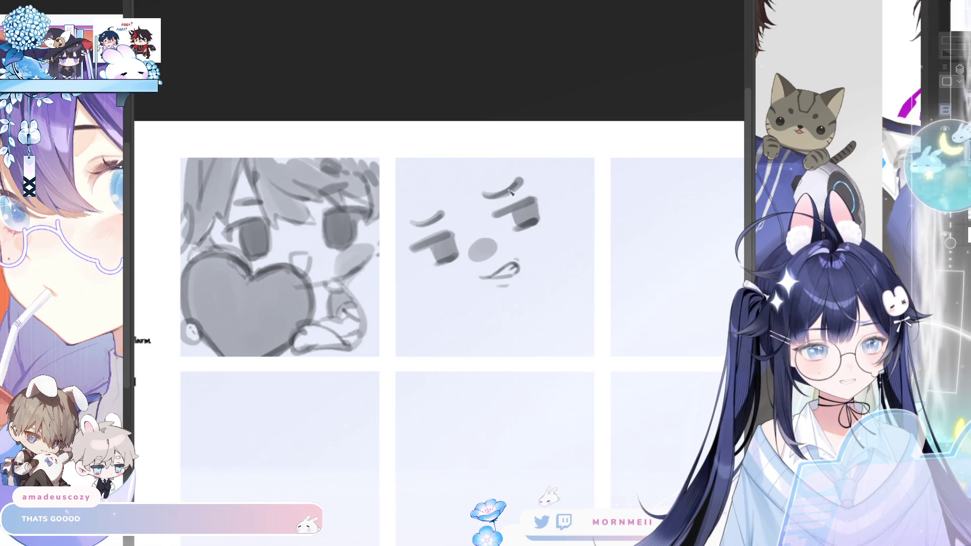
pyautogui.press('h')
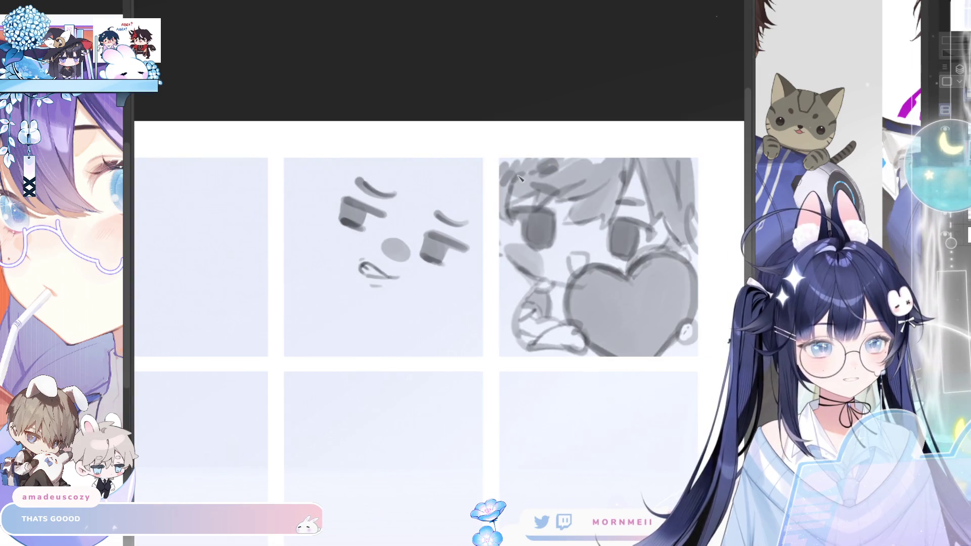
pyautogui.press('h')
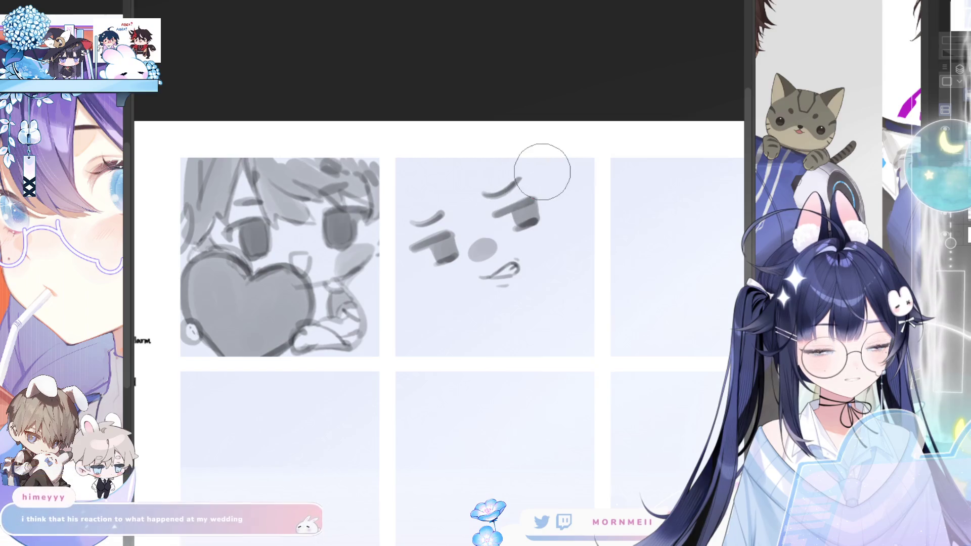
pyautogui.press('h')
pyautogui.press('h')
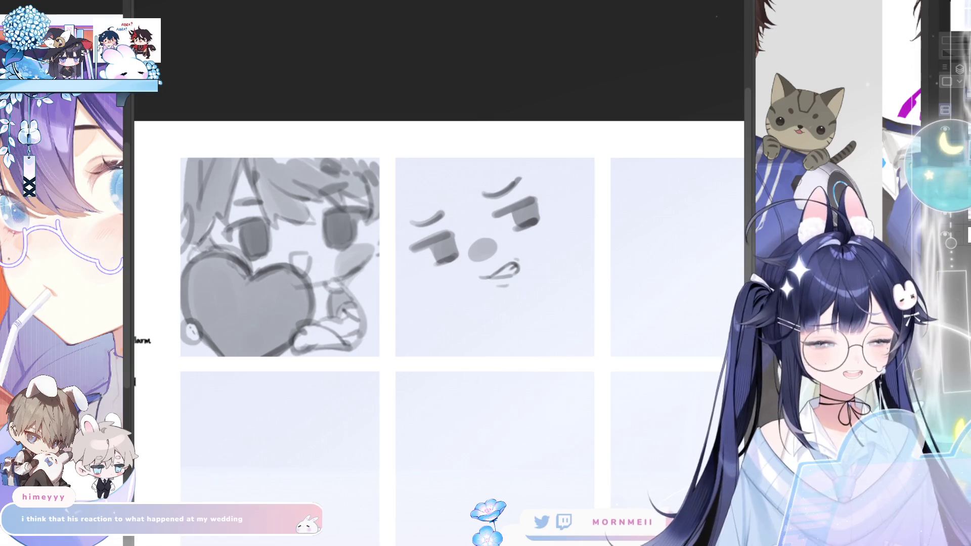
pyautogui.press('h')
pyautogui.press('h')
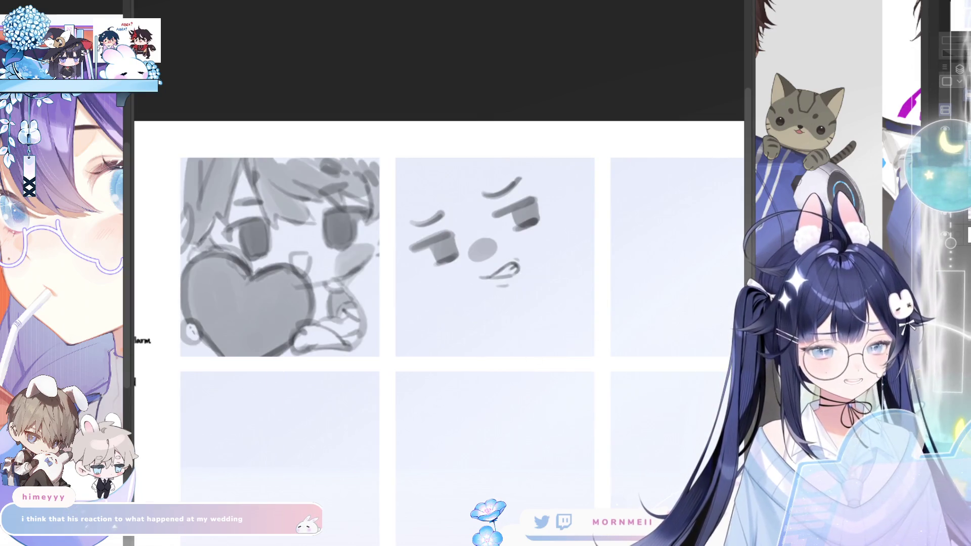
pyautogui.press('h')
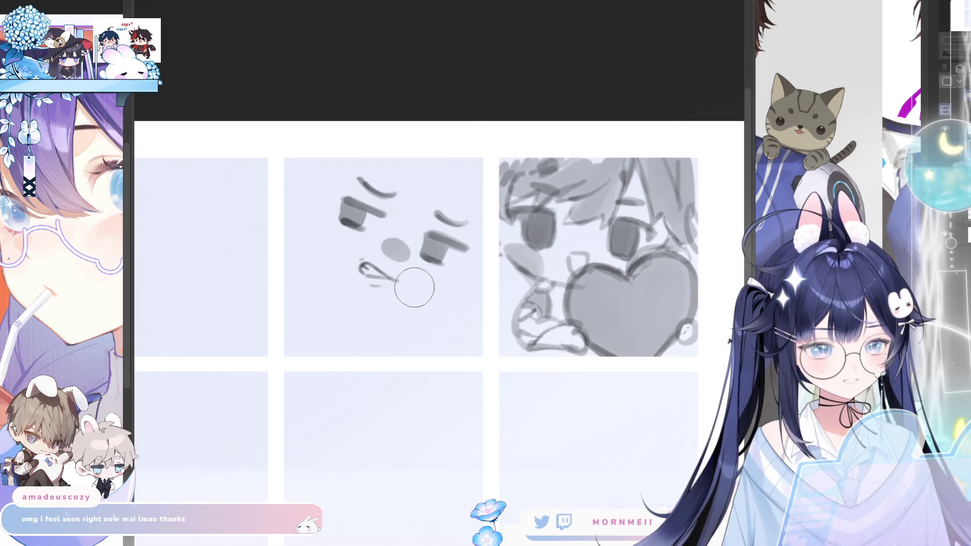
pyautogui.press('h')
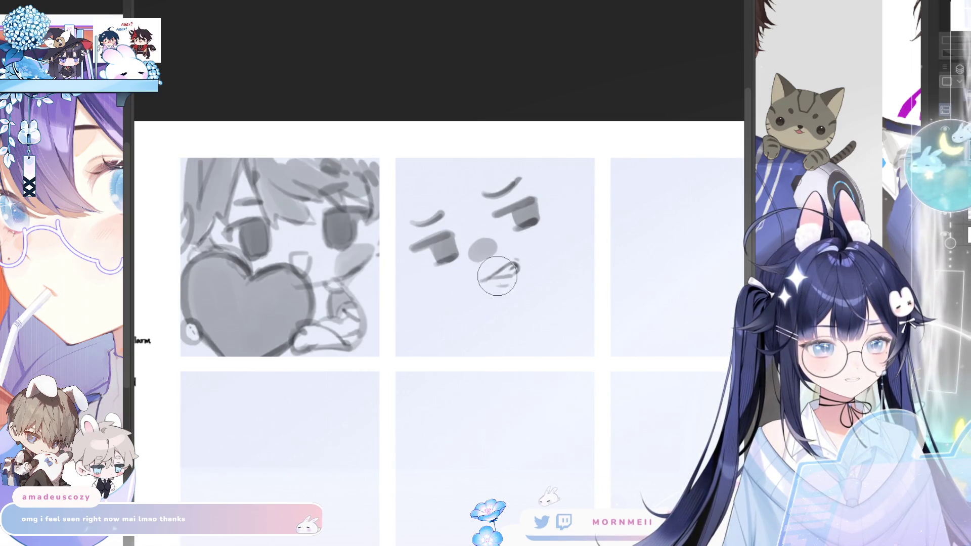
pyautogui.press('h')
pyautogui.press('h')
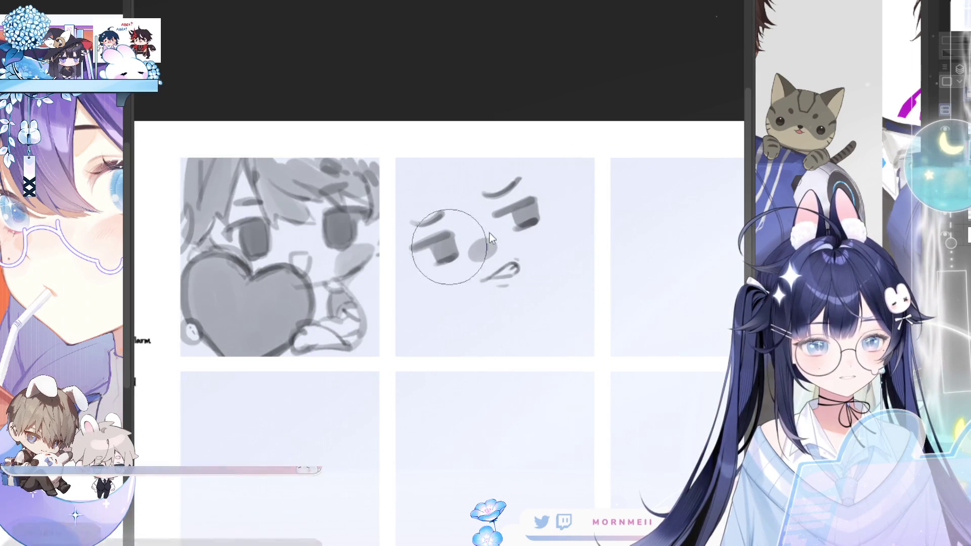
pyautogui.moveTo(410, 286)
pyautogui.mouseDown()
pyautogui.moveTo(488, 223)
pyautogui.moveTo(463, 253)
pyautogui.moveTo(532, 234)
pyautogui.moveTo(483, 207)
pyautogui.moveTo(425, 203)
pyautogui.moveTo(405, 274)
pyautogui.mouseUp()
pyautogui.hotkey('ctrl', 'z')
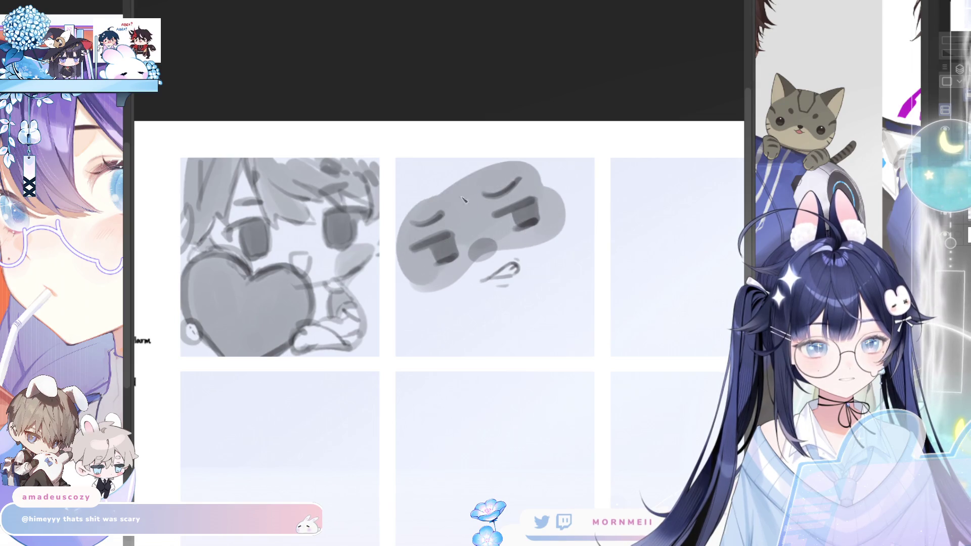
pyautogui.press('h')
pyautogui.press('h')
pyautogui.hotkey('ctrl', 'z')
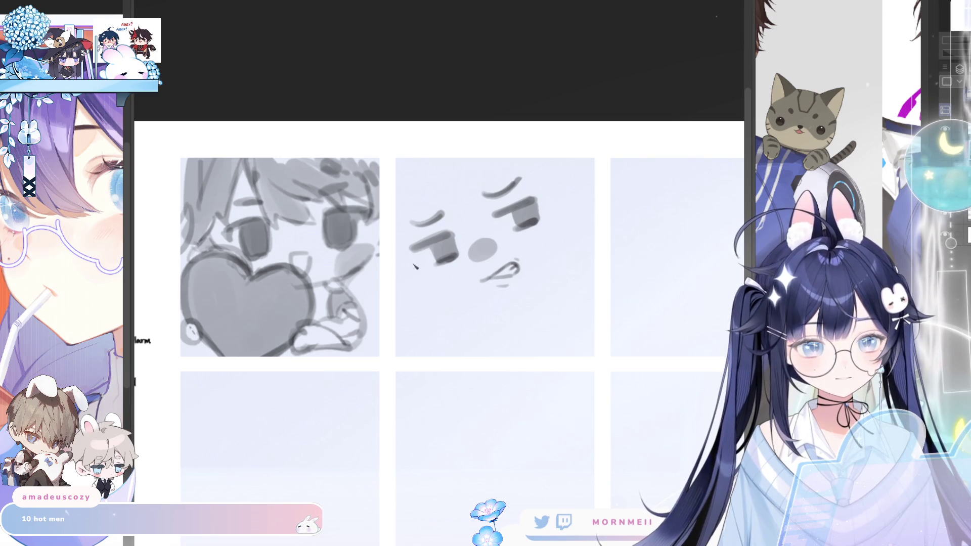
# Step: Try several cheek and chin line strokes on the middle face, undoing each attempt
pyautogui.moveTo(403, 253); pyautogui.dragTo(428, 289)
pyautogui.hotkey('ctrl', 'z')
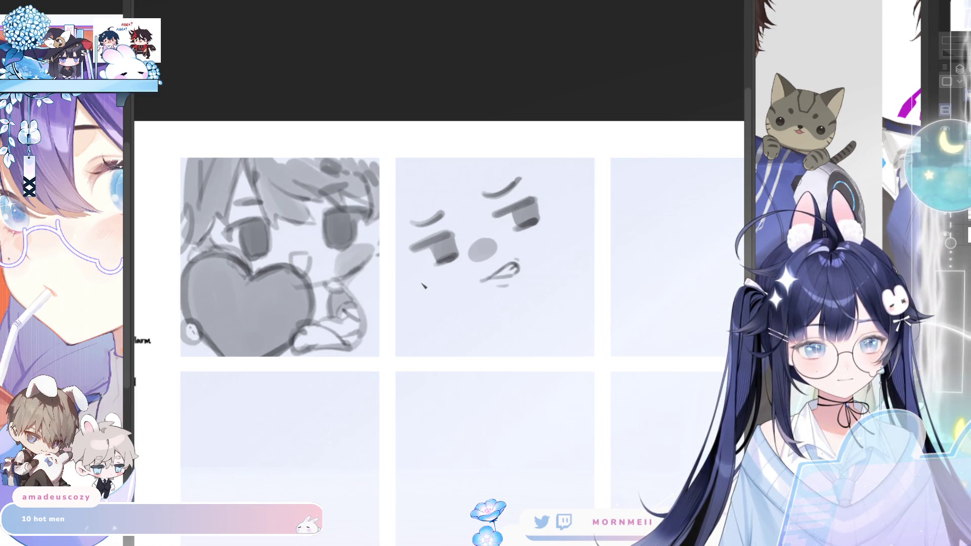
pyautogui.moveTo(407, 253)
pyautogui.mouseDown()
pyautogui.moveTo(438, 299)
pyautogui.moveTo(491, 300)
pyautogui.mouseUp()
pyautogui.hotkey('ctrl', 'z')
pyautogui.hotkey('ctrl', 'z')
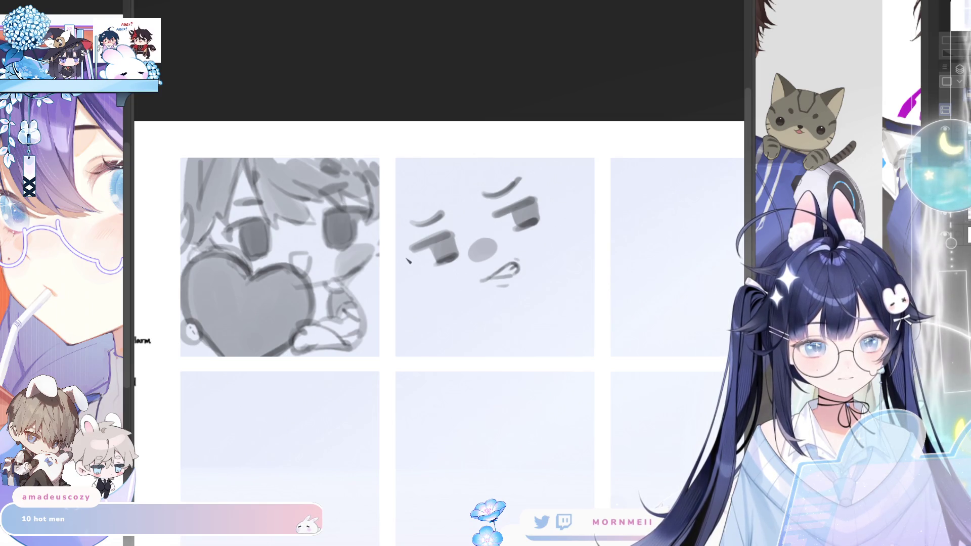
pyautogui.moveTo(405, 254)
pyautogui.mouseDown()
pyautogui.moveTo(443, 304)
pyautogui.moveTo(493, 307)
pyautogui.mouseUp()
pyautogui.hotkey('ctrl', 'z')
pyautogui.hotkey('ctrl', 'z')
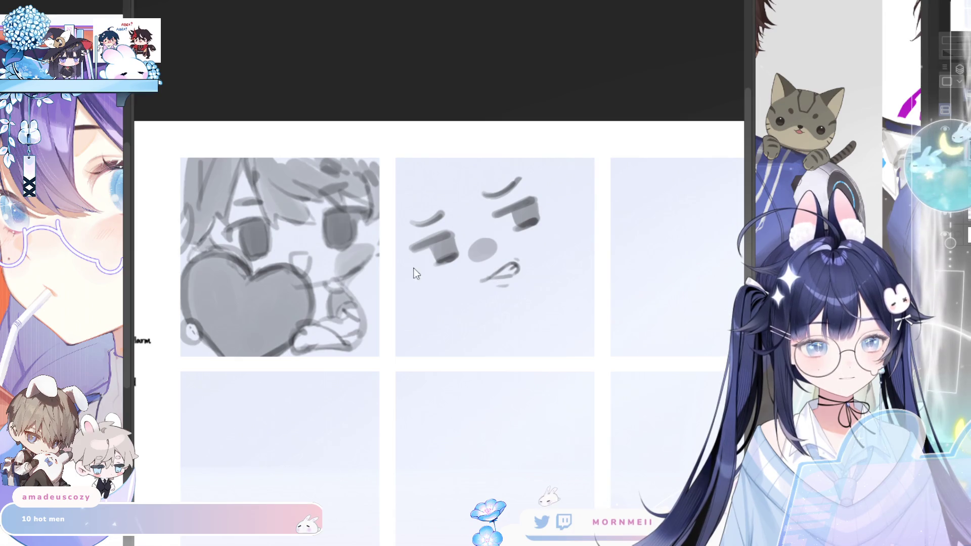
pyautogui.moveTo(404, 253); pyautogui.dragTo(440, 296)
pyautogui.hotkey('ctrl', 'z')
pyautogui.moveTo(405, 253)
pyautogui.mouseDown()
pyautogui.moveTo(450, 303)
pyautogui.moveTo(511, 301)
pyautogui.mouseUp()
pyautogui.hotkey('ctrl', 'z')
pyautogui.moveTo(449, 304); pyautogui.dragTo(511, 303)
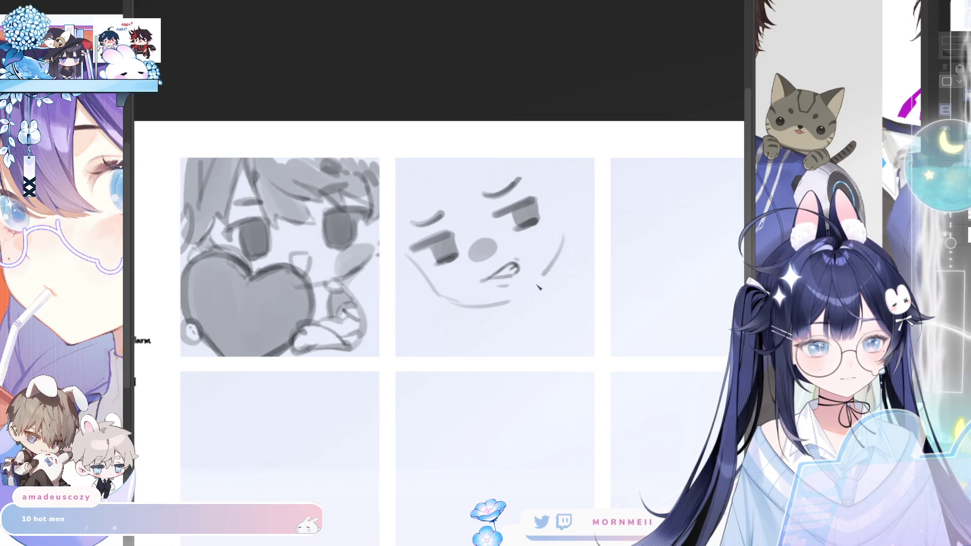
pyautogui.hotkey('ctrl', 'z')
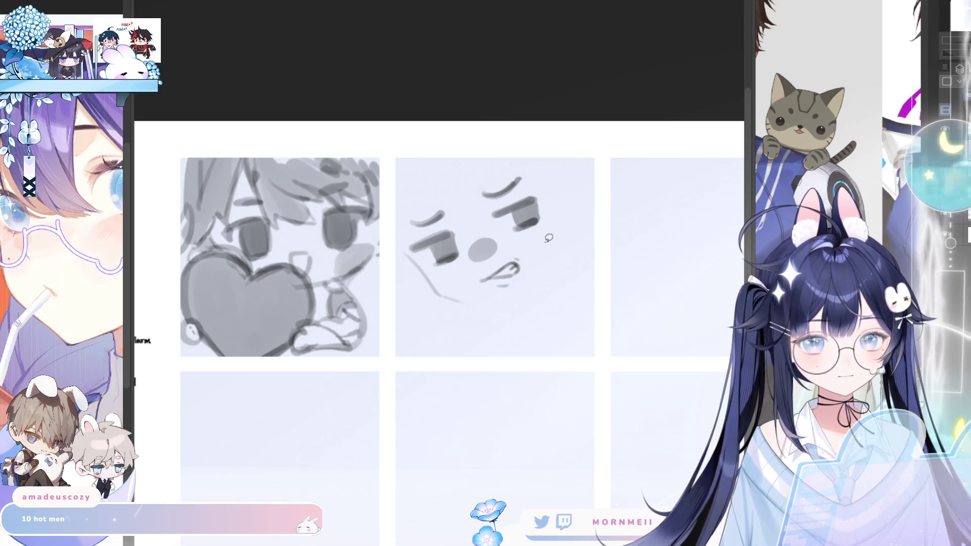
# Step: Lasso the mouth strokes, deselect, and draw a curved jaw stroke beneath the mouth
pyautogui.moveTo(523, 249); pyautogui.dragTo(509, 250)
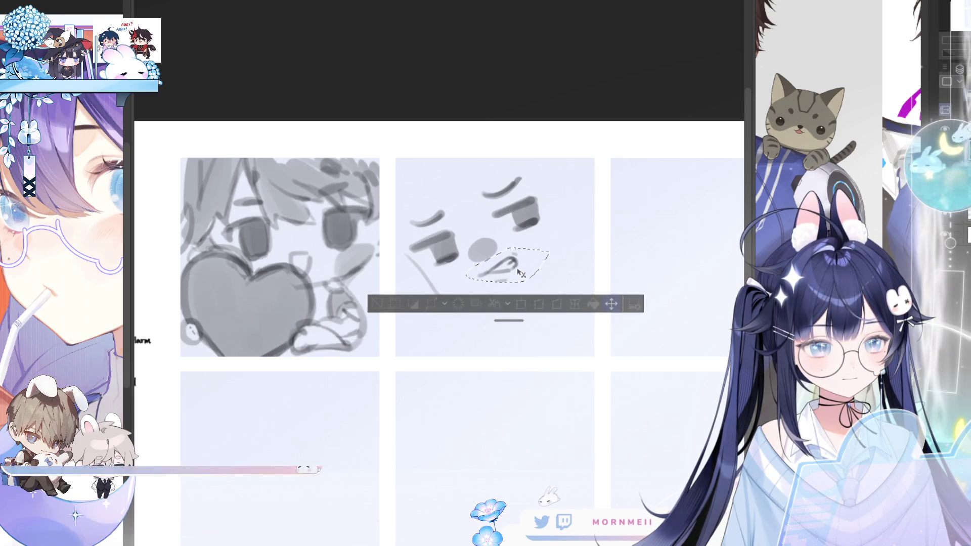
pyautogui.click(377, 303)
pyautogui.moveTo(498, 296)
pyautogui.mouseDown()
pyautogui.moveTo(525, 239)
pyautogui.moveTo(494, 293)
pyautogui.mouseUp()
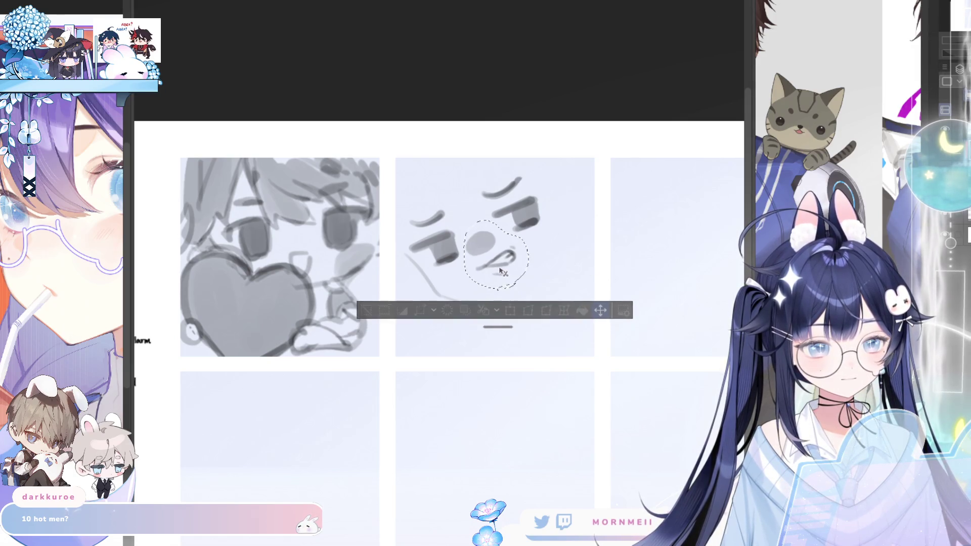
pyautogui.click(369, 316)
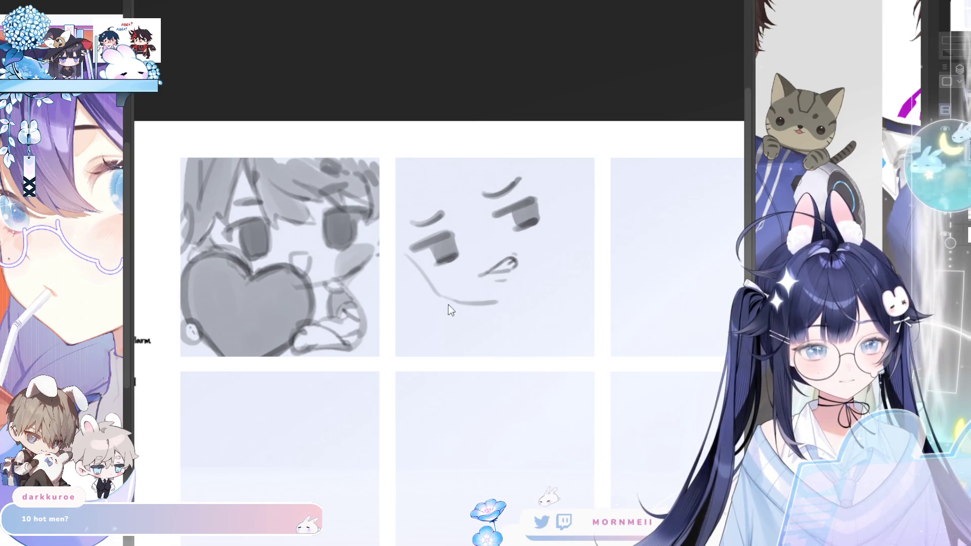
# Step: Draw the jaw line, the neck, and an angled '<' raised-arm line right of the face
pyautogui.moveTo(440, 296); pyautogui.dragTo(520, 292)
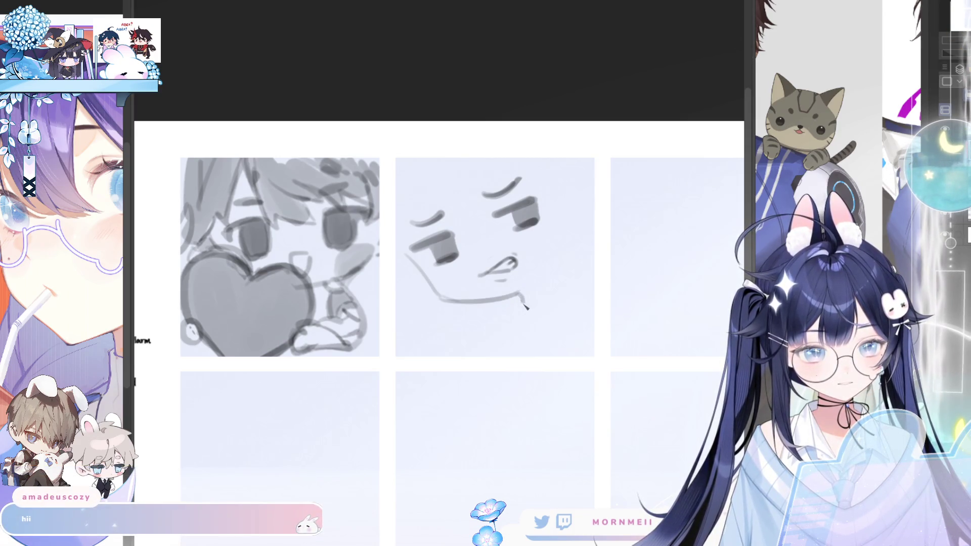
pyautogui.moveTo(519, 293); pyautogui.dragTo(512, 341)
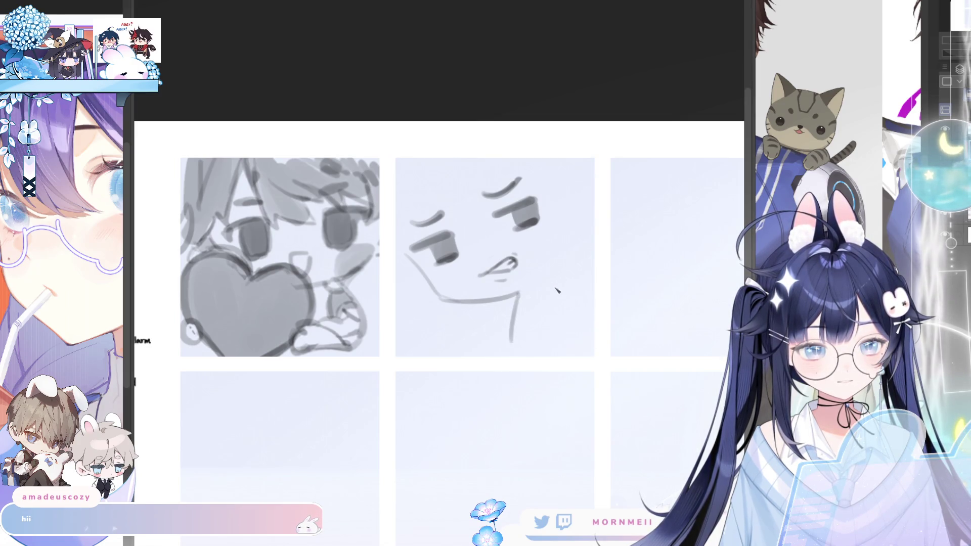
pyautogui.moveTo(556, 291); pyautogui.dragTo(595, 352)
pyautogui.hotkey('ctrl', 'z')
pyautogui.moveTo(552, 279); pyautogui.dragTo(595, 346)
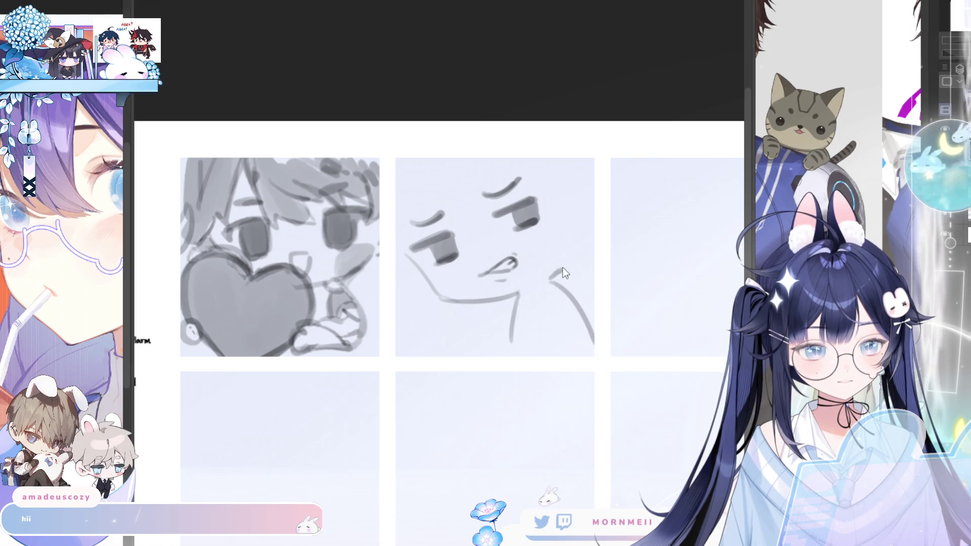
pyautogui.moveTo(567, 260); pyautogui.dragTo(551, 279)
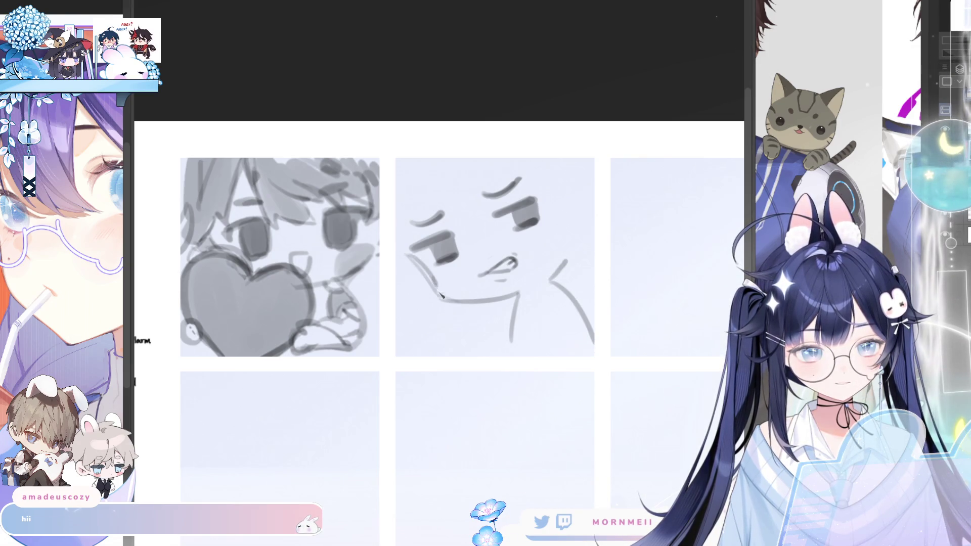
# Step: Test grey shading over the face, remove it, and extend the chin line down the neck
pyautogui.press('h')
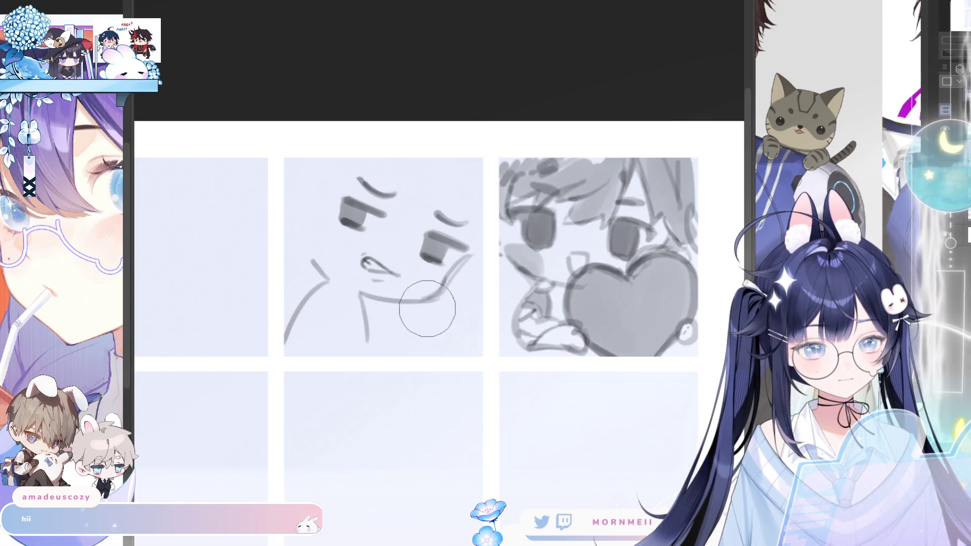
pyautogui.press('h')
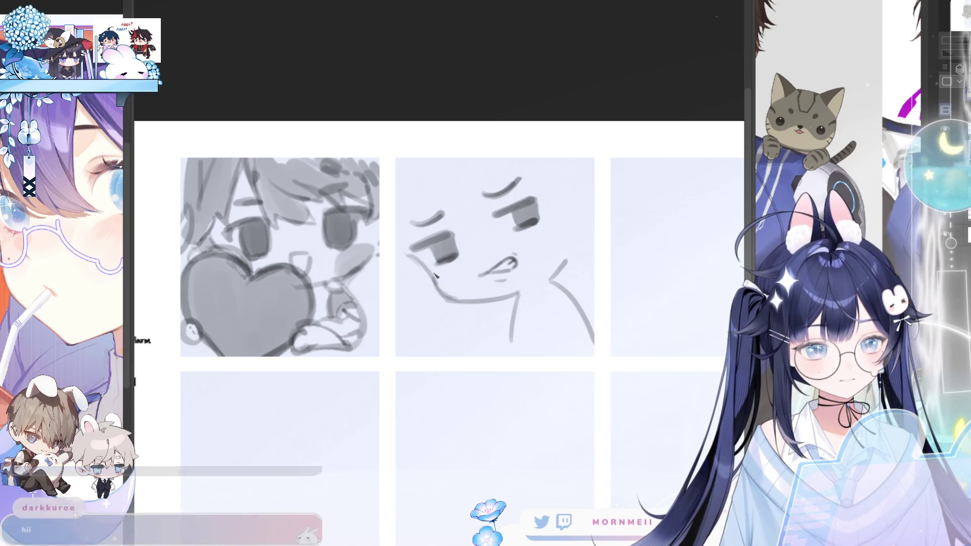
pyautogui.moveTo(438, 283)
pyautogui.mouseDown()
pyautogui.moveTo(463, 243)
pyautogui.moveTo(493, 222)
pyautogui.moveTo(551, 222)
pyautogui.moveTo(495, 187)
pyautogui.moveTo(440, 218)
pyautogui.moveTo(429, 253)
pyautogui.mouseUp()
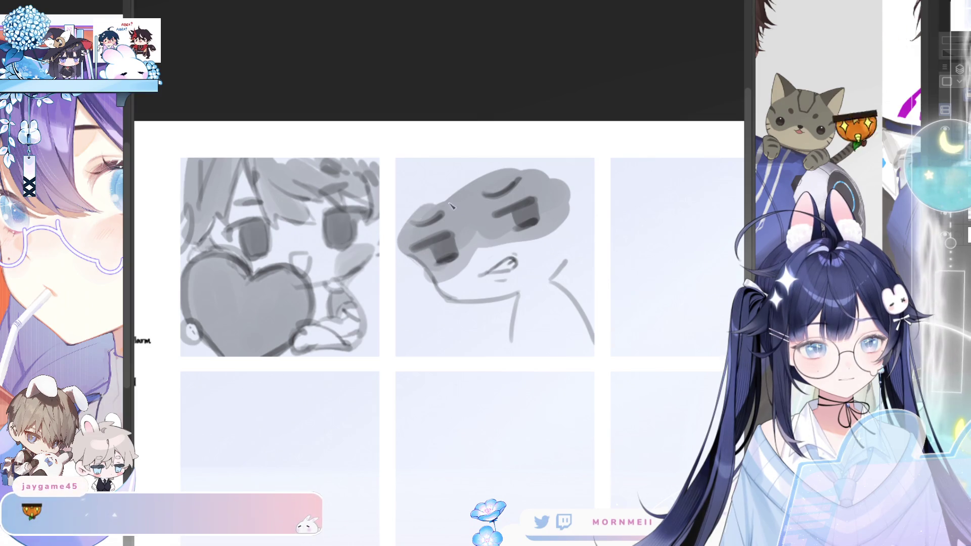
pyautogui.moveTo(425, 202)
pyautogui.mouseDown()
pyautogui.moveTo(551, 170)
pyautogui.moveTo(404, 218)
pyautogui.mouseUp()
pyautogui.scroll(-5, 567, 162)
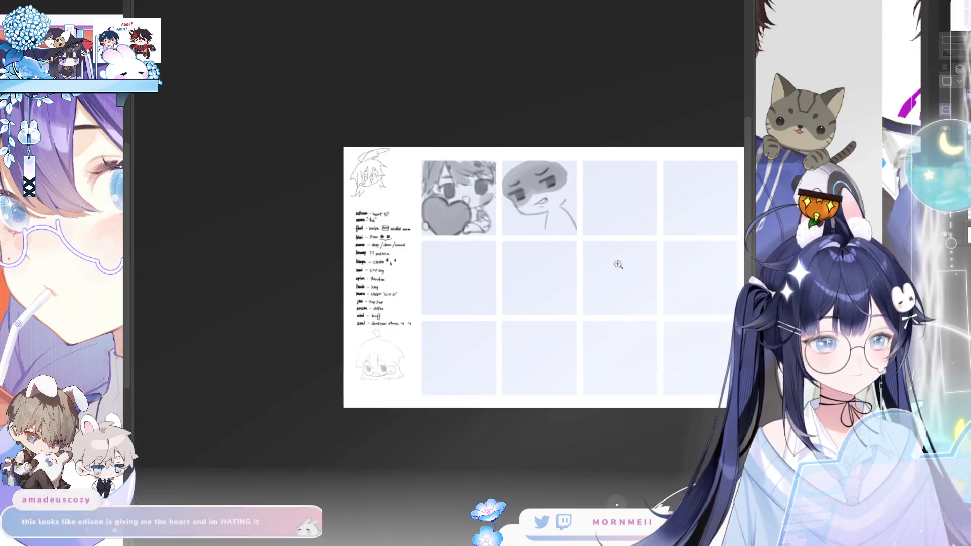
pyautogui.press('h')
pyautogui.press('h')
pyautogui.scroll(5, 567, 167)
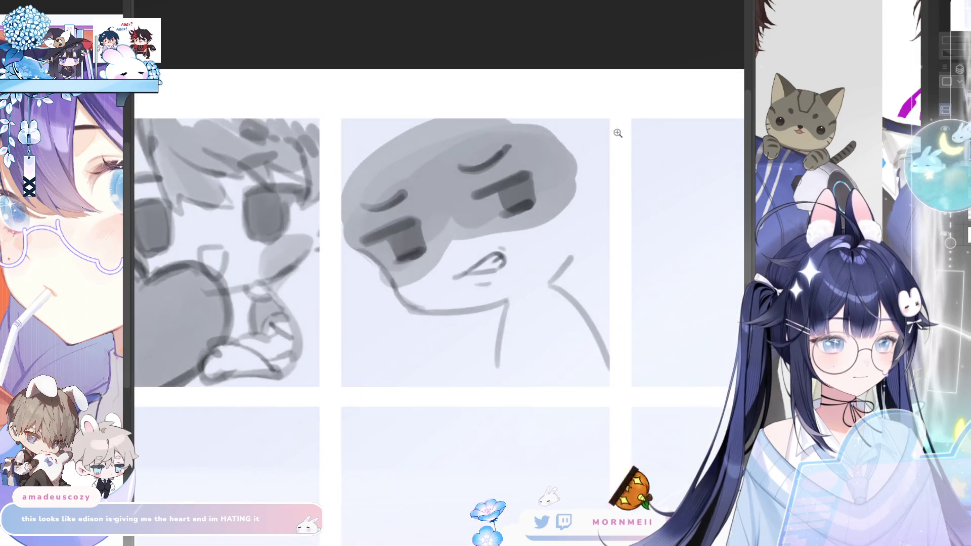
pyautogui.hotkey('ctrl', 'z')
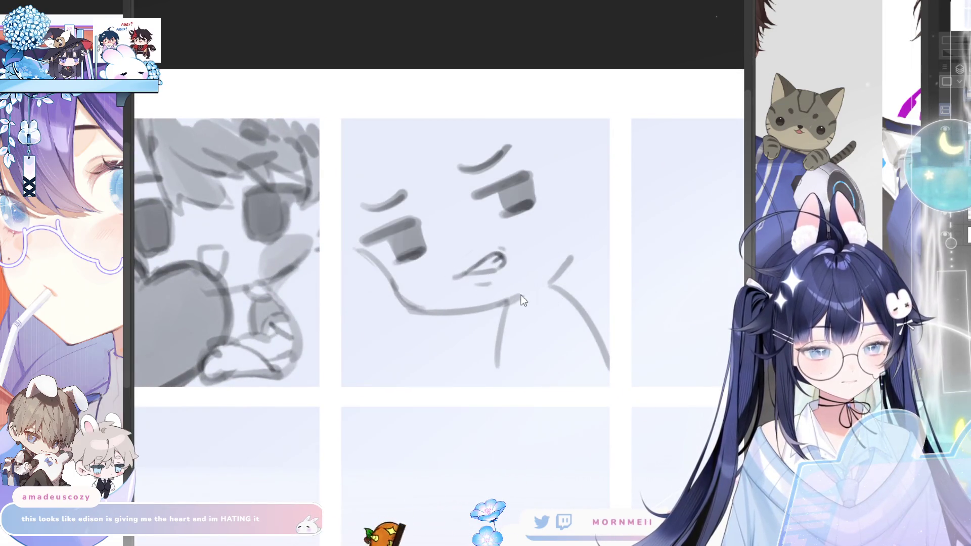
pyautogui.moveTo(521, 293)
pyautogui.mouseDown()
pyautogui.moveTo(508, 302)
pyautogui.moveTo(501, 349)
pyautogui.mouseUp()
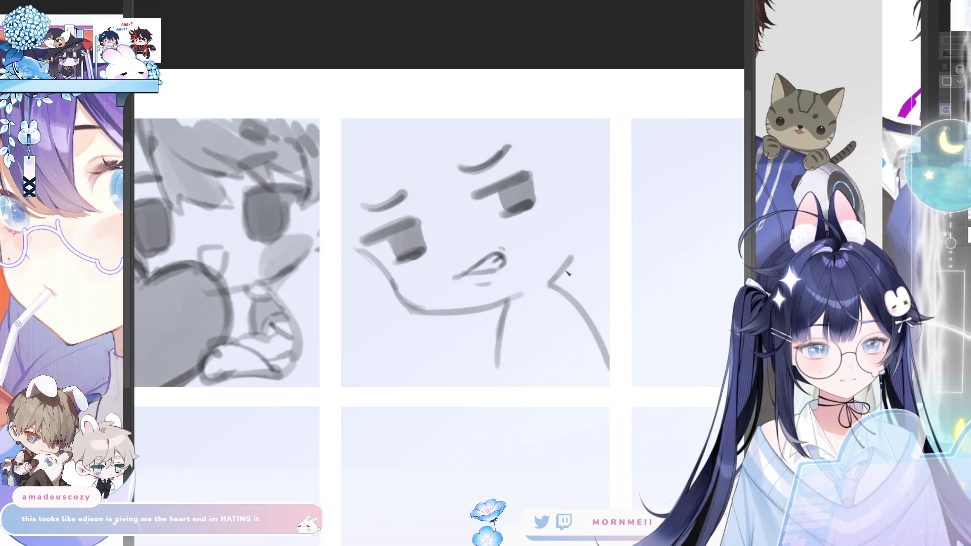
# Step: Enlarge the brush, then lasso the mouth and move it with a transform before deselecting
pyautogui.scroll(-5, 567, 273)
pyautogui.scroll(4, 566, 273)
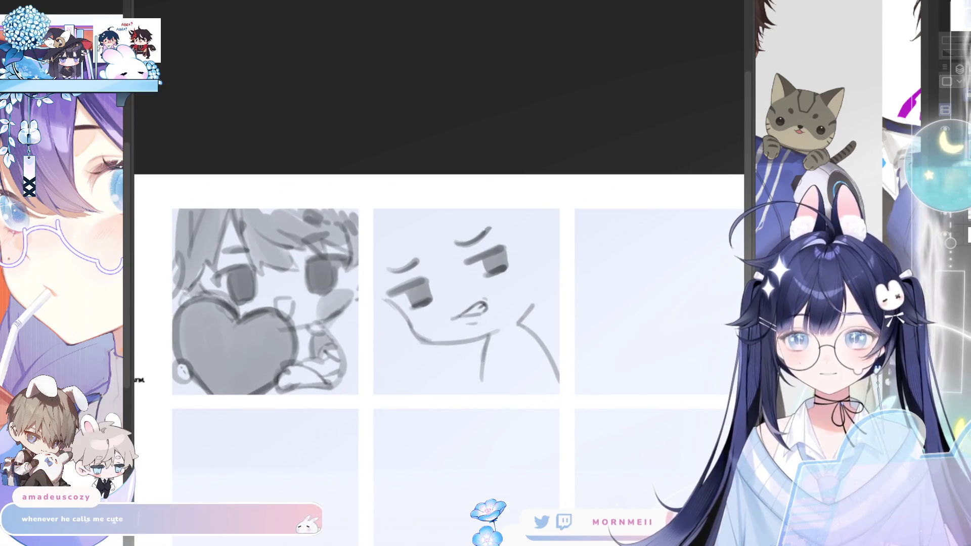
pyautogui.press('e')
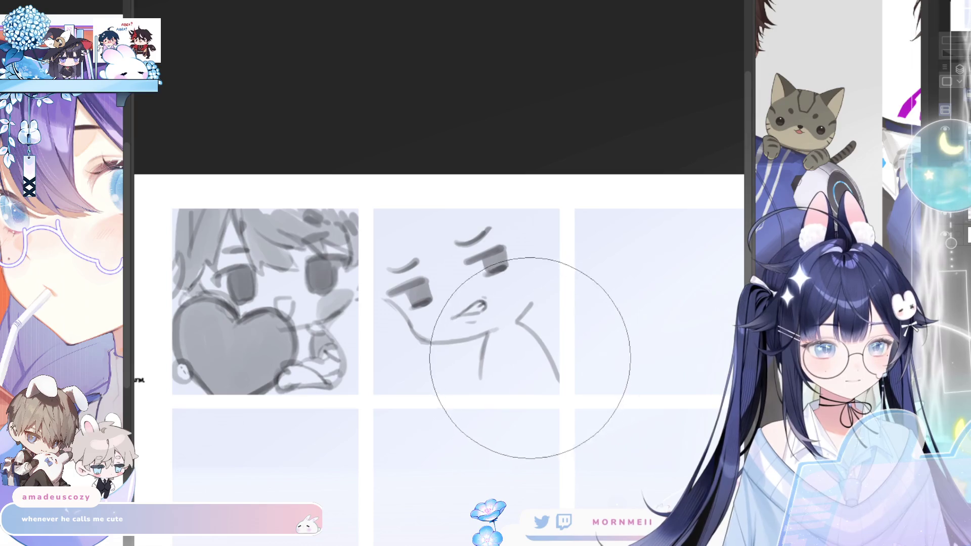
pyautogui.press('h')
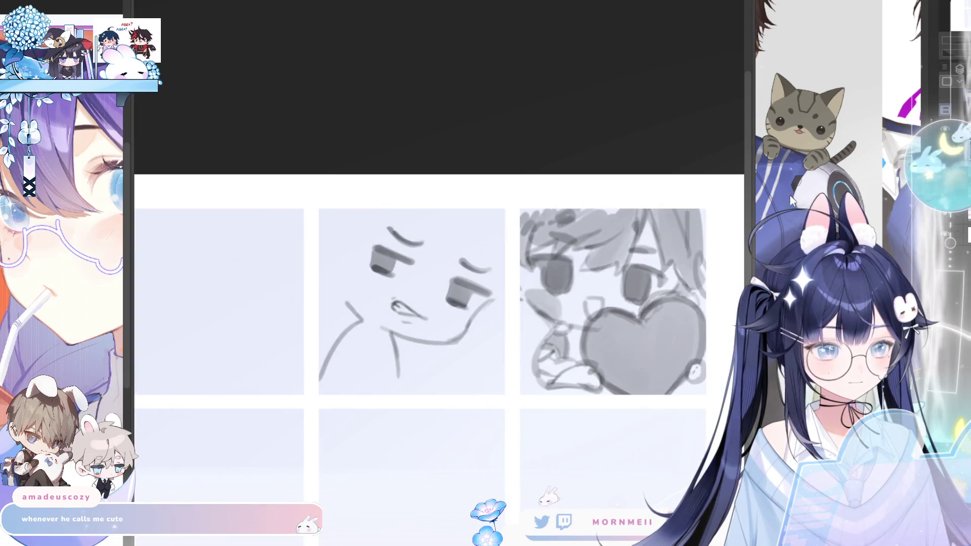
pyautogui.press('h')
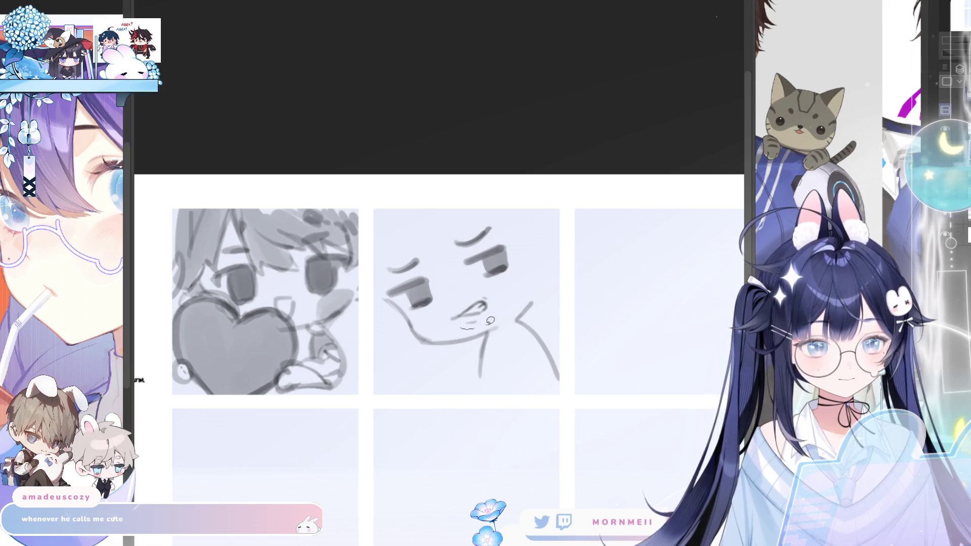
pyautogui.moveTo(496, 313); pyautogui.dragTo(488, 329)
pyautogui.hotkey('ctrl', 't')
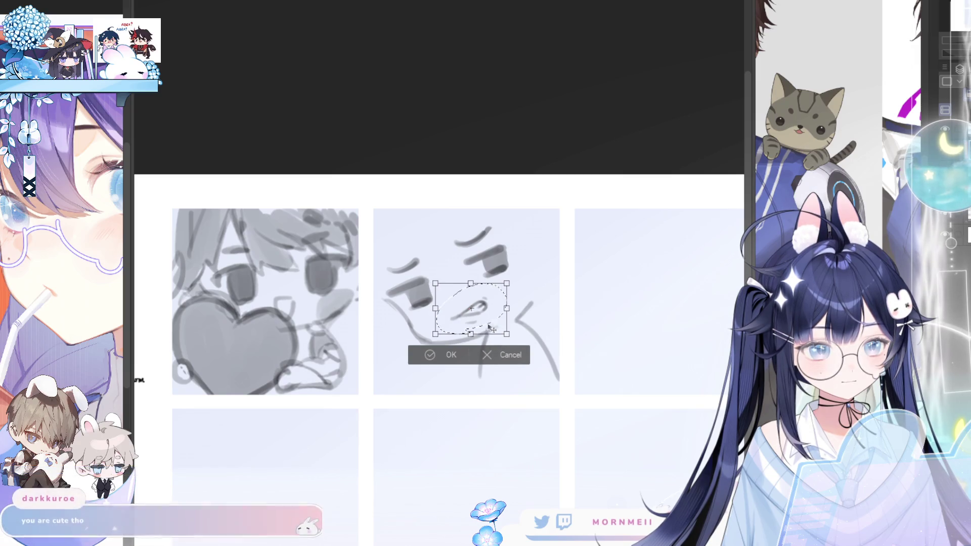
pyautogui.press('Return')
pyautogui.moveTo(231, 192); pyautogui.dragTo(234, 190)
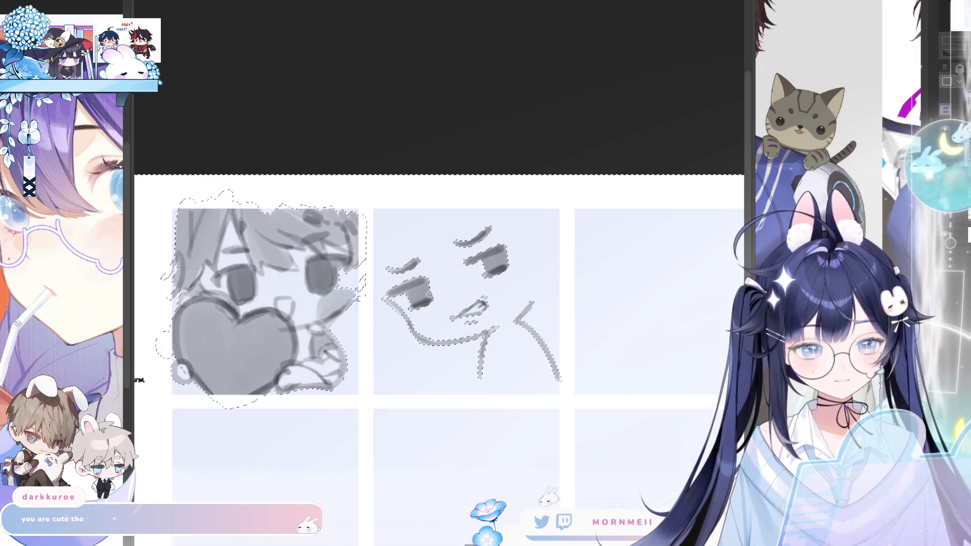
pyautogui.hotkey('ctrl', 'd')
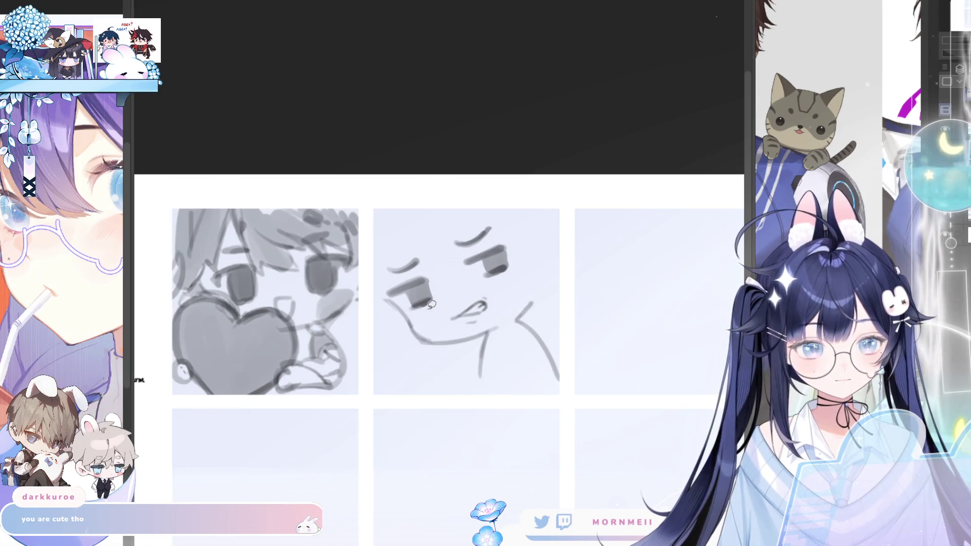
# Step: Select both closed eyes and shift them to a new spot with a committed transform
pyautogui.moveTo(425, 315); pyautogui.dragTo(421, 318)
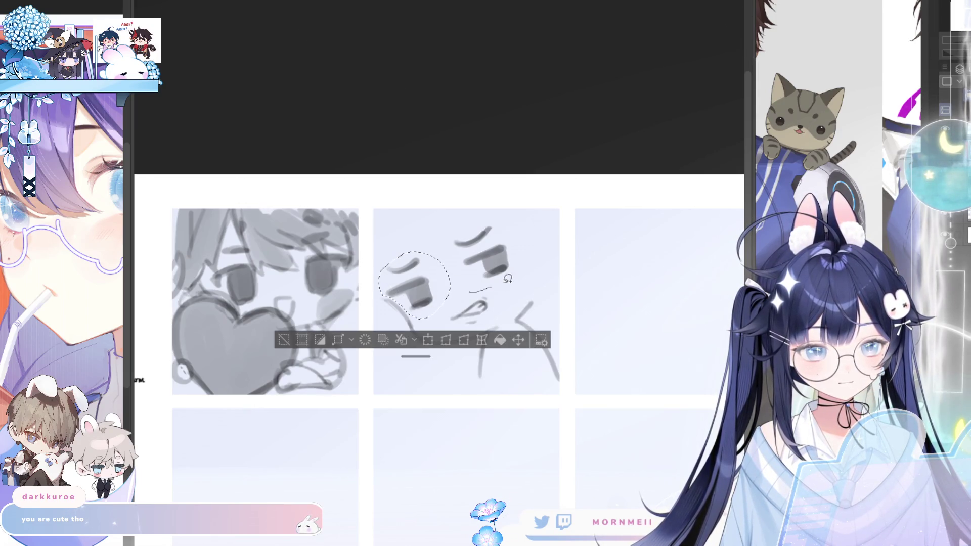
pyautogui.moveTo(440, 253)
pyautogui.mouseDown()
pyautogui.moveTo(465, 303)
pyautogui.moveTo(496, 281)
pyautogui.mouseUp()
pyautogui.hotkey('ctrl', 't')
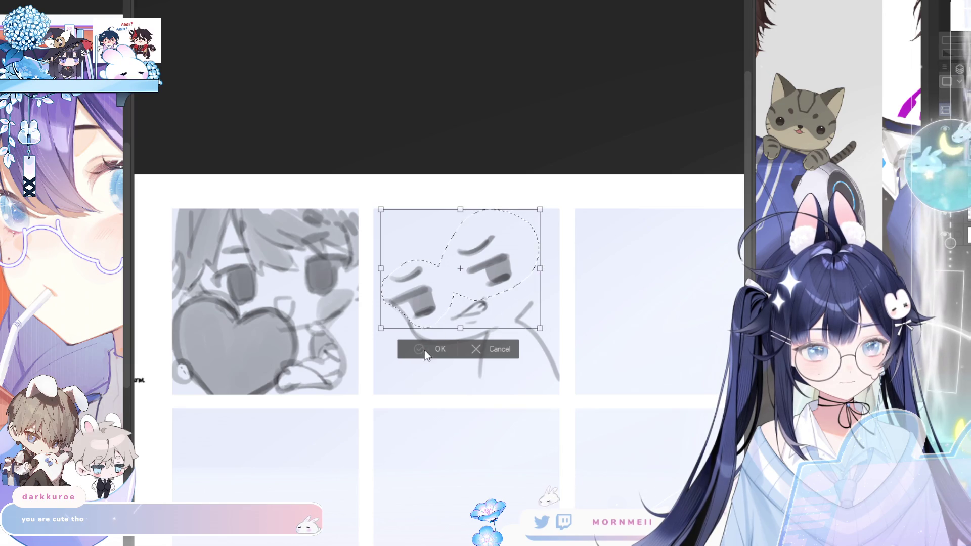
pyautogui.click(425, 354)
pyautogui.press('h')
pyautogui.press('h')
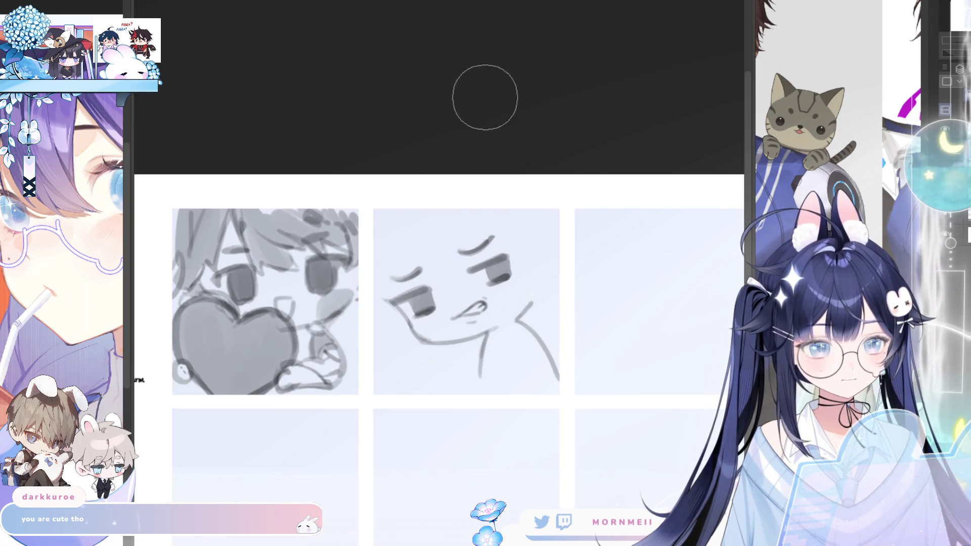
pyautogui.press('h')
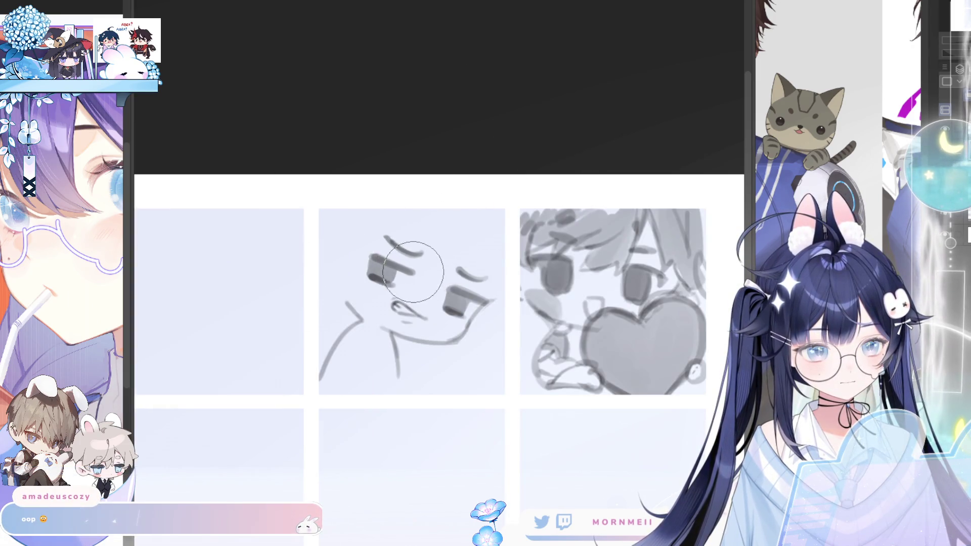
pyautogui.press('h')
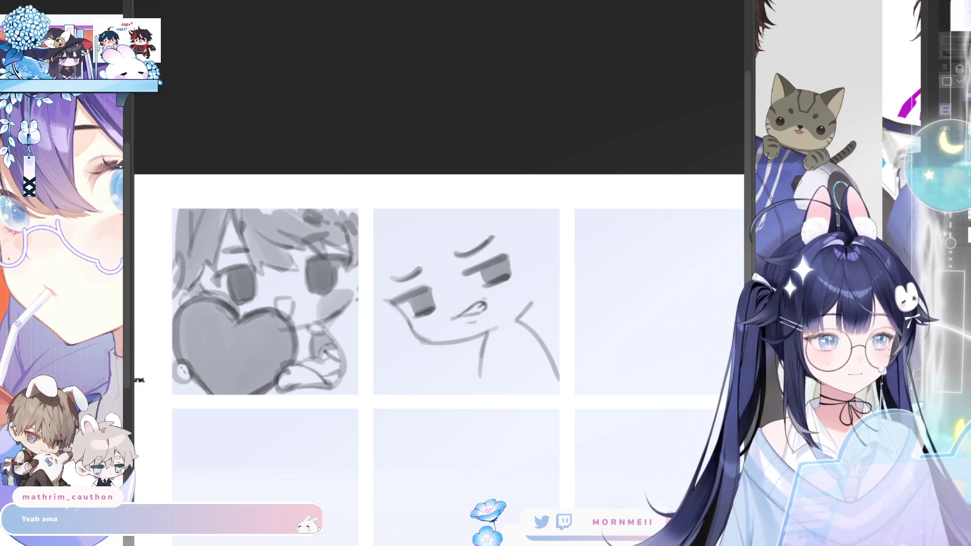
pyautogui.moveTo(422, 239); pyautogui.dragTo(418, 288)
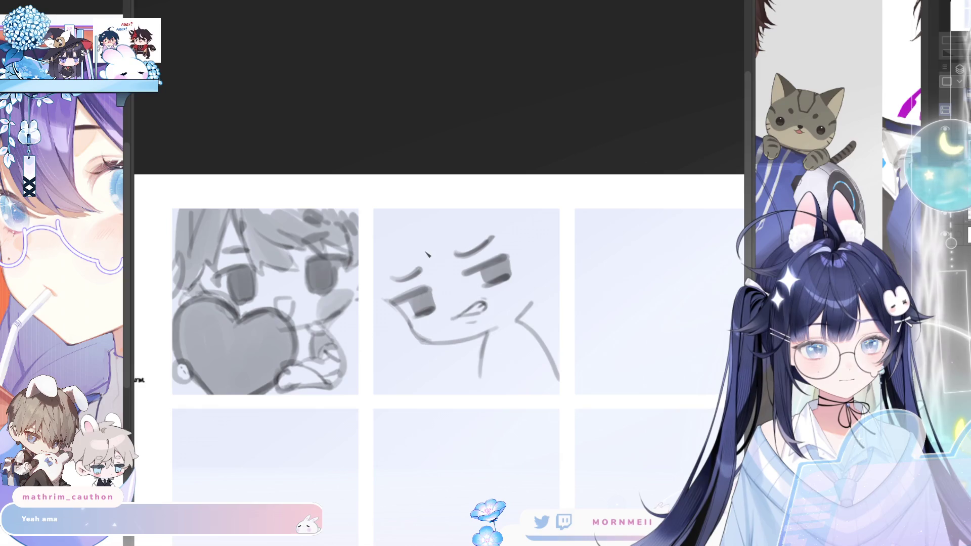
pyautogui.hotkey('ctrl', 'z')
pyautogui.moveTo(422, 237)
pyautogui.mouseDown()
pyautogui.moveTo(417, 293)
pyautogui.moveTo(400, 317)
pyautogui.mouseUp()
pyautogui.hotkey('ctrl', 'z')
pyautogui.moveTo(380, 261); pyautogui.dragTo(397, 321)
pyautogui.hotkey('ctrl', 'z')
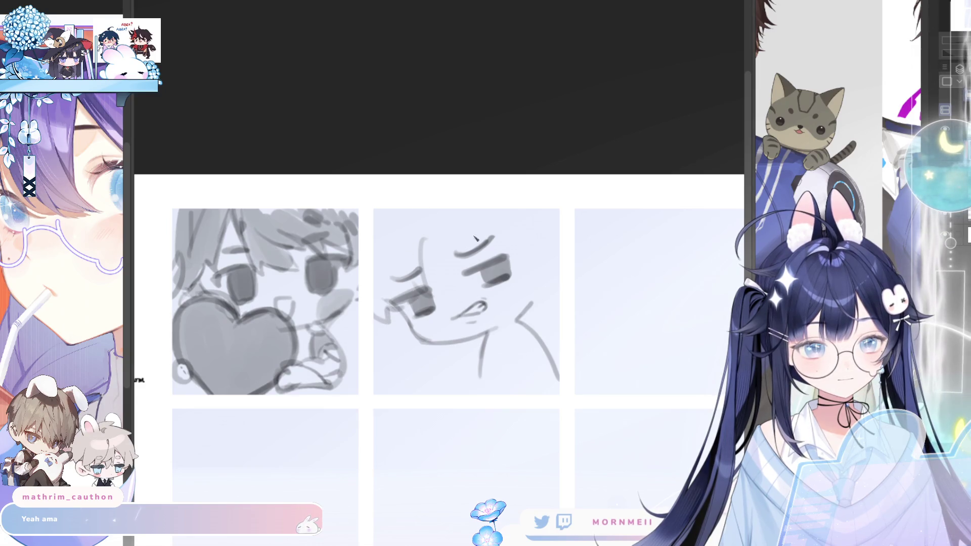
pyautogui.press('h')
pyautogui.press('h')
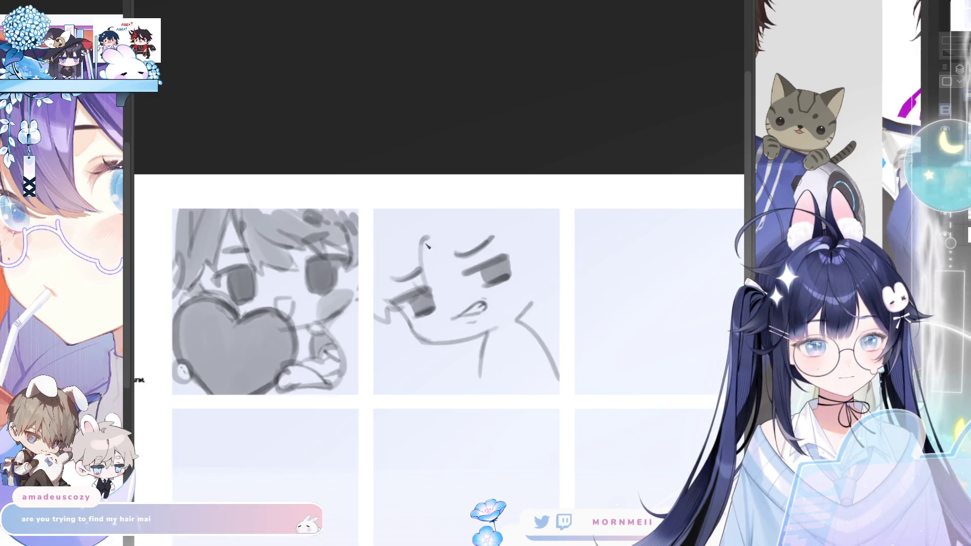
pyautogui.hotkey('ctrl', 'z')
pyautogui.moveTo(443, 221)
pyautogui.mouseDown()
pyautogui.moveTo(444, 232)
pyautogui.moveTo(501, 218)
pyautogui.mouseUp()
pyautogui.hotkey('ctrl', 'z')
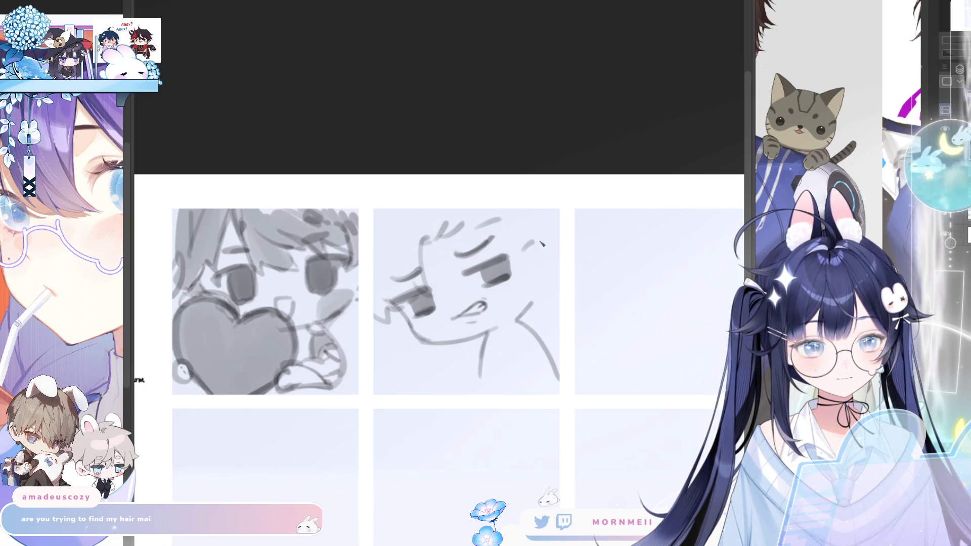
pyautogui.moveTo(532, 253)
pyautogui.mouseDown()
pyautogui.moveTo(559, 275)
pyautogui.moveTo(559, 260)
pyautogui.mouseUp()
pyautogui.hotkey('ctrl', 'z')
pyautogui.hotkey('ctrl', 'z')
pyautogui.moveTo(550, 271); pyautogui.dragTo(555, 283)
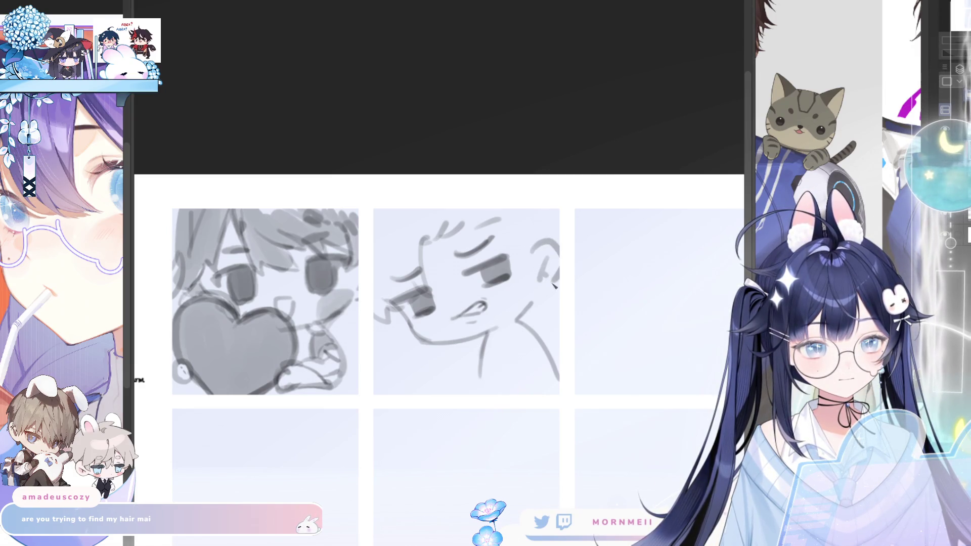
pyautogui.press('h')
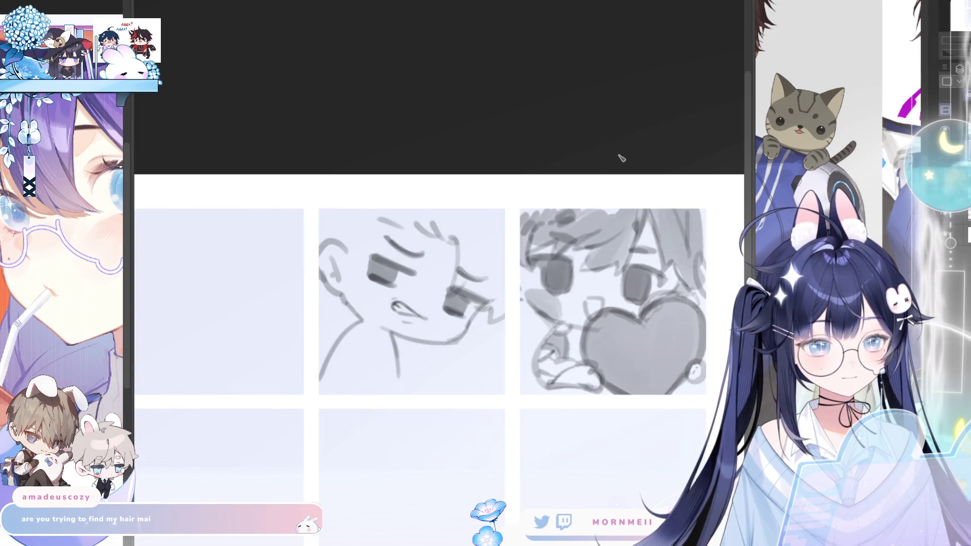
pyautogui.press('h')
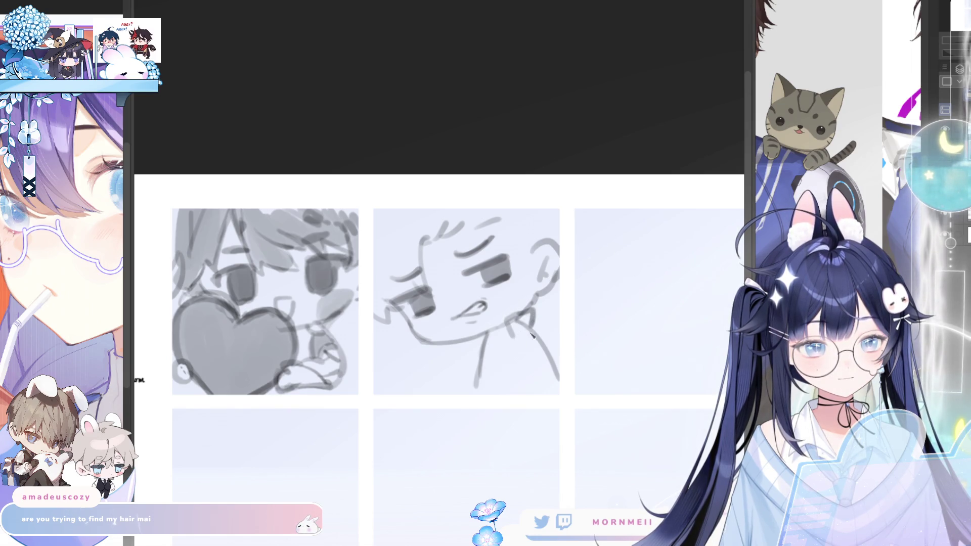
# Step: Draw a vertical neck stroke below the chin and check the sketch with mirrored views
pyautogui.moveTo(512, 338)
pyautogui.mouseDown()
pyautogui.moveTo(512, 384)
pyautogui.moveTo(510, 318)
pyautogui.mouseUp()
pyautogui.hotkey('ctrl', 'z')
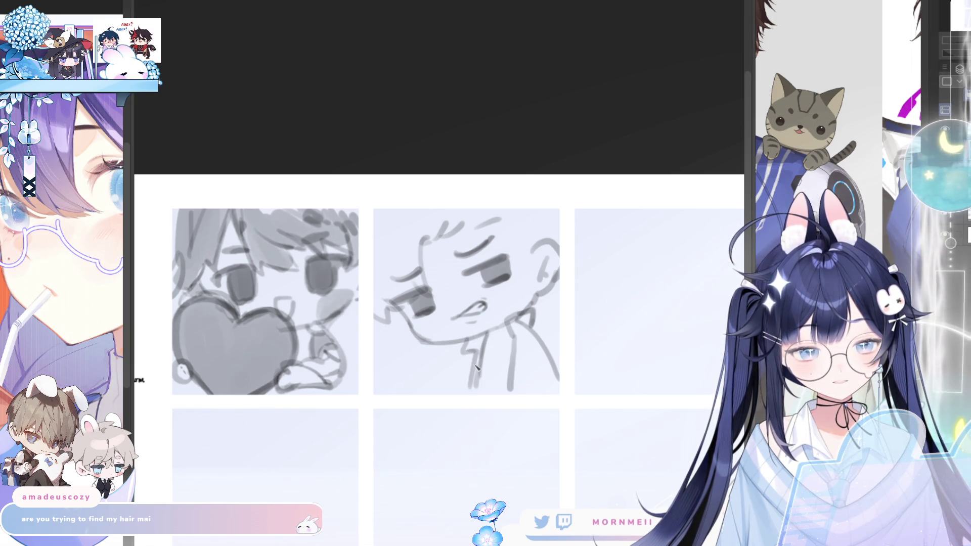
pyautogui.press('h')
pyautogui.press('h')
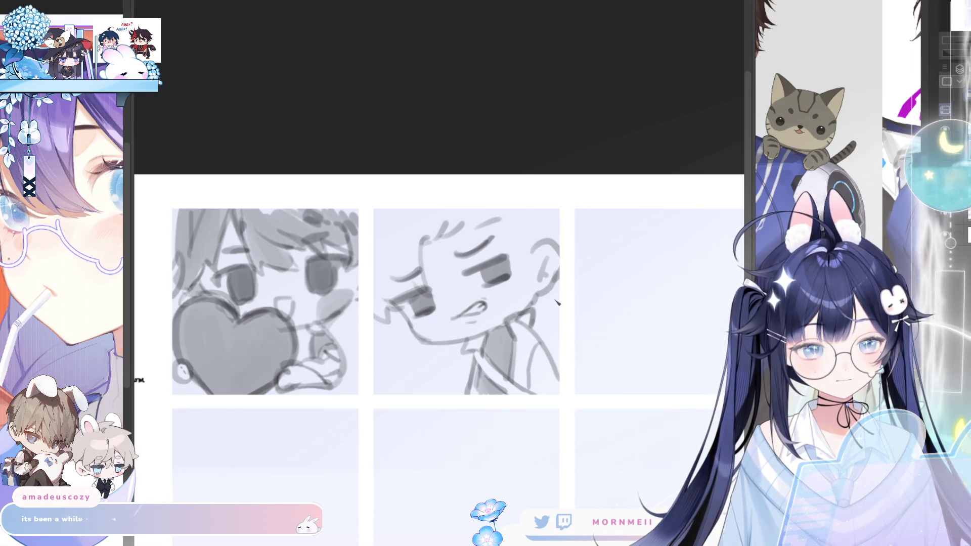
pyautogui.press('h')
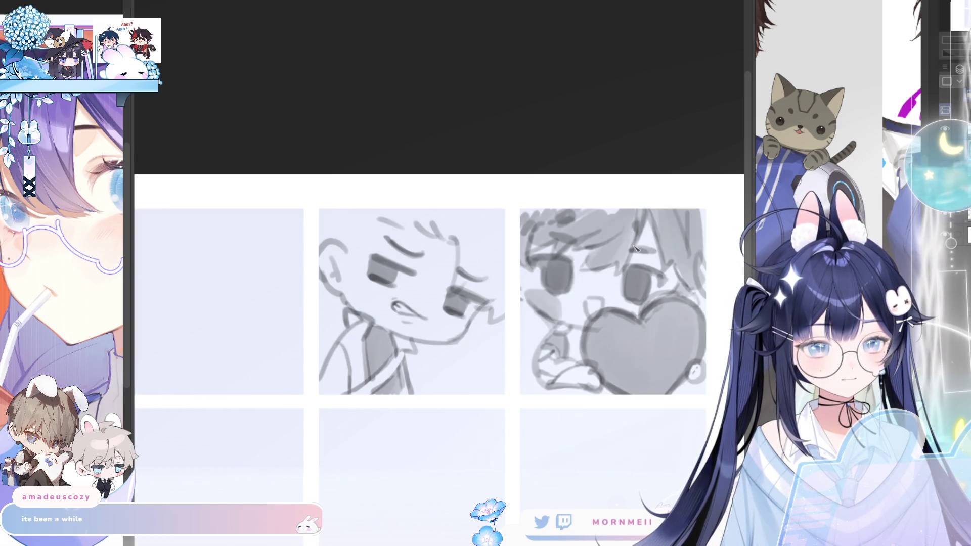
pyautogui.press('h')
pyautogui.scroll(2, 636, 248)
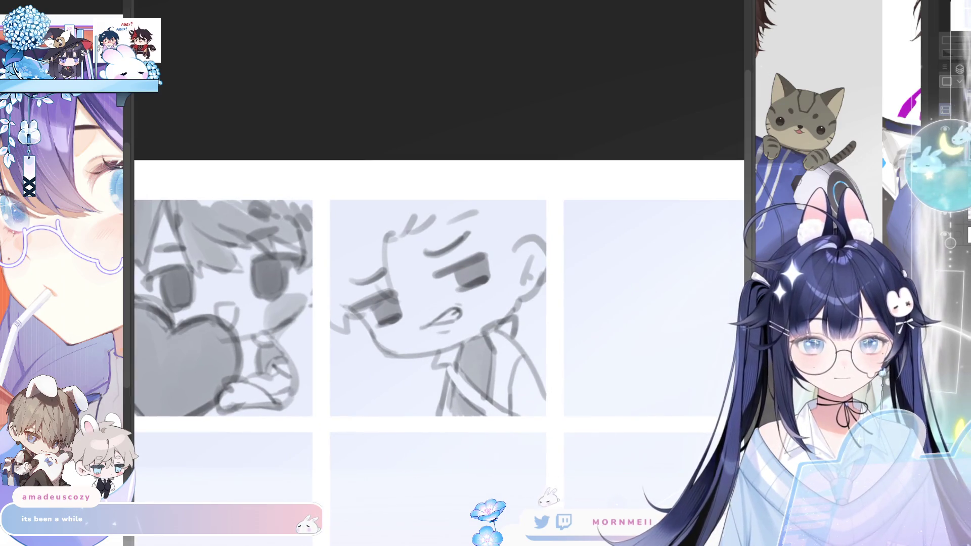
# Step: Lasso the middle face sketch, back out of a first transform attempt, and clear the selection
pyautogui.moveTo(501, 470)
pyautogui.mouseDown()
pyautogui.moveTo(630, 306)
pyautogui.moveTo(319, 219)
pyautogui.moveTo(377, 487)
pyautogui.mouseUp()
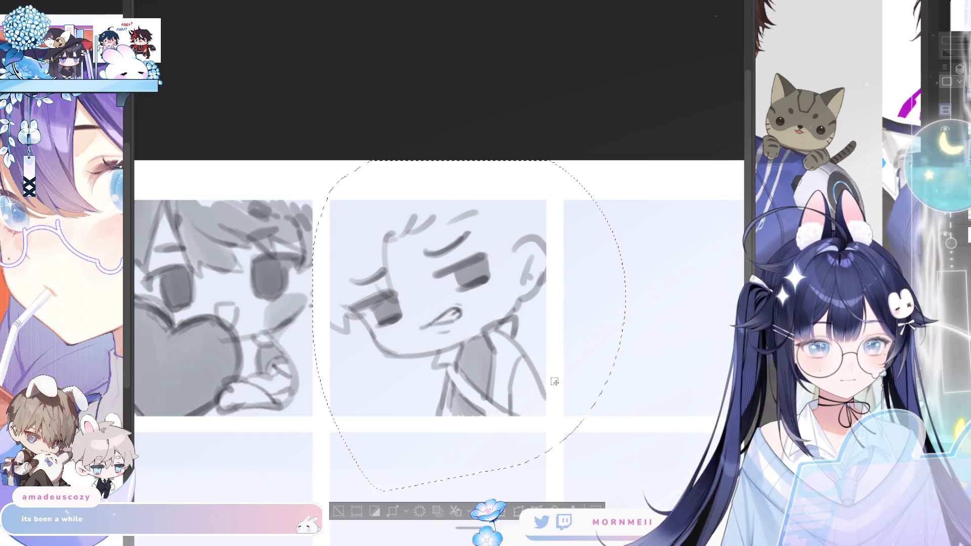
pyautogui.click(518, 511)
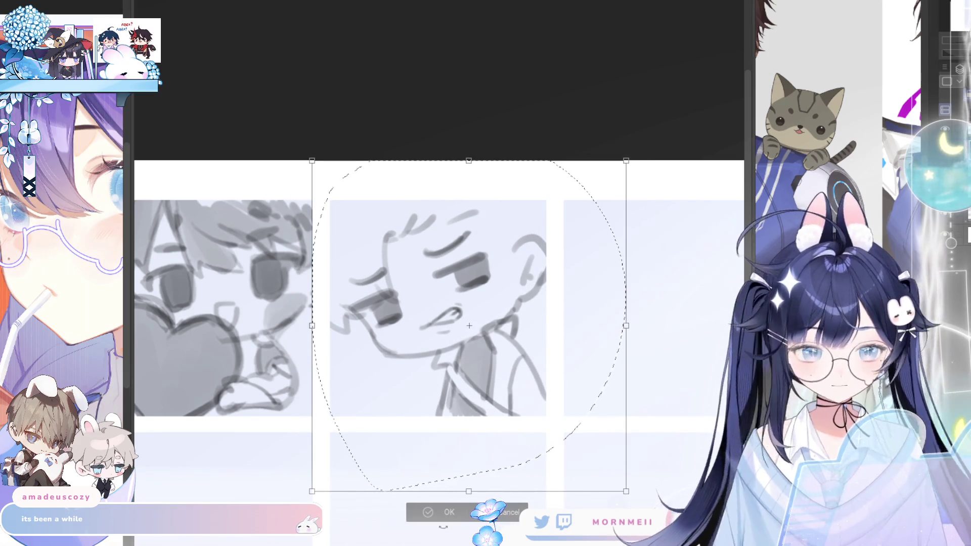
pyautogui.click(509, 512)
pyautogui.press('Delete')
pyautogui.hotkey('ctrl', 'z')
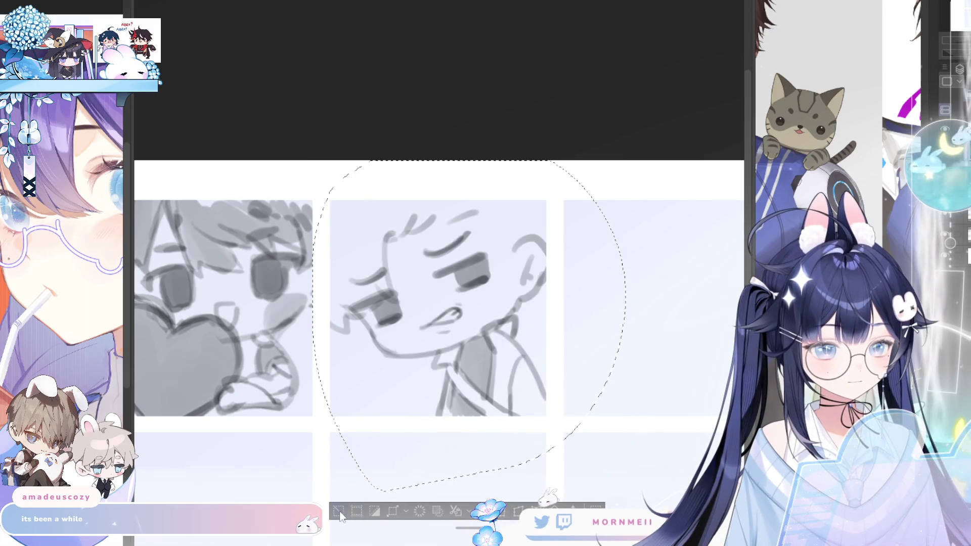
pyautogui.hotkey('ctrl', 'd')
# Step: Scale the whole face sketch up, nudge it into place, narrow its sides, and commit
pyautogui.hotkey('ctrl', 't')
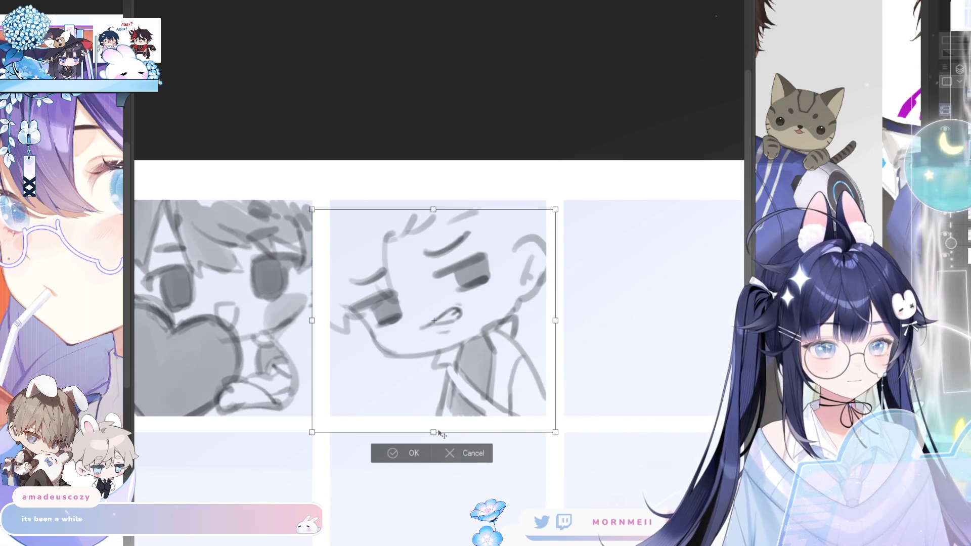
pyautogui.moveTo(438, 434)
pyautogui.mouseDown()
pyautogui.moveTo(443, 446)
pyautogui.moveTo(434, 433)
pyautogui.moveTo(434, 449)
pyautogui.mouseUp()
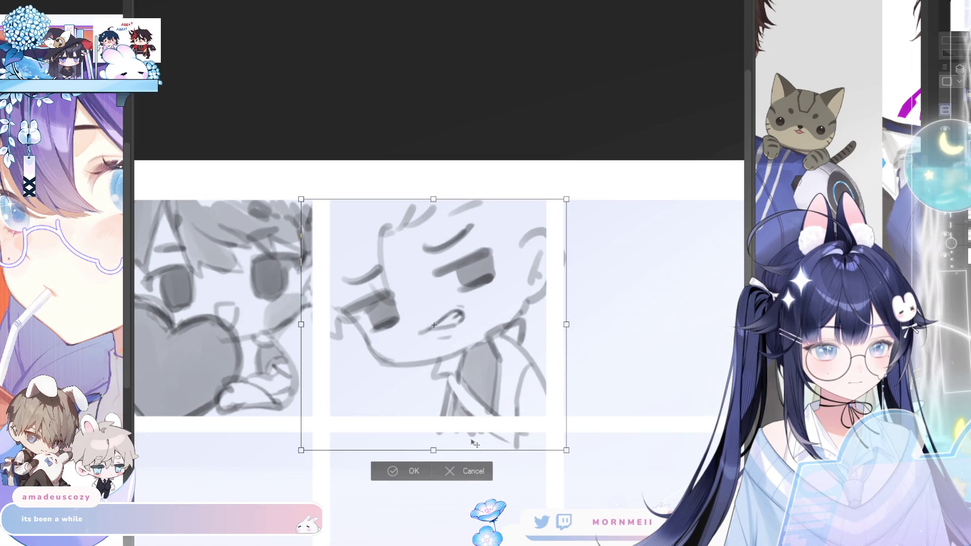
pyautogui.press('Left')
pyautogui.press('Left')
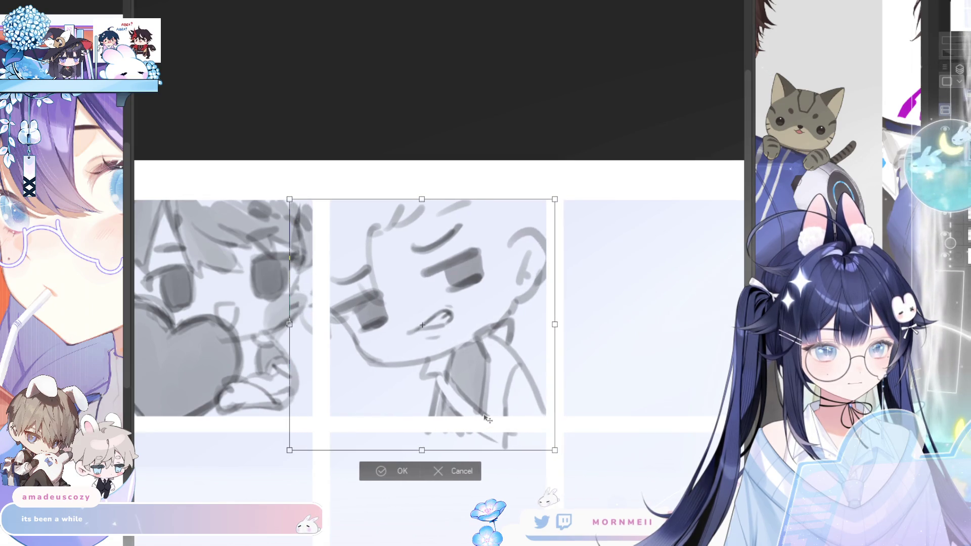
pyautogui.press('Down')
pyautogui.press('Down')
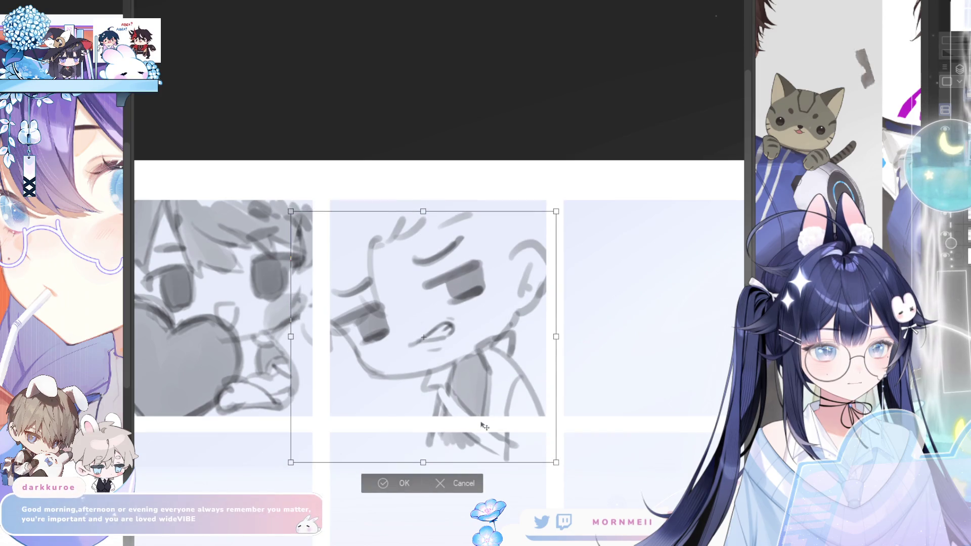
pyautogui.press('Up')
pyautogui.press('Up')
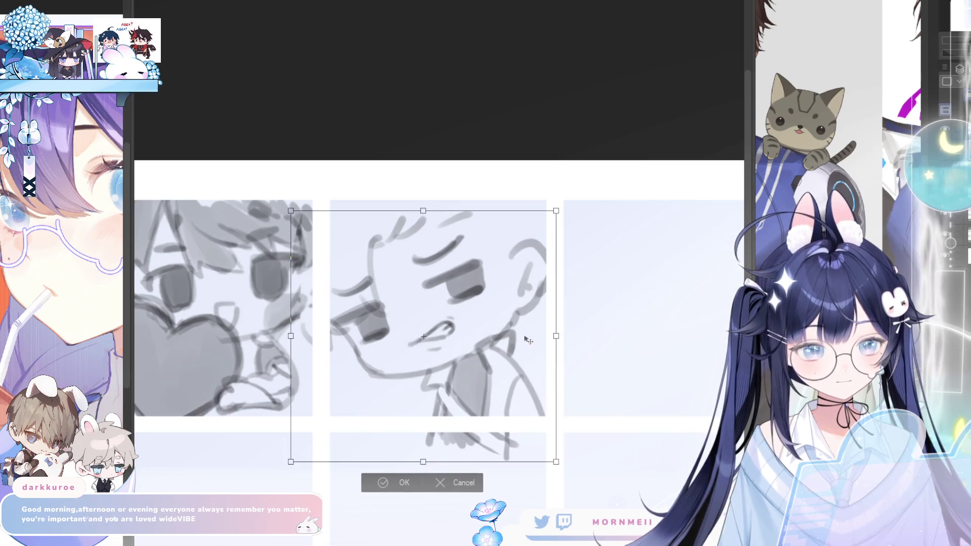
pyautogui.moveTo(292, 331); pyautogui.dragTo(302, 331)
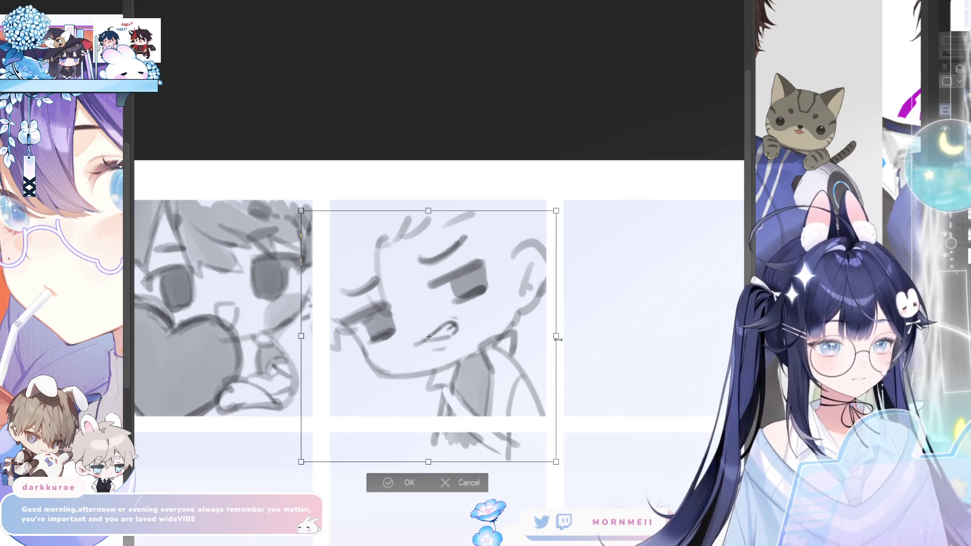
pyautogui.moveTo(558, 339); pyautogui.dragTo(553, 339)
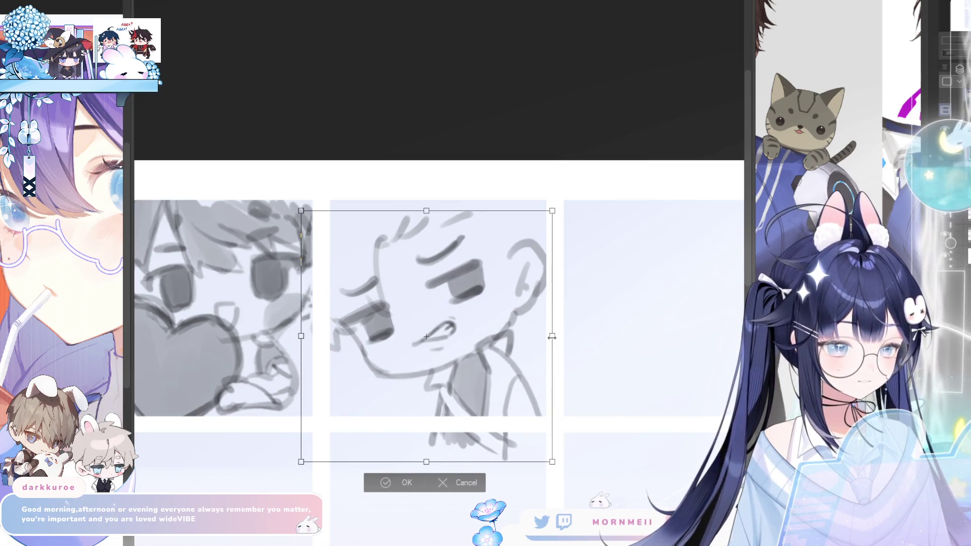
pyautogui.click(384, 487)
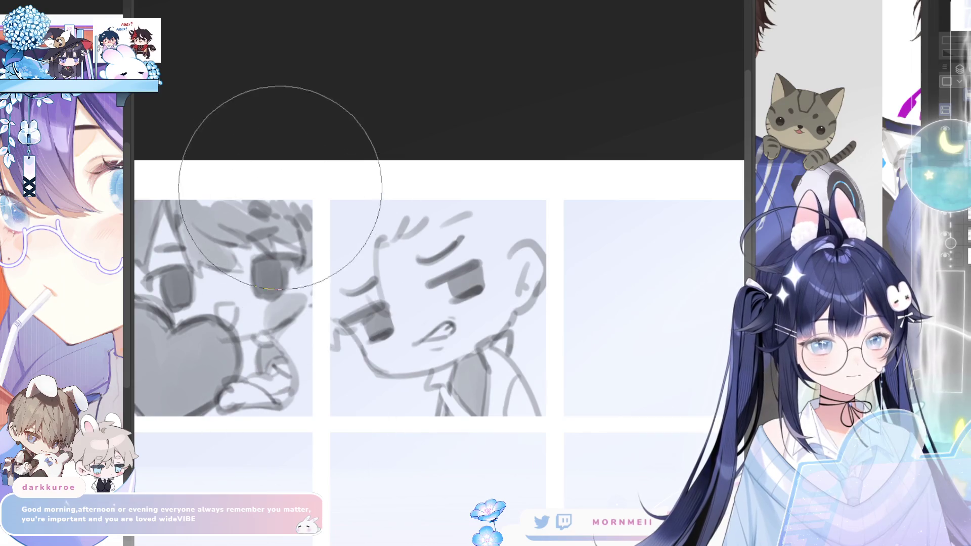
# Step: Frame the middle sketch and draw small motion lines left of the face
pyautogui.press('h')
pyautogui.press('h')
pyautogui.moveTo(440, 208); pyautogui.dragTo(463, 247)
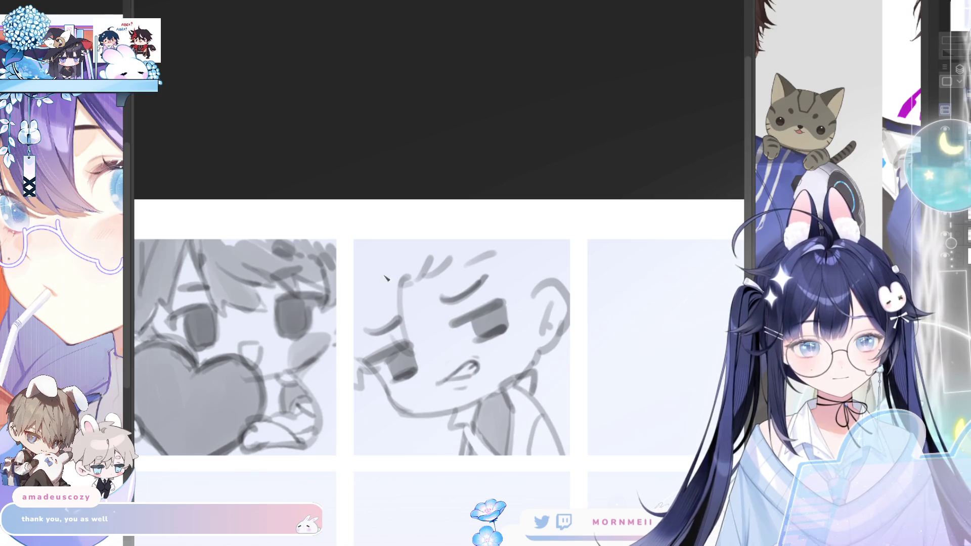
pyautogui.moveTo(392, 258)
pyautogui.mouseDown()
pyautogui.moveTo(375, 264)
pyautogui.moveTo(370, 306)
pyautogui.mouseUp()
pyautogui.moveTo(373, 259); pyautogui.dragTo(358, 296)
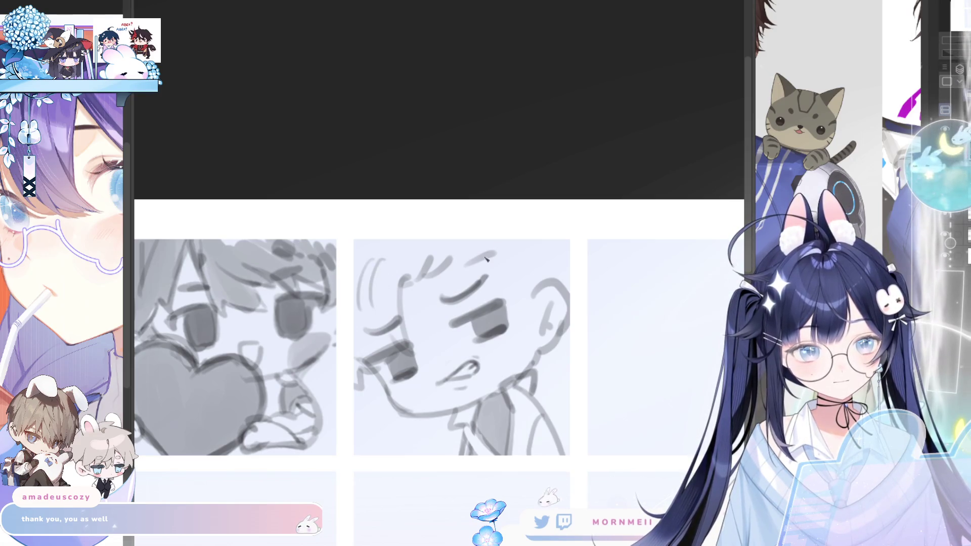
# Step: Draw hair strands across the head and a line down toward the ear
pyautogui.moveTo(449, 267)
pyautogui.mouseDown()
pyautogui.moveTo(480, 252)
pyautogui.moveTo(532, 255)
pyautogui.mouseUp()
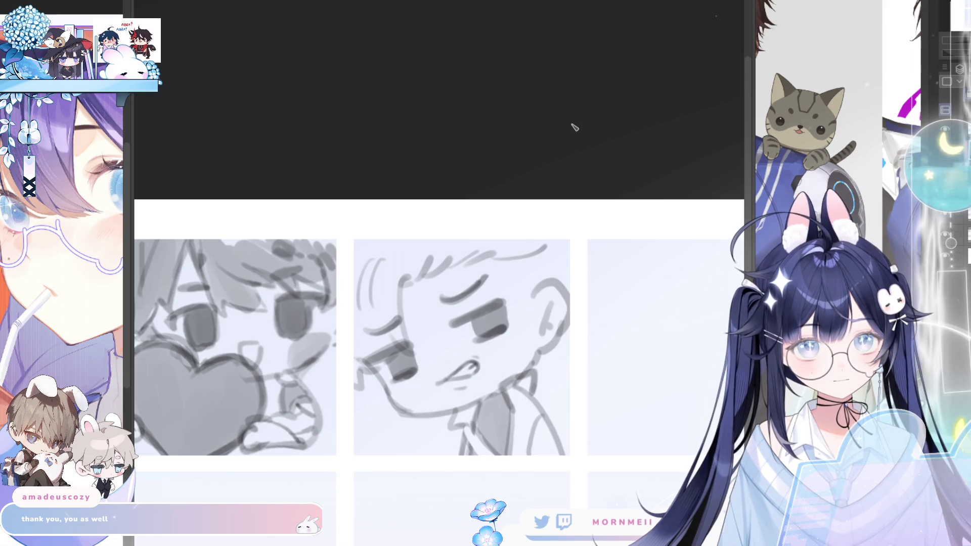
pyautogui.hotkey('ctrl', 'z')
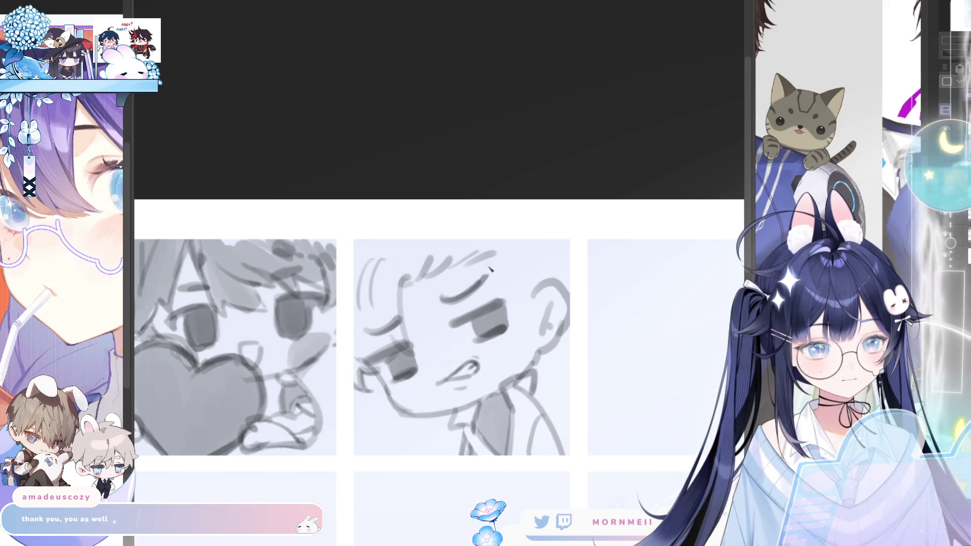
pyautogui.moveTo(487, 266); pyautogui.dragTo(526, 254)
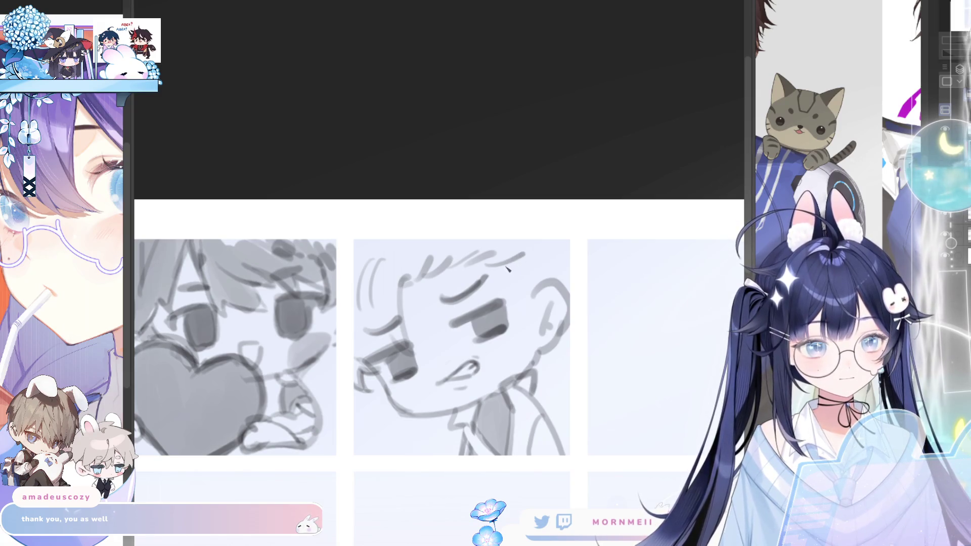
pyautogui.moveTo(520, 277); pyautogui.dragTo(521, 309)
pyautogui.hotkey('ctrl', 'z')
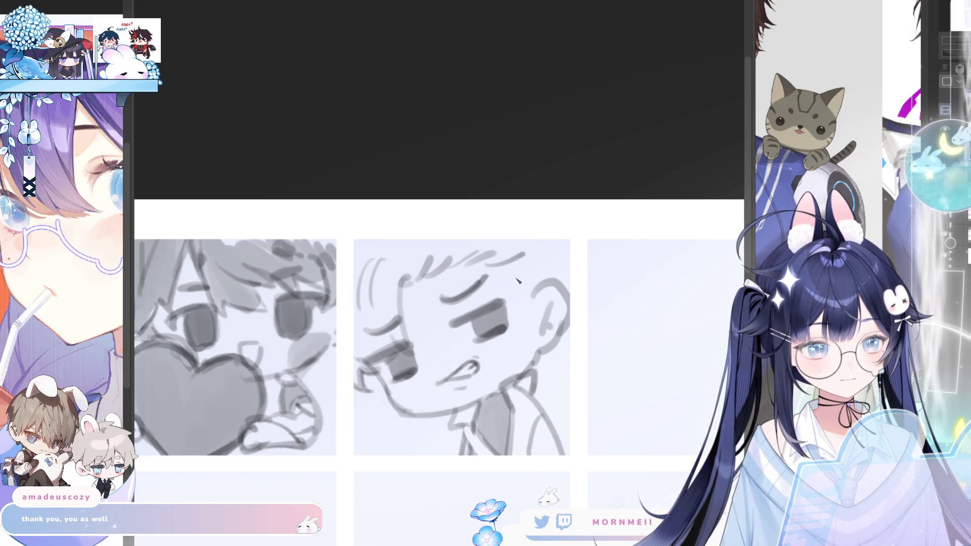
pyautogui.moveTo(503, 269); pyautogui.dragTo(521, 308)
pyautogui.hotkey('ctrl', 'z')
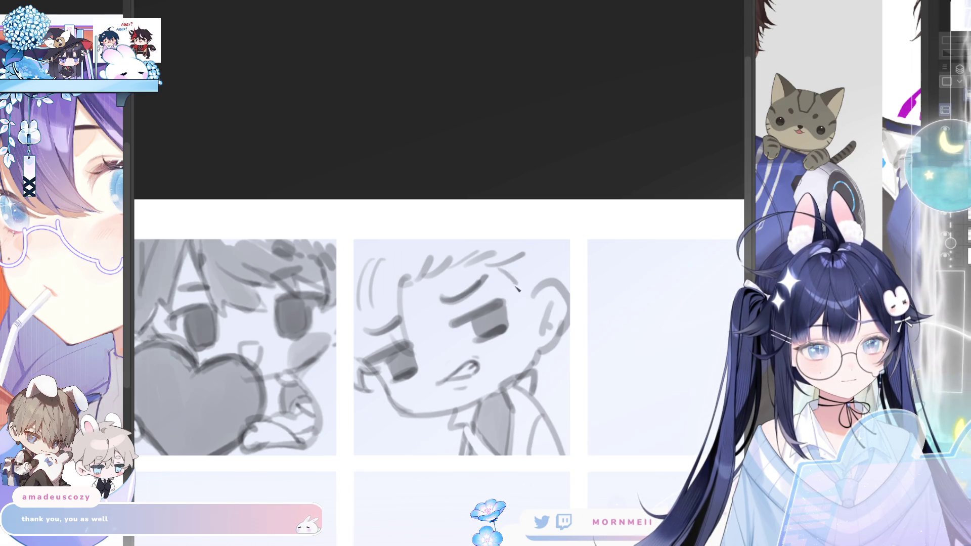
pyautogui.moveTo(518, 315); pyautogui.dragTo(542, 291)
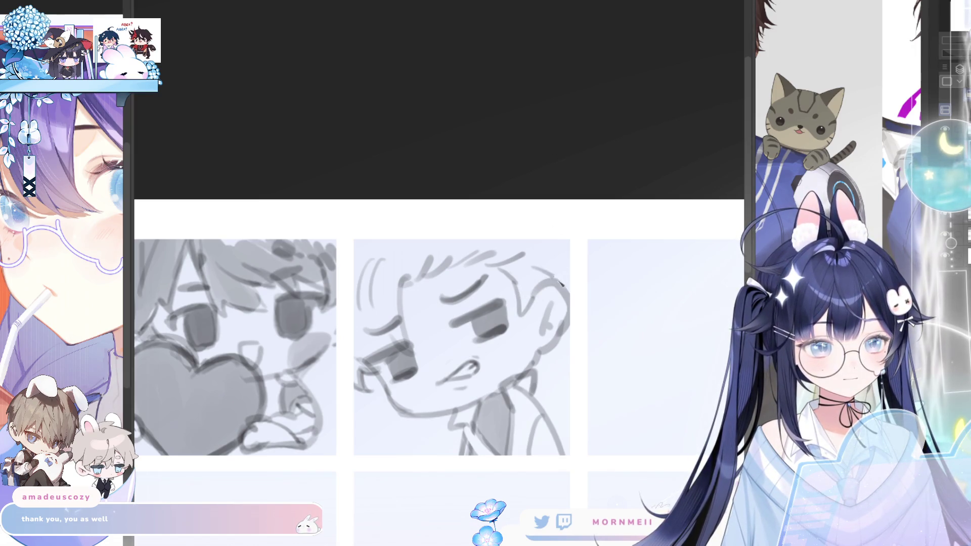
pyautogui.press('h')
pyautogui.press('h')
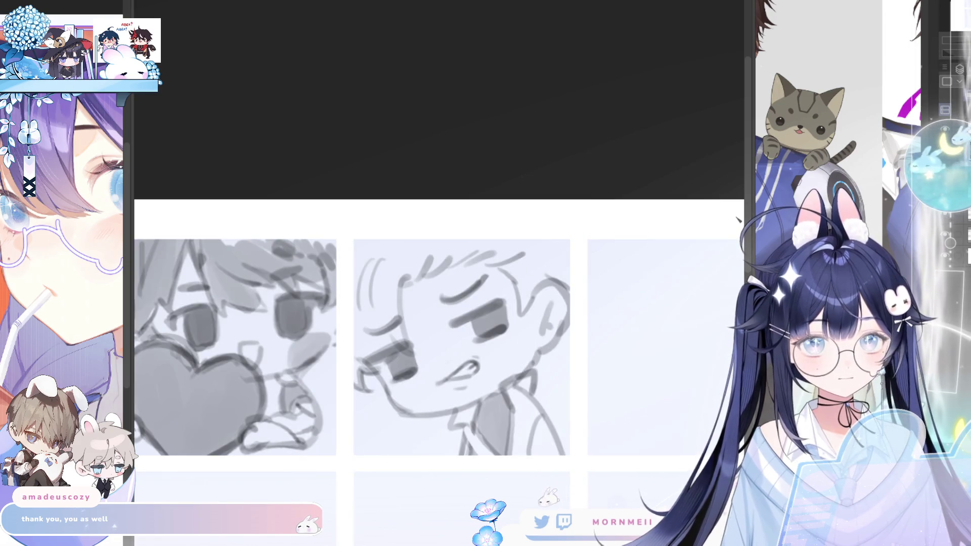
pyautogui.press('h')
pyautogui.press('h')
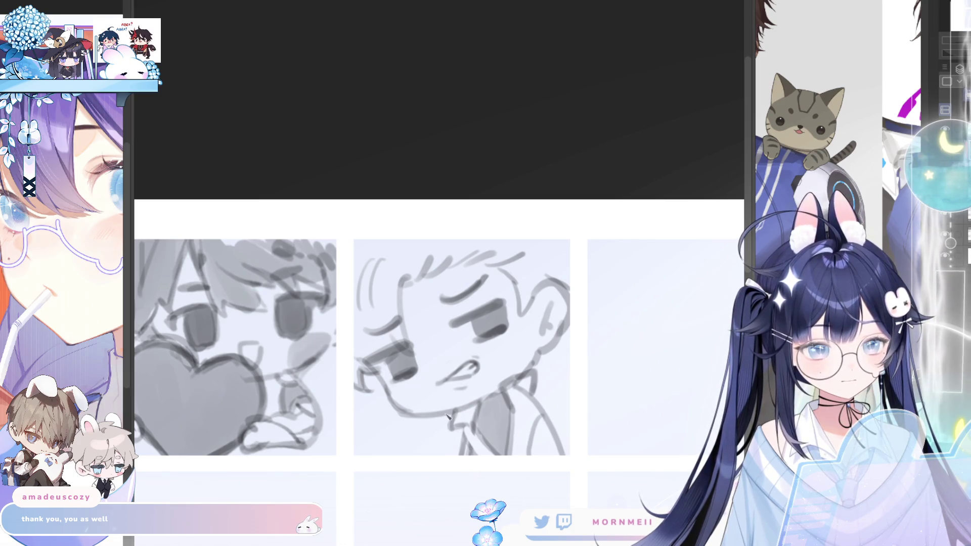
# Step: Lay grey tone over the middle face and zoom in on the frowning sketch
pyautogui.moveTo(385, 390)
pyautogui.mouseDown()
pyautogui.moveTo(511, 340)
pyautogui.moveTo(518, 292)
pyautogui.moveTo(458, 265)
pyautogui.moveTo(413, 351)
pyautogui.moveTo(392, 377)
pyautogui.moveTo(379, 374)
pyautogui.moveTo(435, 298)
pyautogui.moveTo(458, 330)
pyautogui.mouseUp()
pyautogui.press('h')
pyautogui.press('h')
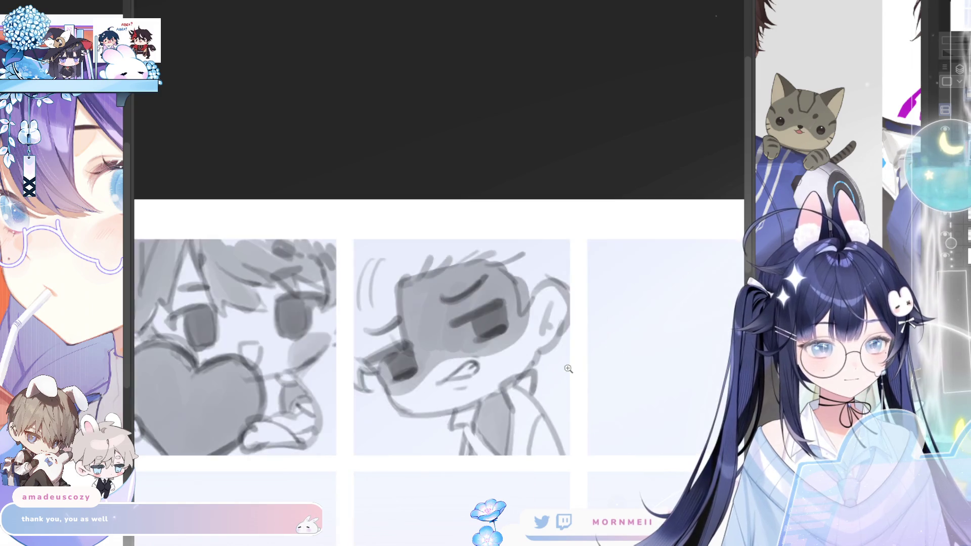
pyautogui.scroll(-5, 576, 367)
pyautogui.scroll(5, 549, 363)
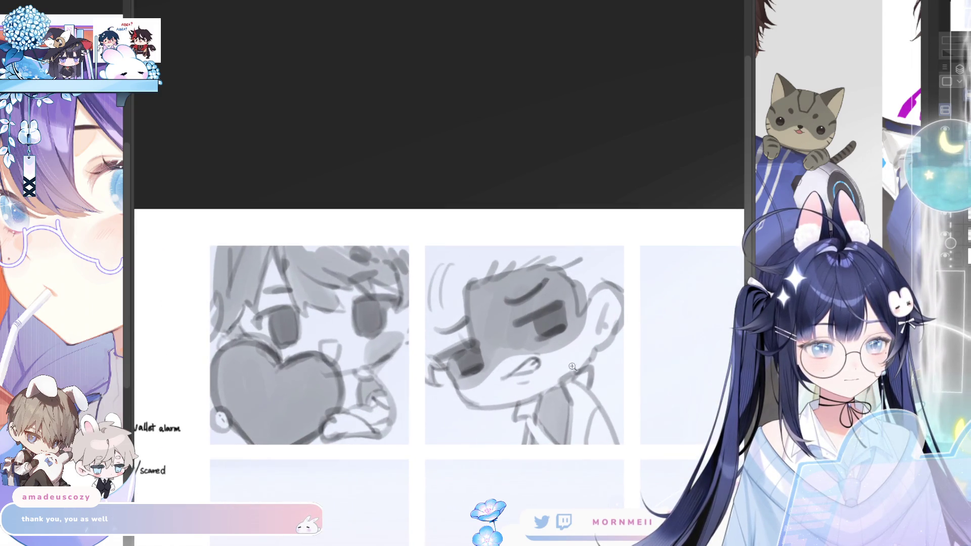
pyautogui.press('h')
pyautogui.press('h')
pyautogui.scroll(-5, 530, 379)
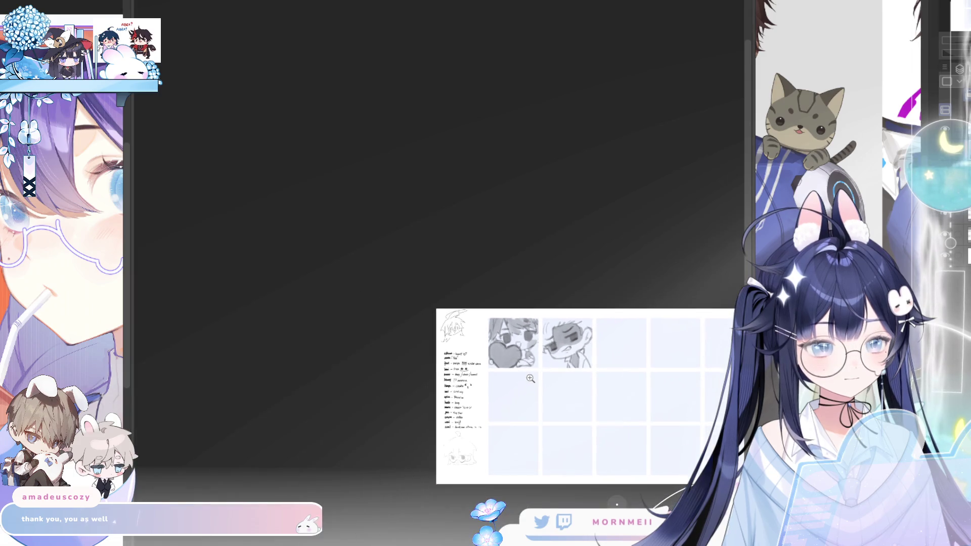
pyautogui.scroll(-3, 604, 352)
pyautogui.scroll(3, 511, 332)
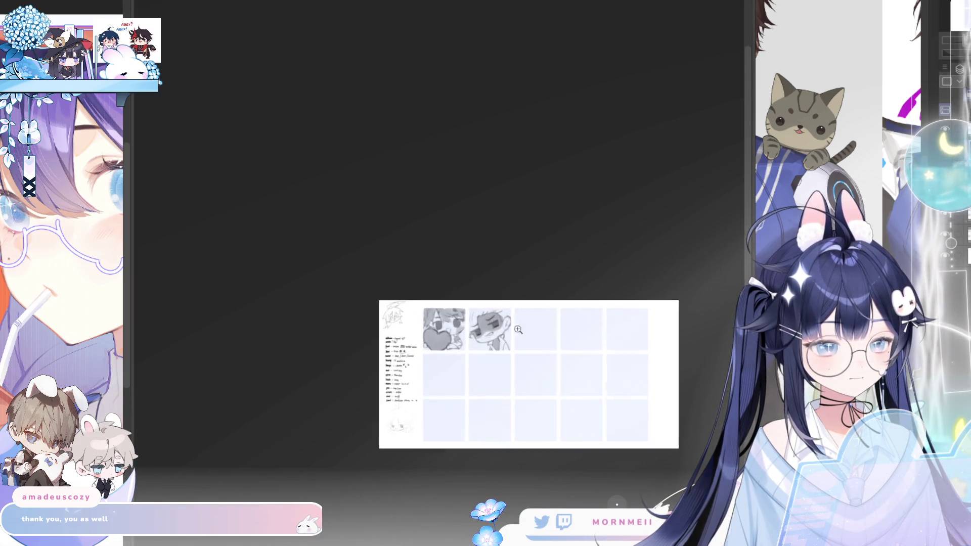
pyautogui.scroll(6, 494, 332)
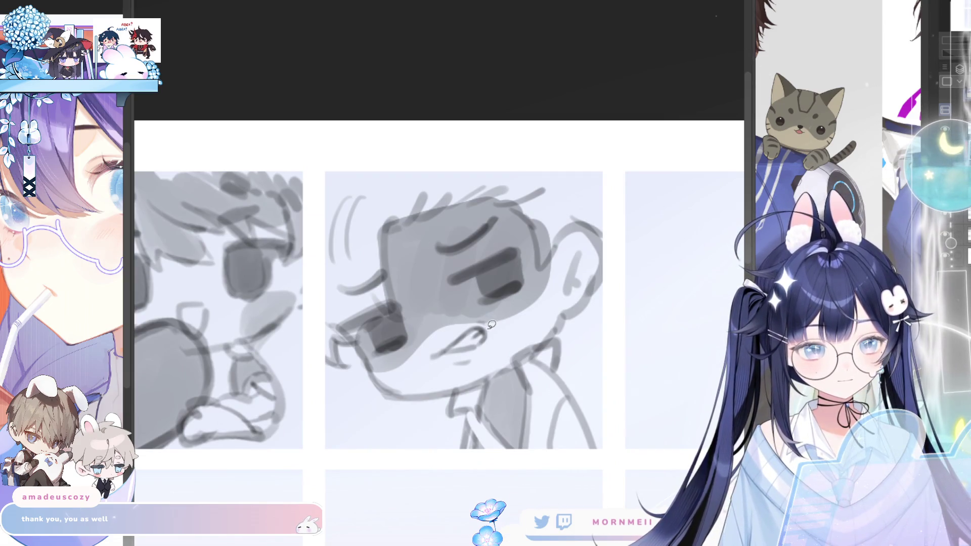
# Step: Lasso the frowning face's mouth, reshape it with a transform, and deselect
pyautogui.moveTo(461, 327)
pyautogui.mouseDown()
pyautogui.moveTo(478, 377)
pyautogui.moveTo(491, 332)
pyautogui.mouseUp()
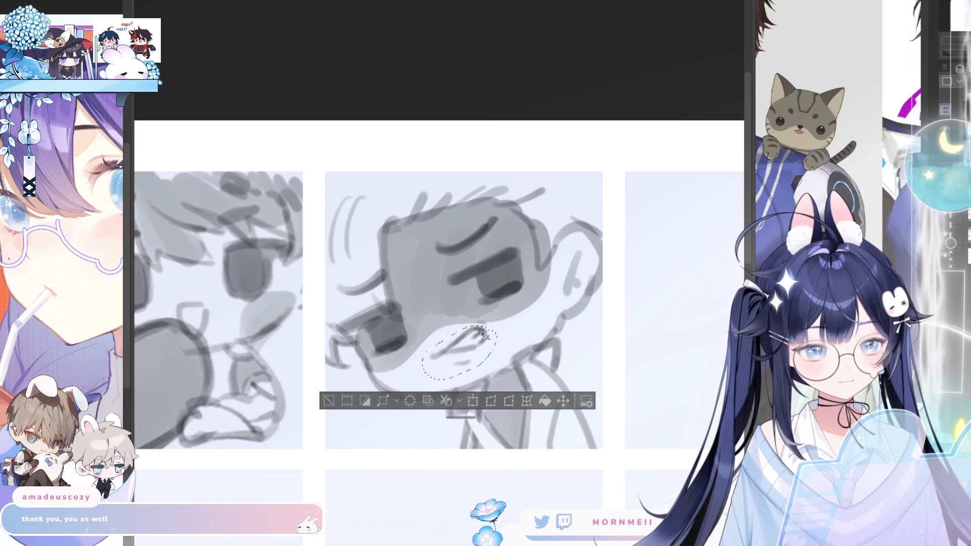
pyautogui.hotkey('ctrl', 'd')
pyautogui.moveTo(433, 350); pyautogui.dragTo(494, 330)
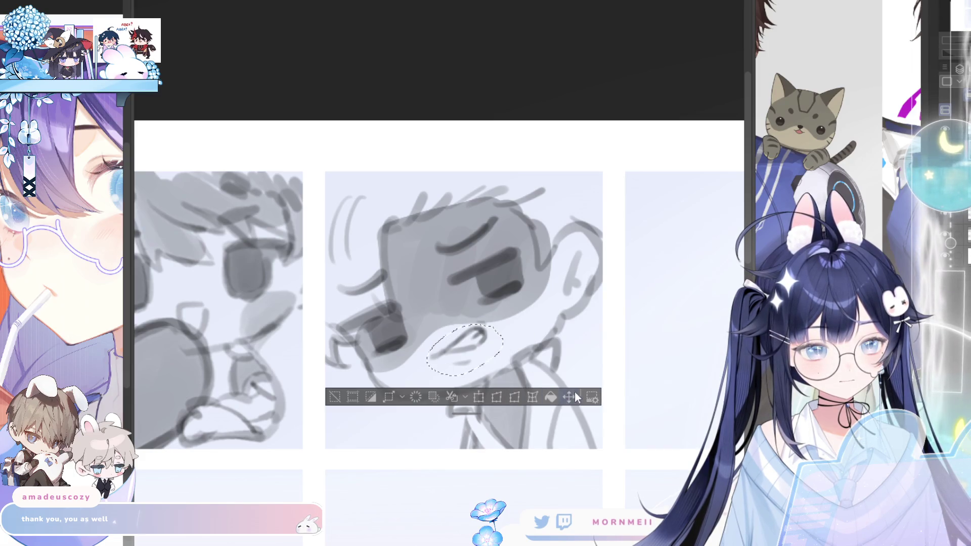
pyautogui.moveTo(471, 373); pyautogui.dragTo(490, 372)
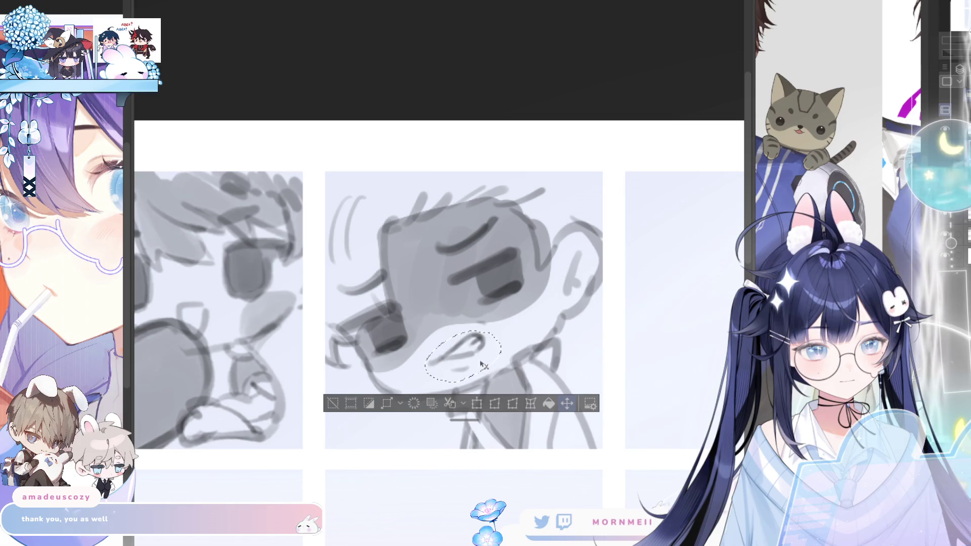
pyautogui.moveTo(441, 349)
pyautogui.mouseDown()
pyautogui.moveTo(485, 337)
pyautogui.moveTo(519, 349)
pyautogui.mouseUp()
pyautogui.click(492, 405)
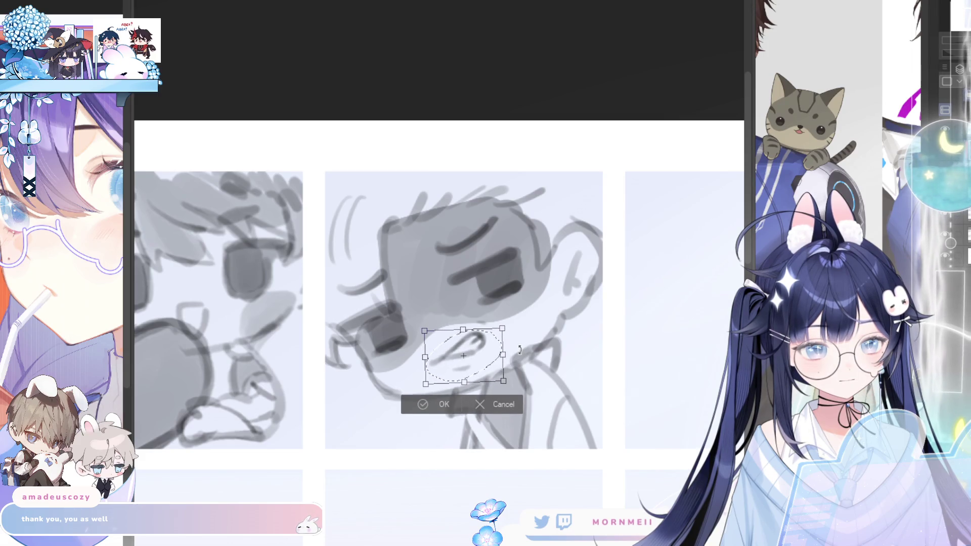
pyautogui.click(423, 404)
pyautogui.hotkey('ctrl', 'd')
# Step: Flip the emote sheet horizontally to check the sketches, then flip it back
pyautogui.scroll(-5, 546, 321)
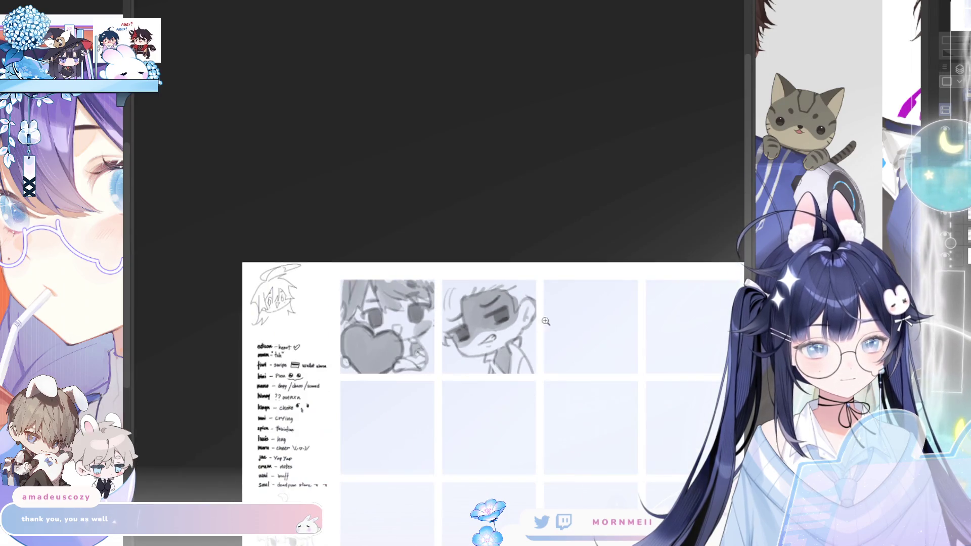
pyautogui.scroll(-2, 546, 322)
pyautogui.press('h')
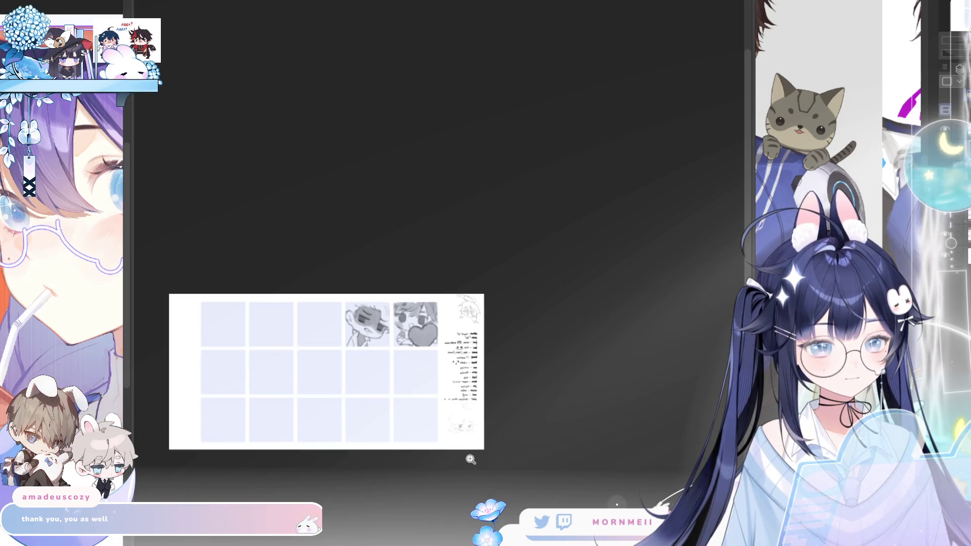
pyautogui.press('h')
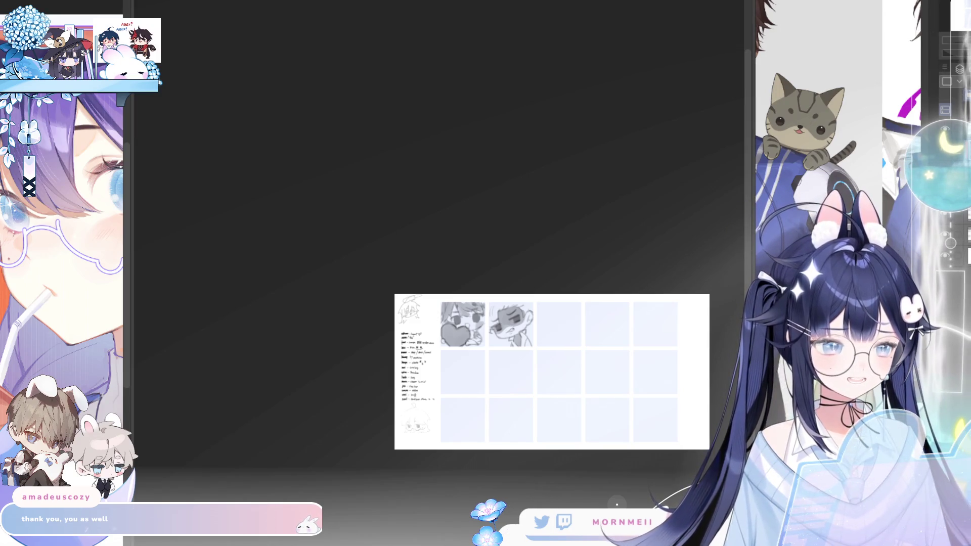
# Step: Center the sheet and zoom in close on the second, frowning-face sketch
pyautogui.moveTo(561, 497); pyautogui.dragTo(499, 460)
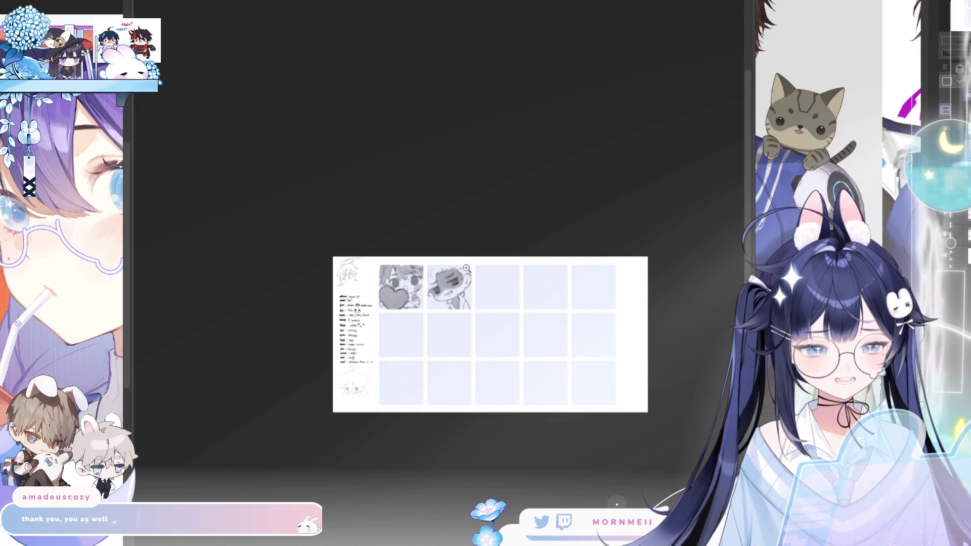
pyautogui.click(466, 268)
pyautogui.press('h')
pyautogui.press('h')
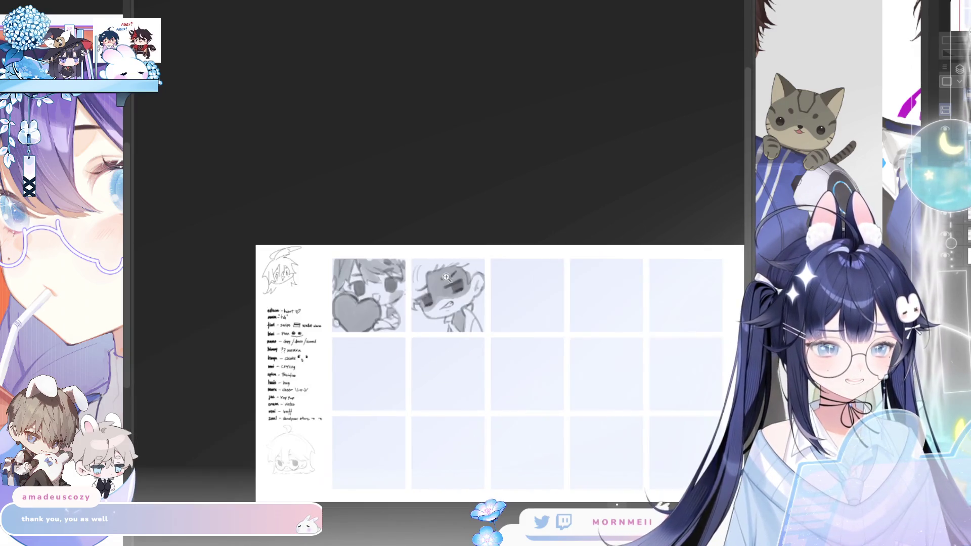
pyautogui.click(446, 277)
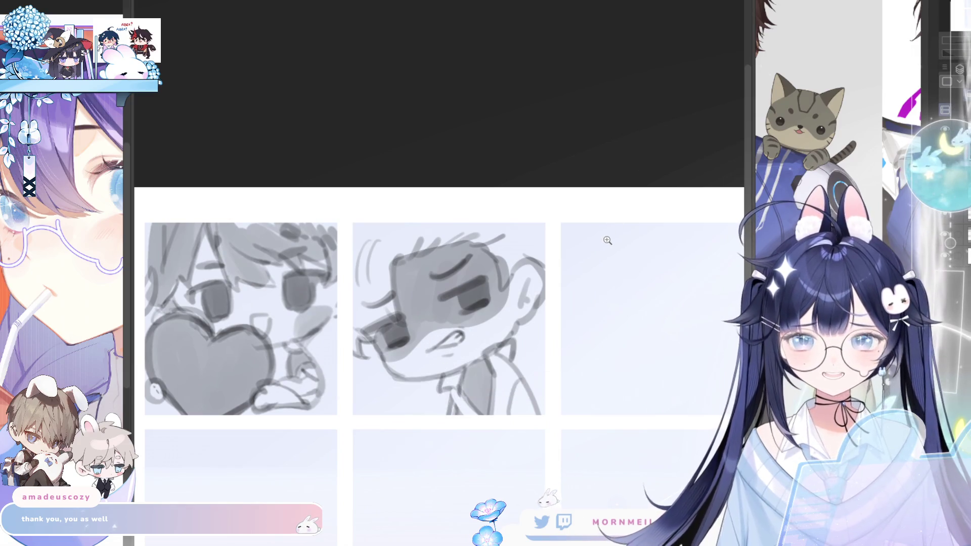
# Step: Undo the frowning face's heavy grey shading and paint a grey blush oval over its nose
pyautogui.hotkey('ctrl', 'z')
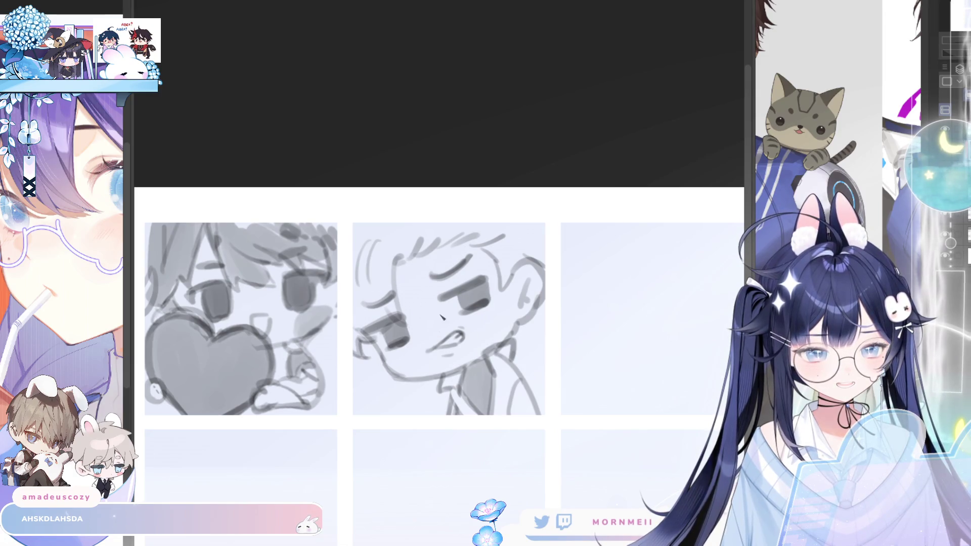
pyautogui.hotkey('ctrl', 'z')
pyautogui.moveTo(442, 317)
pyautogui.mouseDown()
pyautogui.moveTo(423, 324)
pyautogui.moveTo(440, 329)
pyautogui.moveTo(424, 326)
pyautogui.mouseUp()
pyautogui.hotkey('ctrl', 'z')
pyautogui.hotkey('ctrl', 'z')
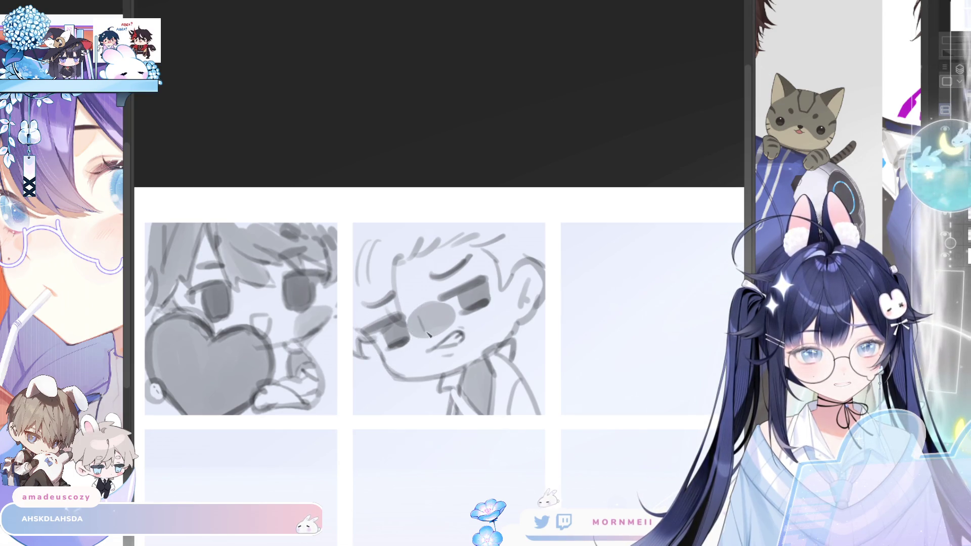
# Step: Select the area around the mouth, deselect it, and compare the sketch mirrored
pyautogui.scroll(-5, 555, 287)
pyautogui.scroll(2, 555, 287)
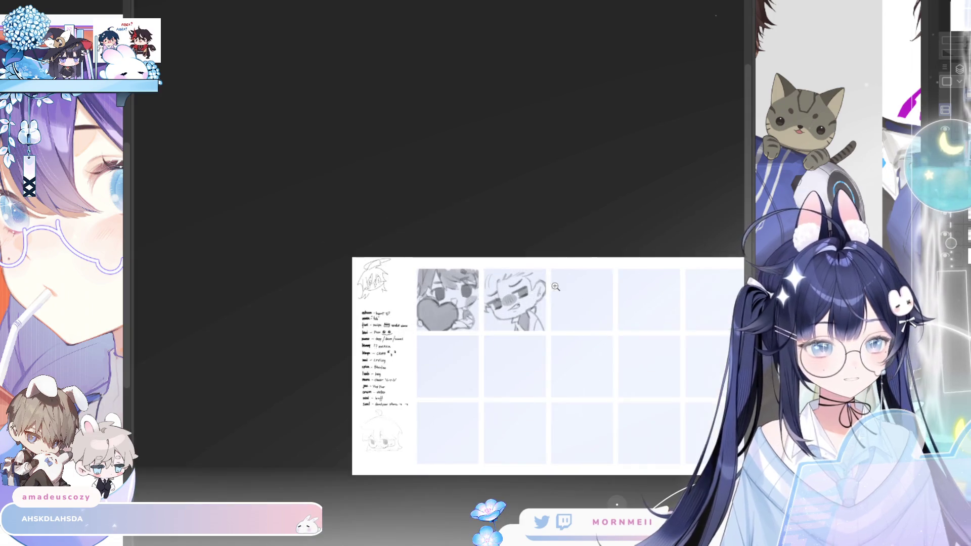
pyautogui.press('h')
pyautogui.press('h')
pyautogui.scroll(4, 519, 299)
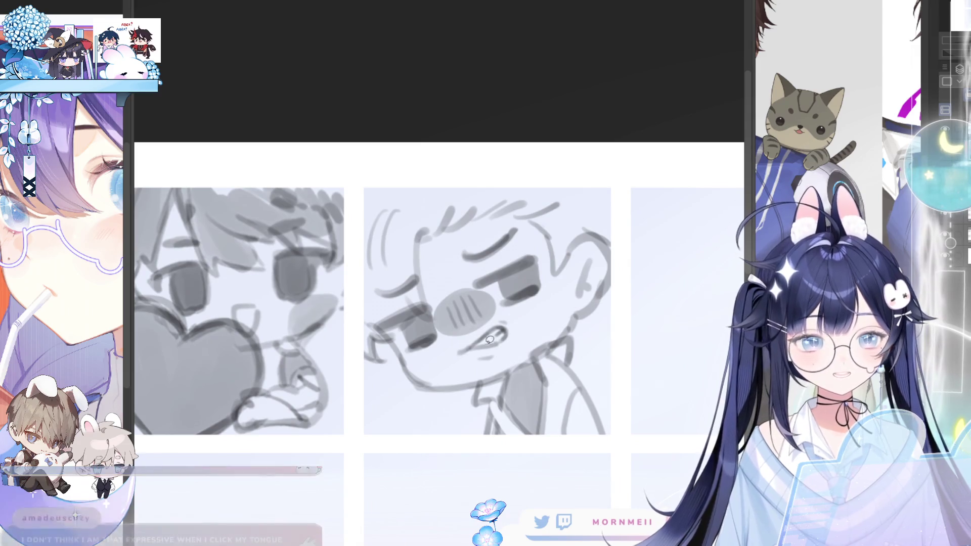
pyautogui.moveTo(476, 363)
pyautogui.mouseDown()
pyautogui.moveTo(495, 316)
pyautogui.moveTo(454, 357)
pyautogui.moveTo(494, 359)
pyautogui.mouseUp()
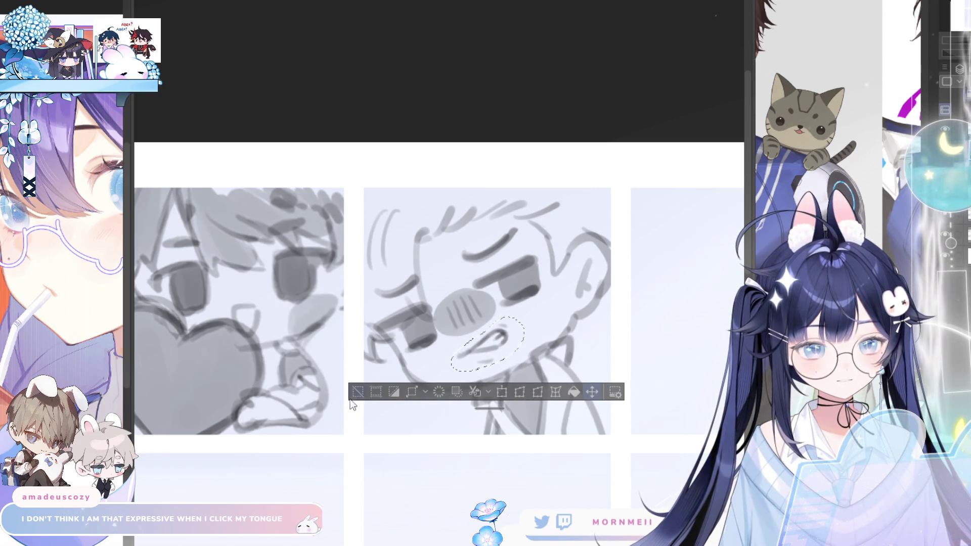
pyautogui.hotkey('ctrl', 'd')
pyautogui.hotkey('ctrl', '-')
pyautogui.press('h')
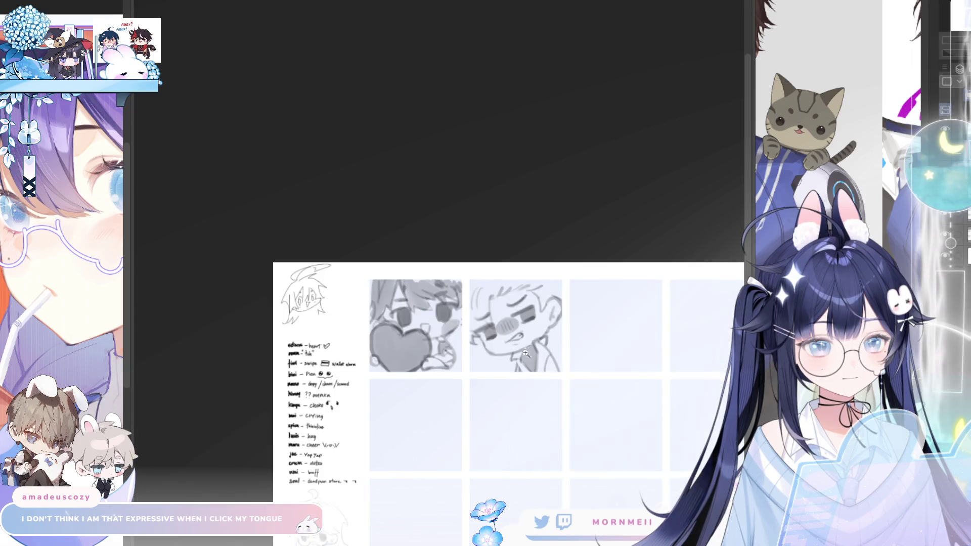
pyautogui.hotkey('ctrl', '-')
# Step: Letter 'TCH' beneath the frowning face, starting with the T's crossbar, and check it mirrored
pyautogui.press('h')
pyautogui.press('h')
pyautogui.moveTo(570, 309); pyautogui.dragTo(596, 312)
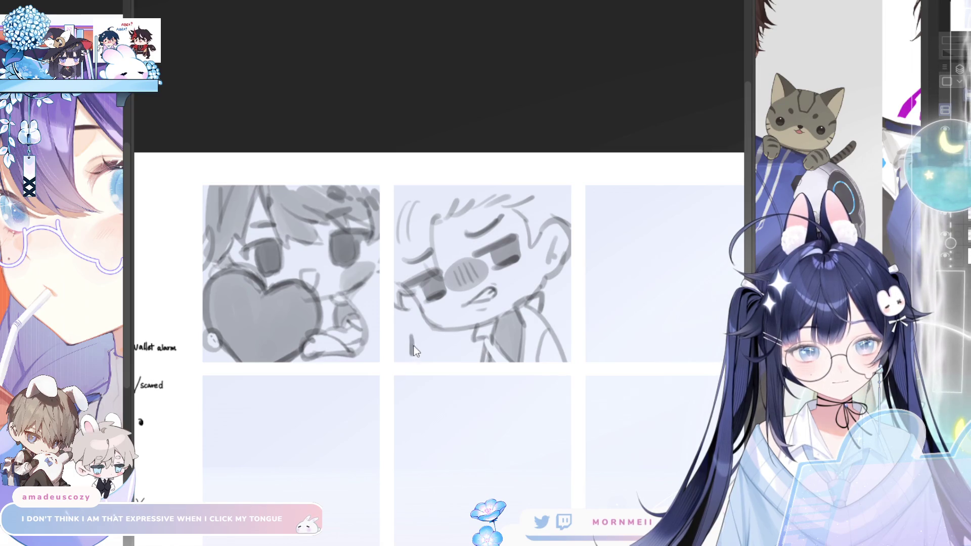
pyautogui.moveTo(404, 334); pyautogui.dragTo(452, 358)
pyautogui.press('h')
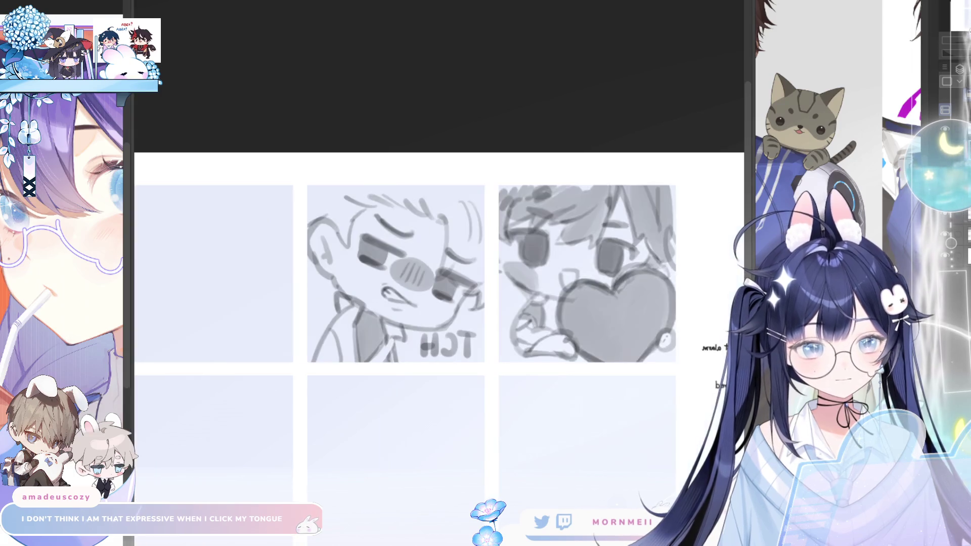
pyautogui.press('h')
pyautogui.scroll(-5, 496, 400)
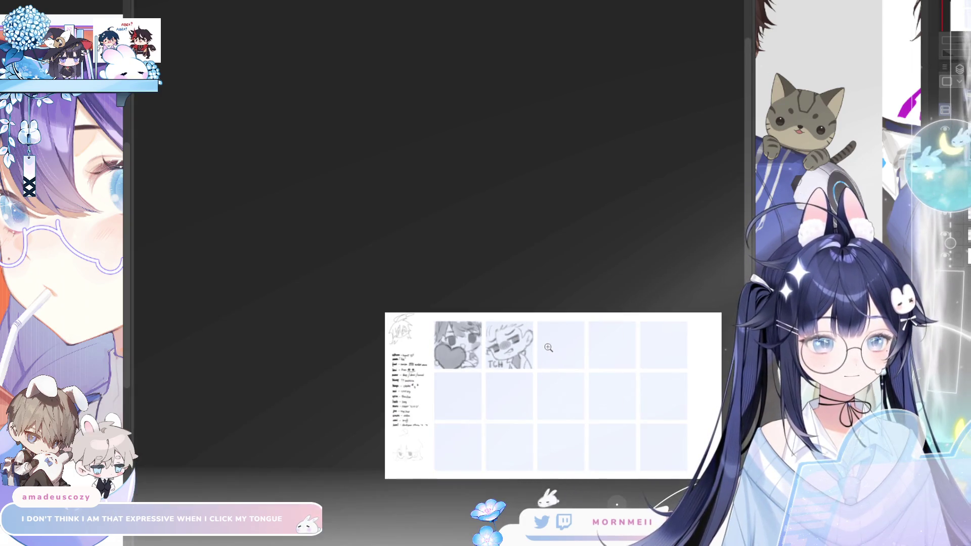
pyautogui.scroll(3, 630, 348)
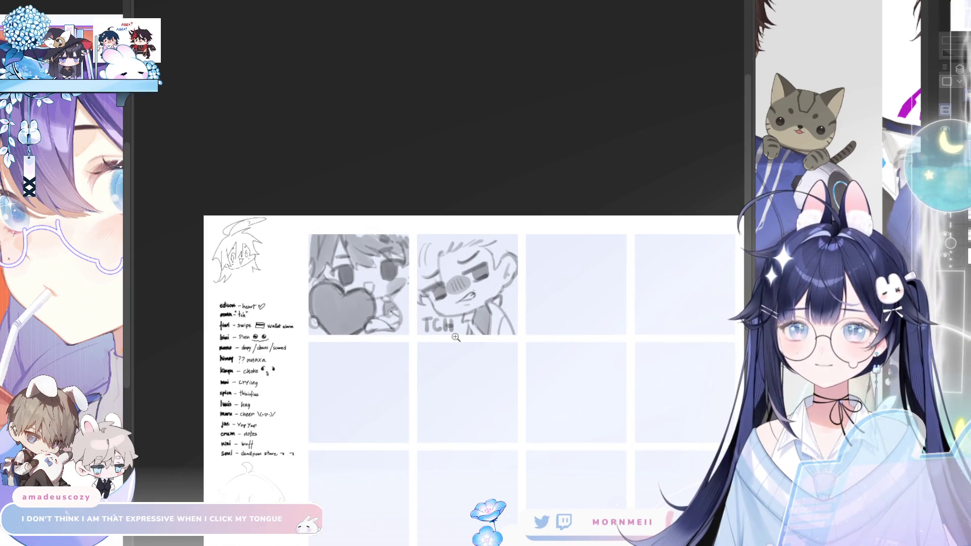
pyautogui.press('h')
pyautogui.press('h')
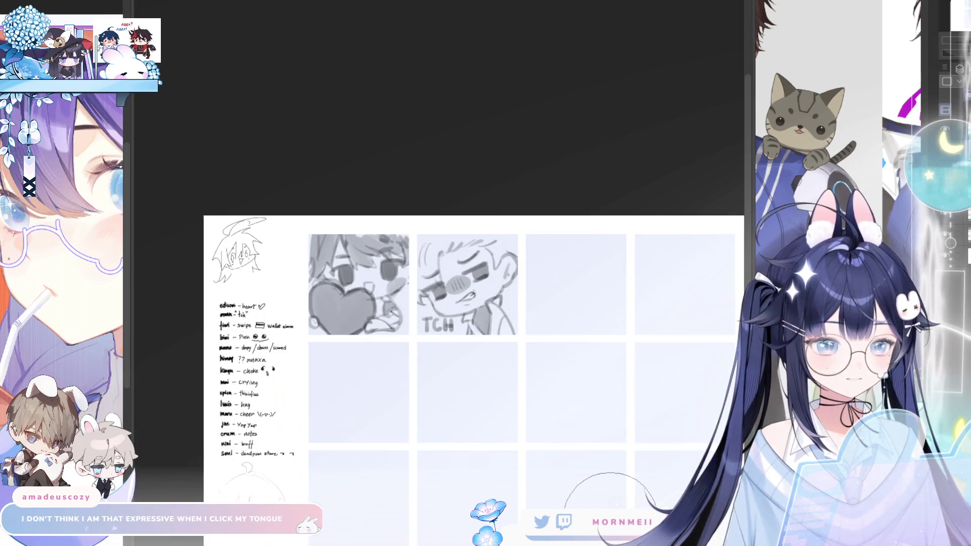
pyautogui.scroll(5, 585, 372)
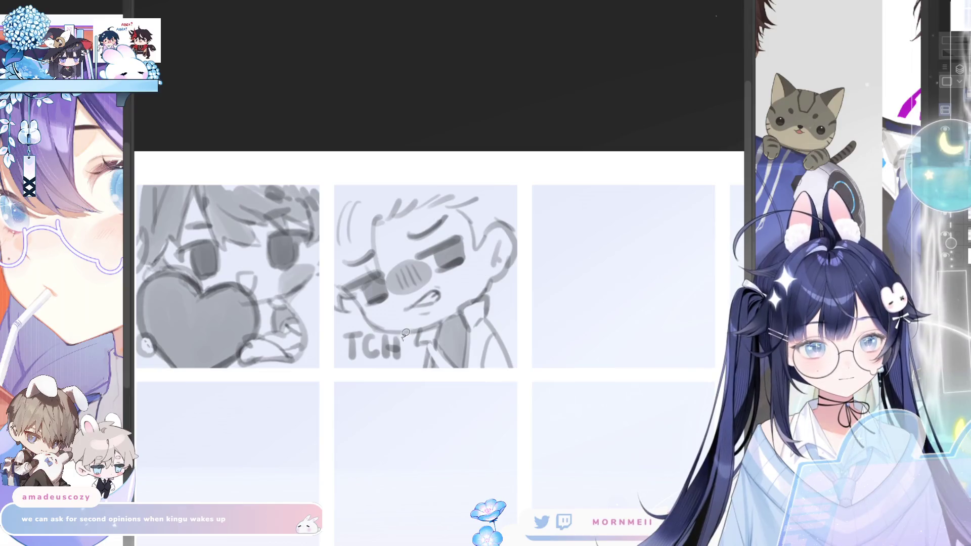
# Step: Enlarge the TCH lettering taller and wider, then retrace the T's stem darker
pyautogui.moveTo(380, 330)
pyautogui.mouseDown()
pyautogui.moveTo(338, 349)
pyautogui.moveTo(408, 364)
pyautogui.moveTo(394, 332)
pyautogui.mouseUp()
pyautogui.click(383, 396)
pyautogui.moveTo(372, 377); pyautogui.dragTo(371, 385)
pyautogui.moveTo(405, 349); pyautogui.dragTo(414, 354)
pyautogui.click(341, 404)
pyautogui.click(243, 403)
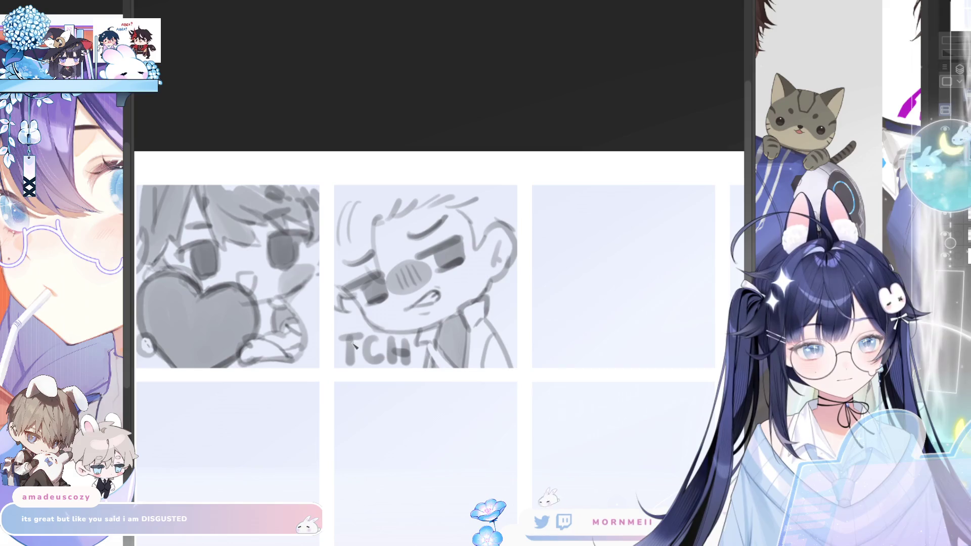
pyautogui.moveTo(350, 337)
pyautogui.mouseDown()
pyautogui.moveTo(353, 364)
pyautogui.moveTo(360, 338)
pyautogui.moveTo(374, 362)
pyautogui.moveTo(395, 364)
pyautogui.moveTo(409, 340)
pyautogui.moveTo(407, 366)
pyautogui.mouseUp()
# Step: Zoom out to check the whole sheet mirrored, then zoom back in on the TCH cell
pyautogui.hotkey('ctrl', '-')
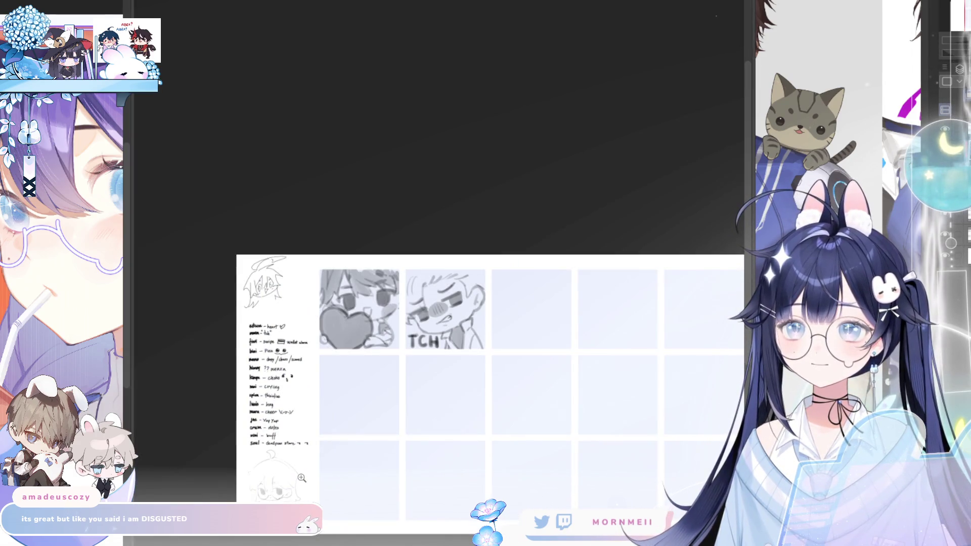
pyautogui.hotkey('ctrl', '-')
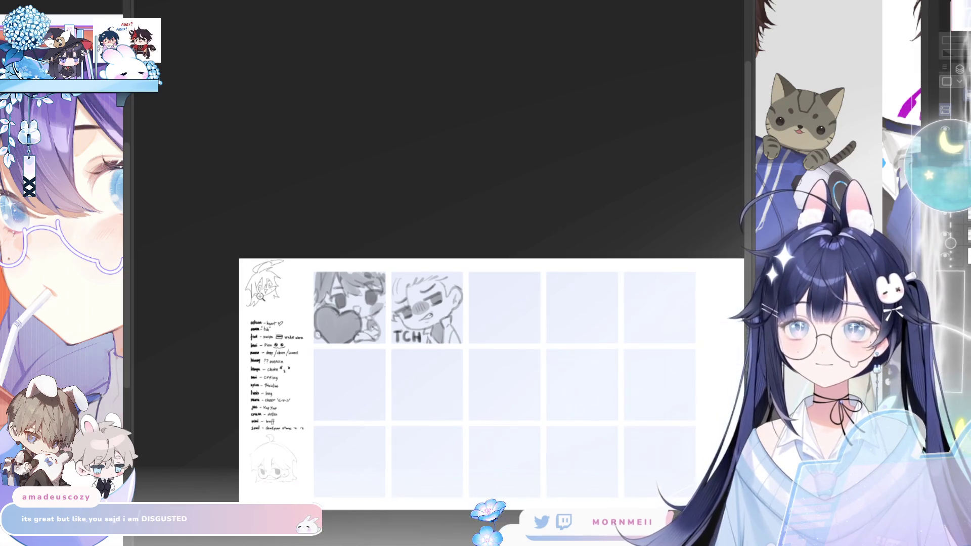
pyautogui.hotkey('ctrl', '-')
pyautogui.press('h')
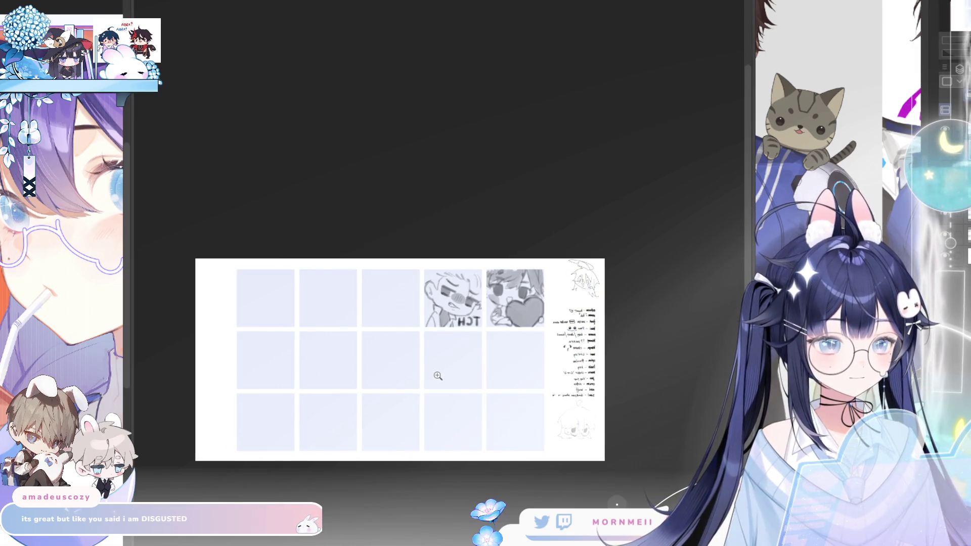
pyautogui.press('h')
pyautogui.click(427, 307)
pyautogui.click(426, 307)
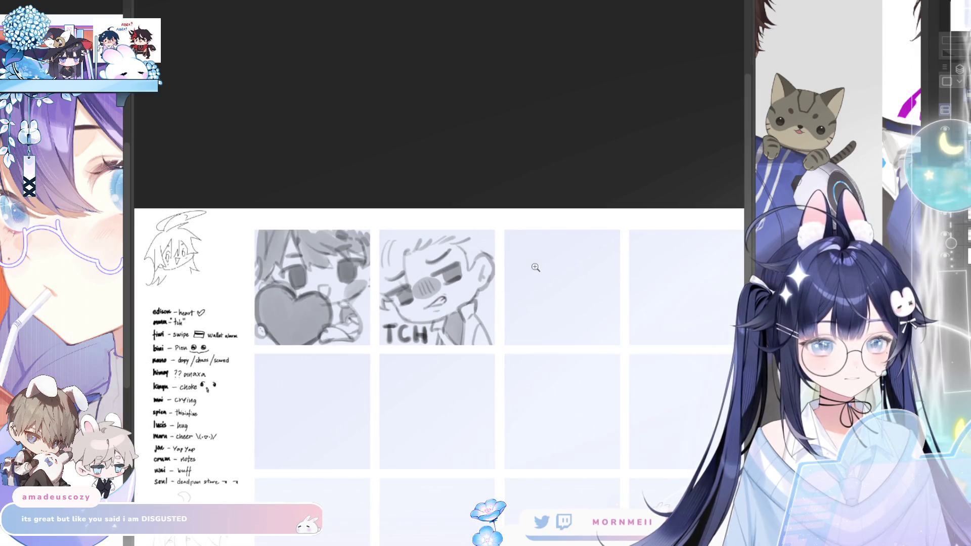
# Step: Shift the view right and zoom in on the empty cell beside the TCH panel
pyautogui.hotkey('ctrl', '-')
pyautogui.moveTo(440, 365); pyautogui.dragTo(557, 351)
pyautogui.press('h')
pyautogui.press('h')
pyautogui.click(418, 294)
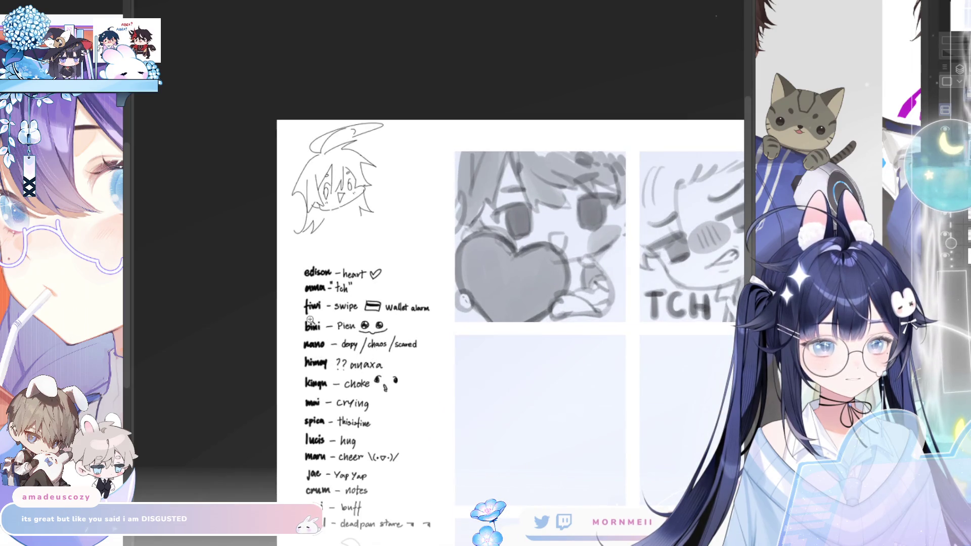
pyautogui.keyDown('alt'); pyautogui.click(439, 320); pyautogui.keyUp('alt')
pyautogui.hscroll(5, 435, 326)
pyautogui.click(630, 304)
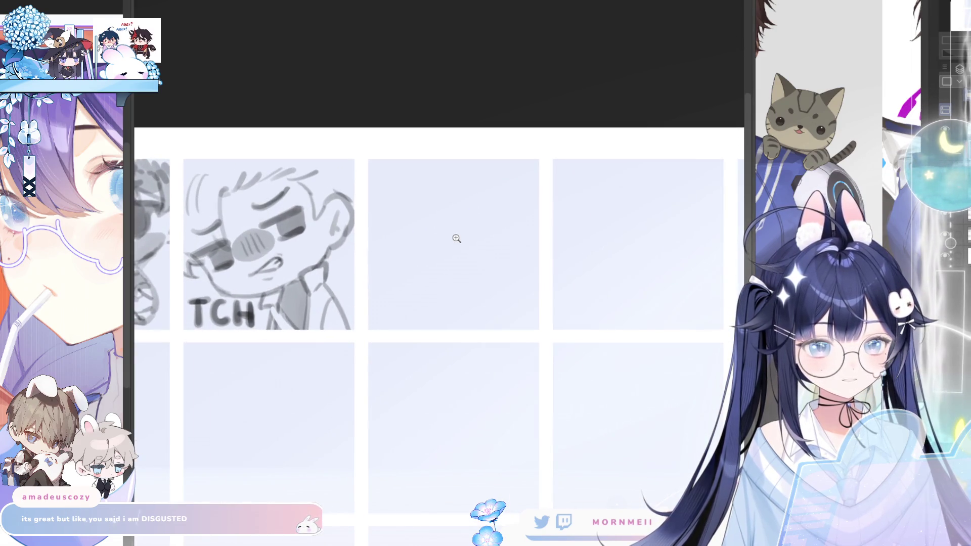
pyautogui.scroll(2, 443, 266)
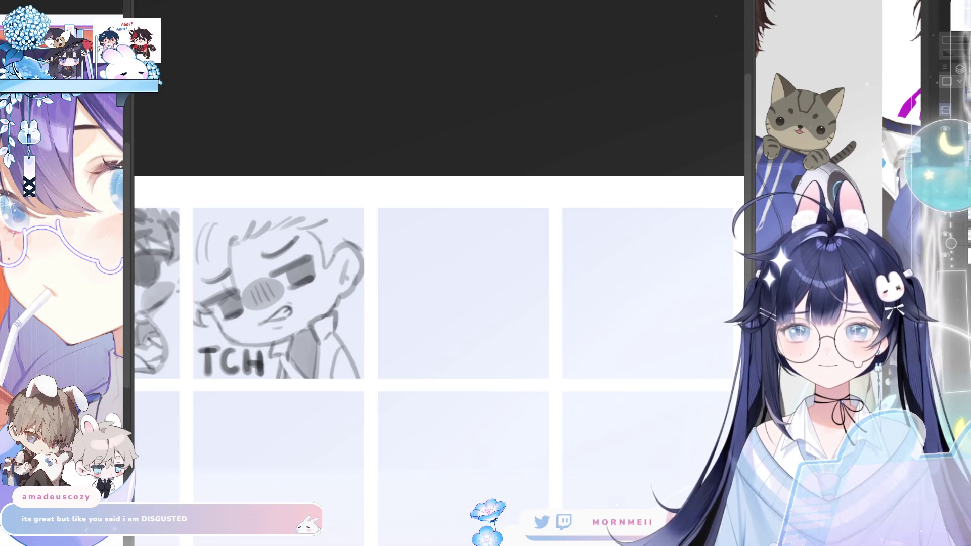
# Step: Draw two 6-shaped eyes and a 3-shaped kissy mouth in the empty cell
pyautogui.click(448, 318)
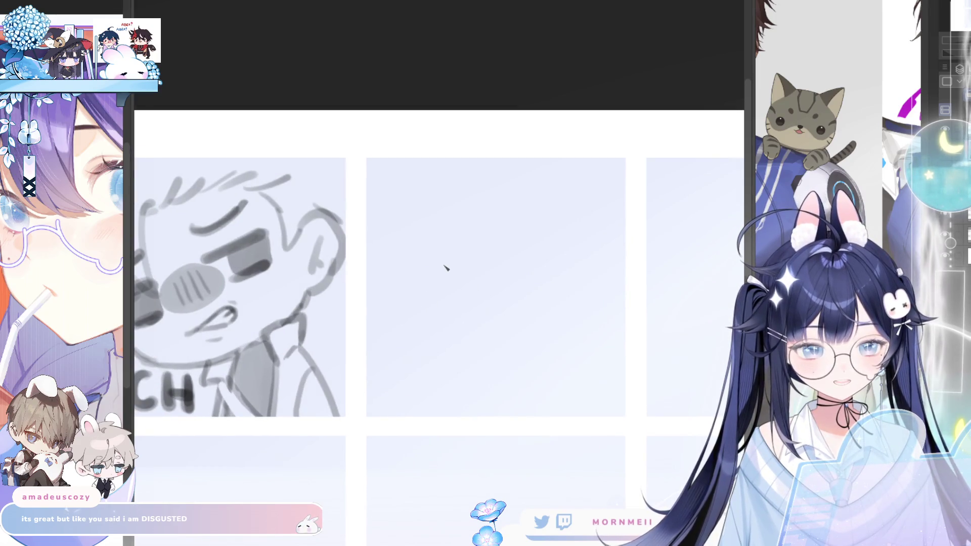
pyautogui.moveTo(439, 259)
pyautogui.mouseDown()
pyautogui.moveTo(427, 314)
pyautogui.moveTo(414, 286)
pyautogui.mouseUp()
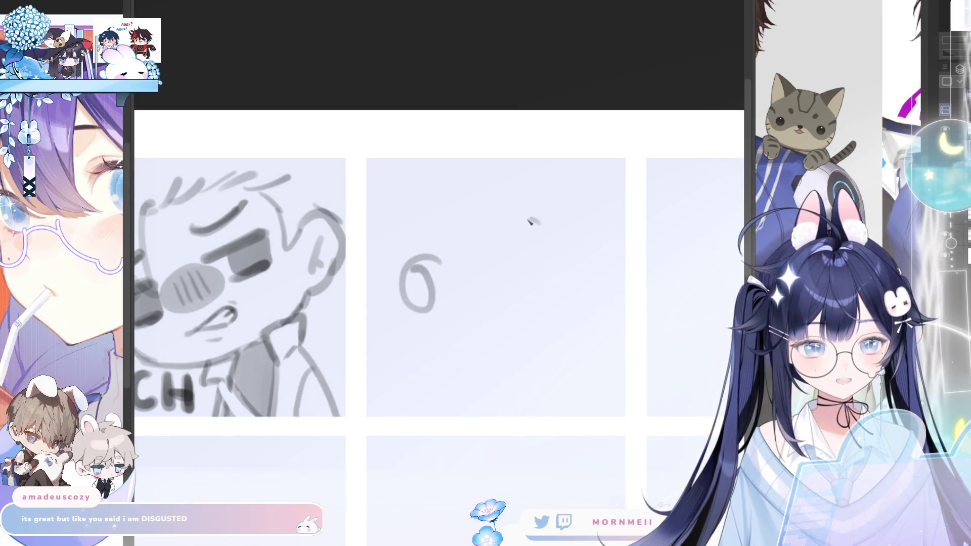
pyautogui.moveTo(534, 222); pyautogui.dragTo(504, 255)
pyautogui.moveTo(484, 299)
pyautogui.mouseDown()
pyautogui.moveTo(501, 309)
pyautogui.moveTo(499, 329)
pyautogui.mouseUp()
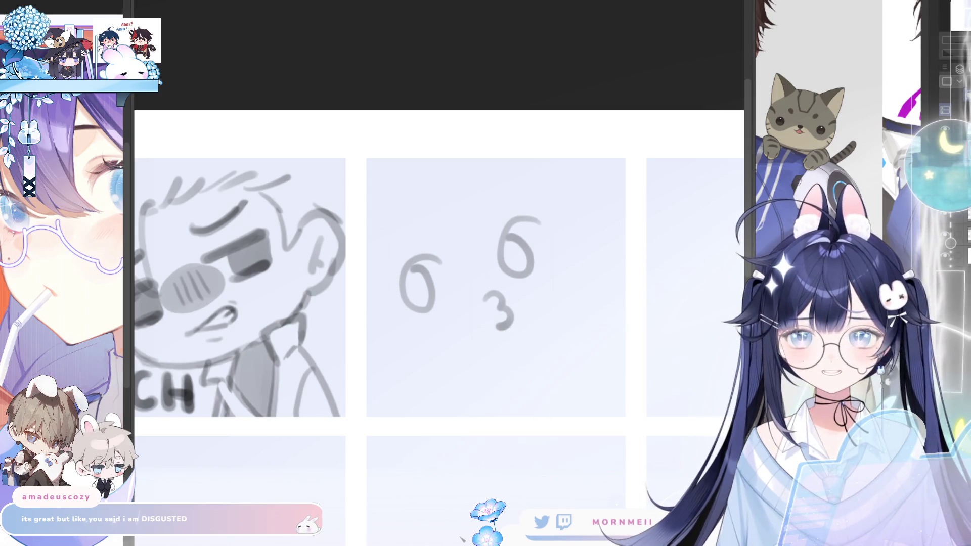
# Step: Sketch a hand gripping a card beside the mouth, with a stripe across the card
pyautogui.moveTo(567, 316)
pyautogui.mouseDown()
pyautogui.moveTo(567, 362)
pyautogui.moveTo(587, 317)
pyautogui.moveTo(556, 332)
pyautogui.moveTo(605, 290)
pyautogui.moveTo(563, 387)
pyautogui.mouseUp()
pyautogui.hotkey('ctrl', 'z')
pyautogui.hotkey('ctrl', 'z')
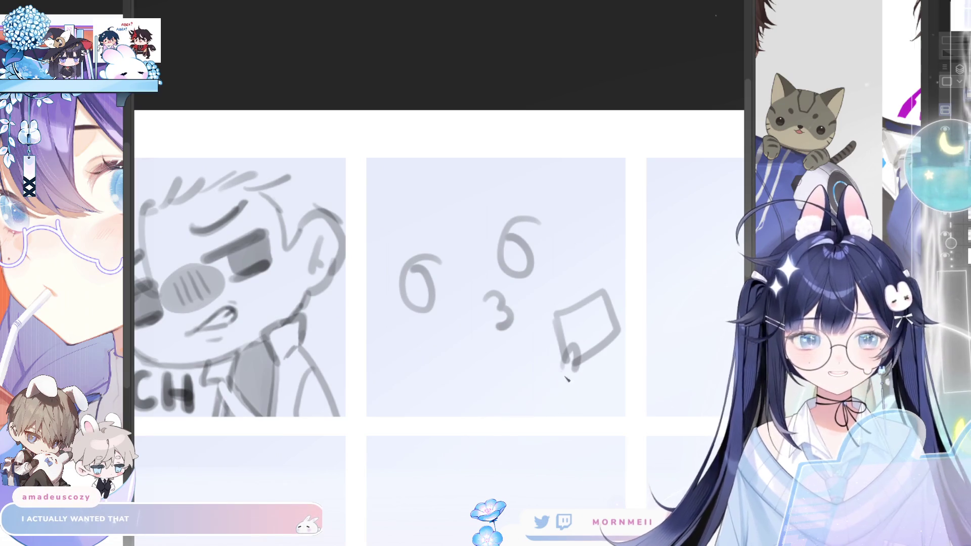
pyautogui.moveTo(560, 349); pyautogui.dragTo(569, 389)
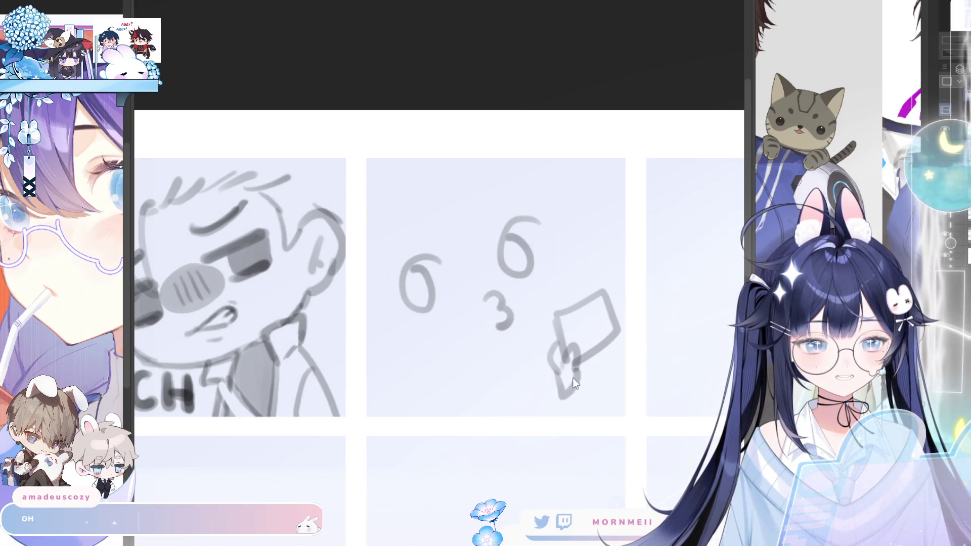
pyautogui.press('h')
pyautogui.press('h')
pyautogui.moveTo(603, 310)
pyautogui.mouseDown()
pyautogui.moveTo(561, 332)
pyautogui.moveTo(609, 308)
pyautogui.mouseUp()
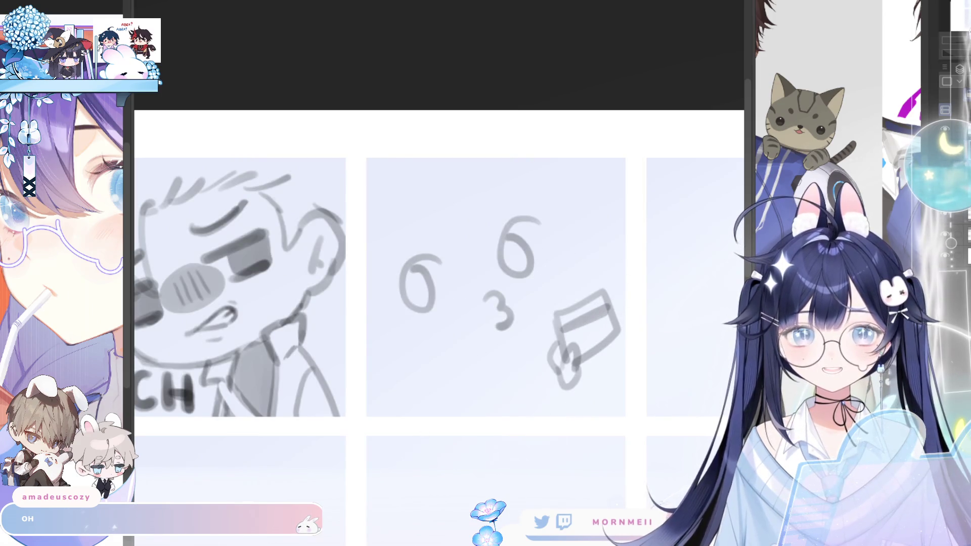
# Step: Add eyebrow strokes above both eyes and check the sketch mirrored
pyautogui.moveTo(389, 375); pyautogui.dragTo(371, 381)
pyautogui.hotkey('ctrl', 'z')
pyautogui.hotkey('ctrl', 'z')
pyautogui.moveTo(418, 226); pyautogui.dragTo(397, 242)
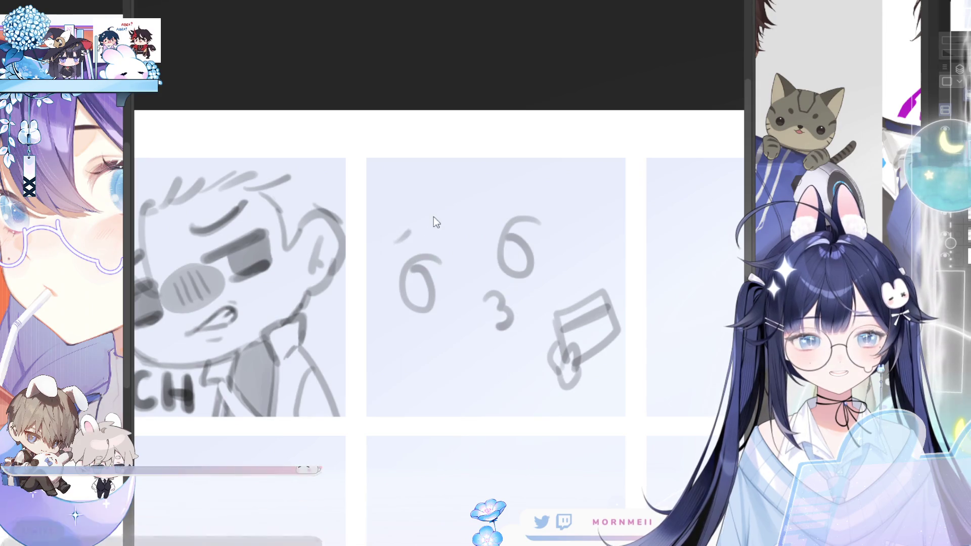
pyautogui.moveTo(484, 203); pyautogui.dragTo(512, 199)
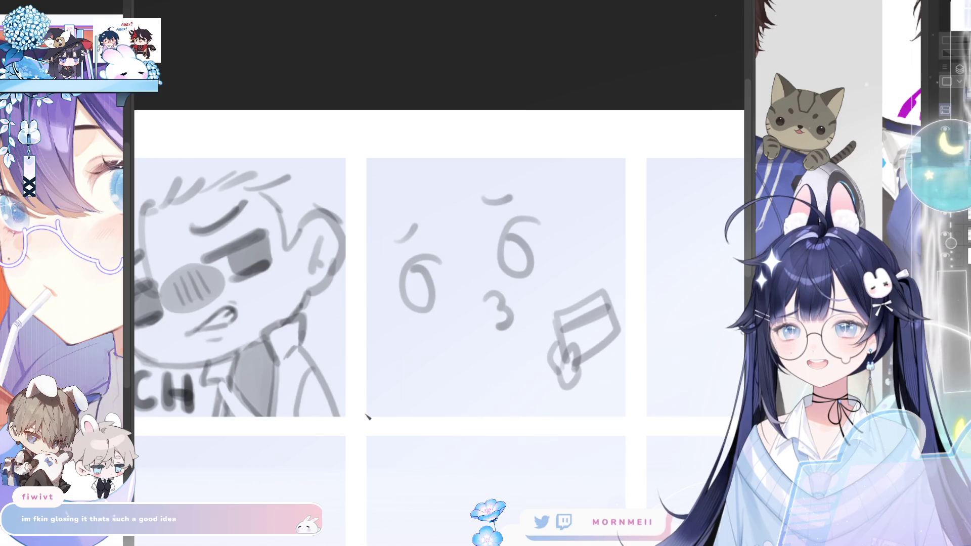
pyautogui.press('h')
pyautogui.press('h')
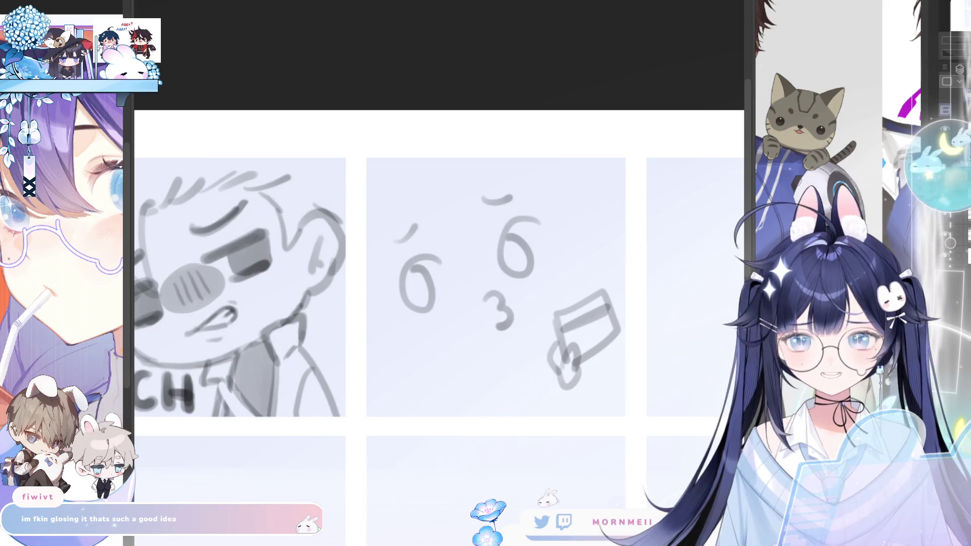
pyautogui.scroll(-5, 464, 396)
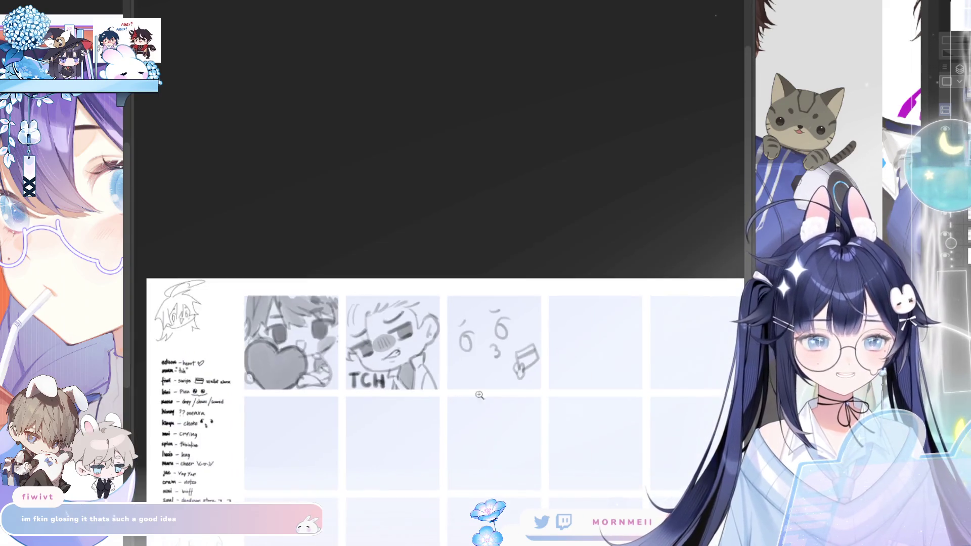
# Step: Erase the card and hand from the kissy face sketch
pyautogui.scroll(4, 544, 324)
pyautogui.scroll(2, 517, 370)
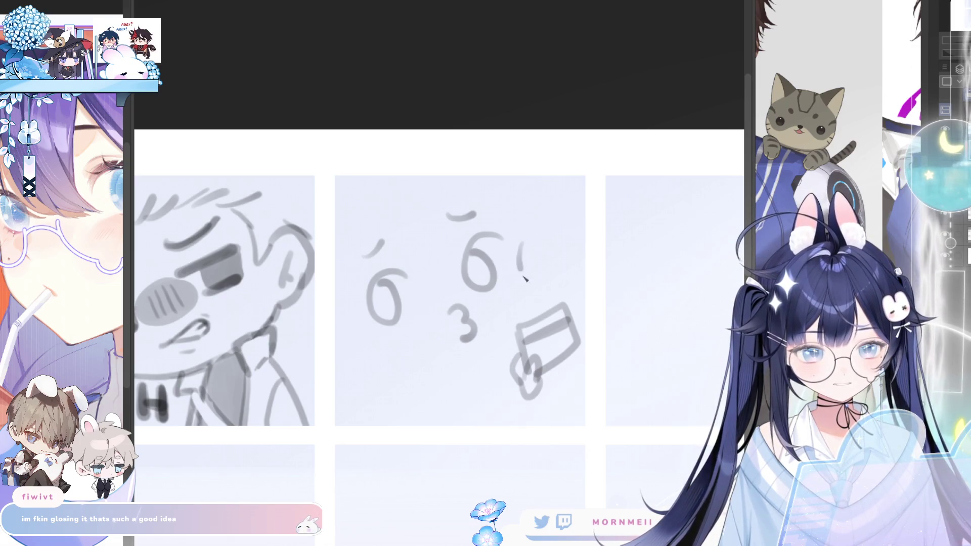
pyautogui.moveTo(529, 326)
pyautogui.mouseDown()
pyautogui.moveTo(575, 314)
pyautogui.moveTo(660, 411)
pyautogui.mouseUp()
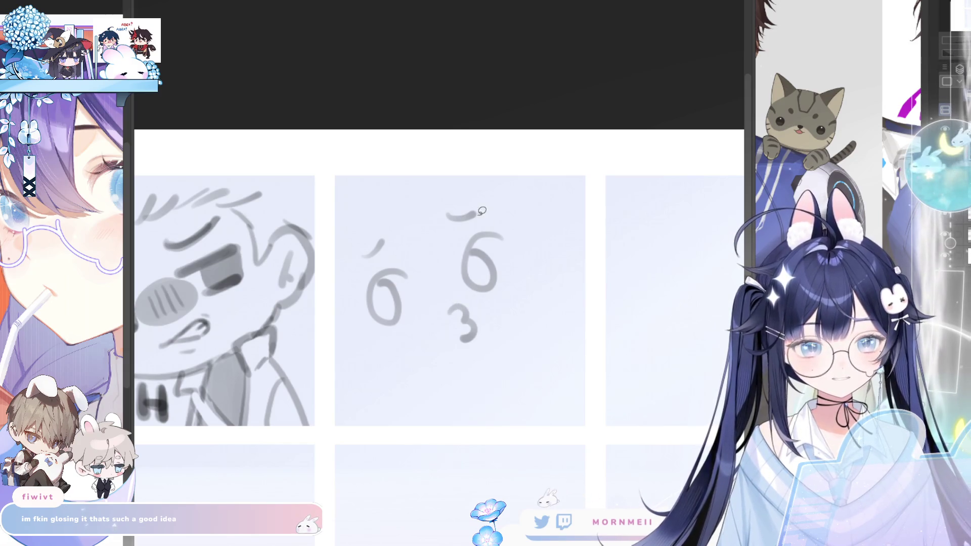
pyautogui.moveTo(408, 348)
pyautogui.mouseDown()
pyautogui.moveTo(396, 343)
pyautogui.moveTo(409, 329)
pyautogui.moveTo(404, 341)
pyautogui.mouseUp()
pyautogui.click(254, 378)
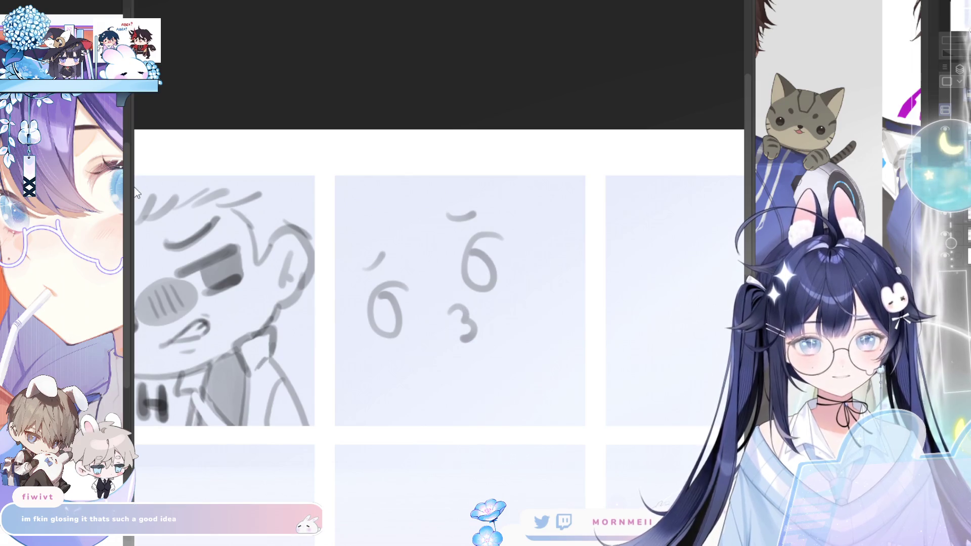
# Step: Add tick marks beside both eyes, retrace the eyes darker, and select the whole face
pyautogui.moveTo(411, 339); pyautogui.dragTo(412, 344)
pyautogui.moveTo(505, 290); pyautogui.dragTo(500, 298)
pyautogui.moveTo(513, 288); pyautogui.dragTo(508, 295)
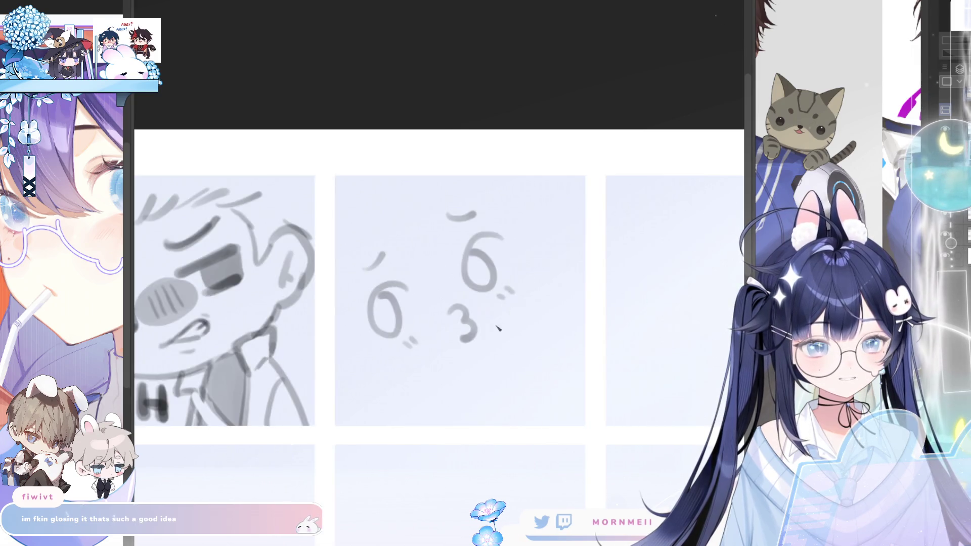
pyautogui.moveTo(383, 286)
pyautogui.mouseDown()
pyautogui.moveTo(377, 316)
pyautogui.moveTo(396, 317)
pyautogui.moveTo(375, 306)
pyautogui.moveTo(377, 332)
pyautogui.moveTo(399, 334)
pyautogui.moveTo(390, 297)
pyautogui.moveTo(397, 329)
pyautogui.mouseUp()
pyautogui.moveTo(477, 238)
pyautogui.mouseDown()
pyautogui.moveTo(467, 273)
pyautogui.moveTo(492, 262)
pyautogui.mouseUp()
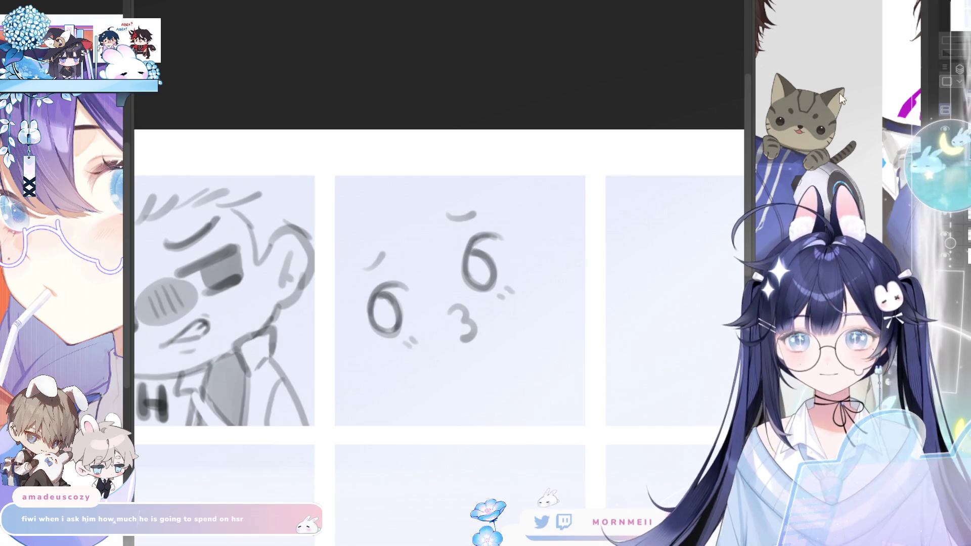
pyautogui.moveTo(388, 284)
pyautogui.mouseDown()
pyautogui.moveTo(372, 304)
pyautogui.moveTo(377, 329)
pyautogui.moveTo(392, 304)
pyautogui.mouseUp()
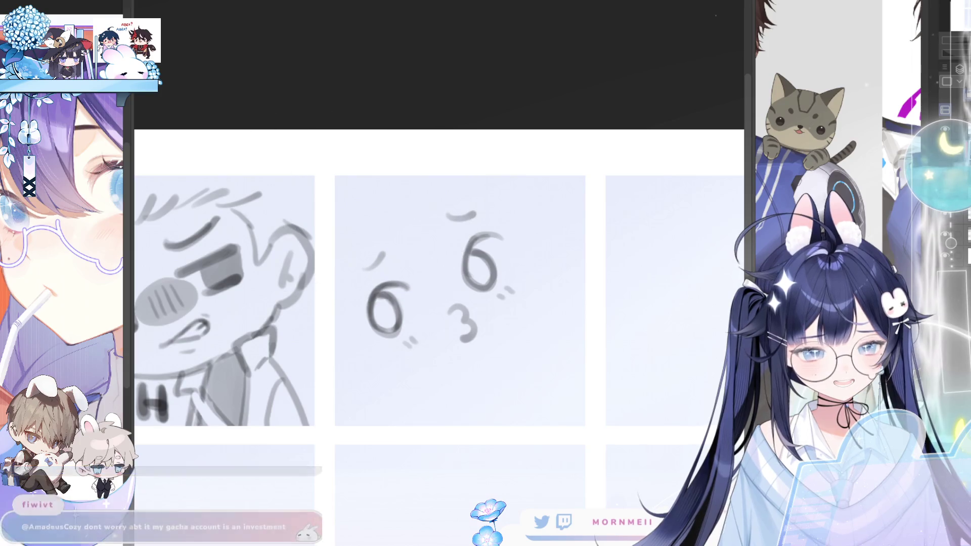
pyautogui.moveTo(426, 365)
pyautogui.mouseDown()
pyautogui.moveTo(356, 230)
pyautogui.moveTo(490, 405)
pyautogui.mouseUp()
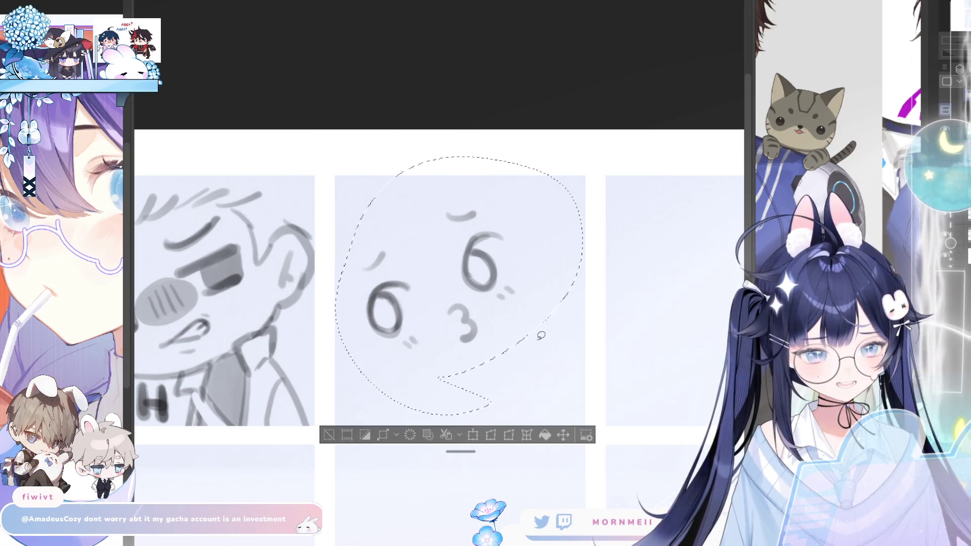
# Step: Draw the right cheek outline beside the eye, discarding an exclamation-mark attempt
pyautogui.press('Delete')
pyautogui.hotkey('ctrl', 'z')
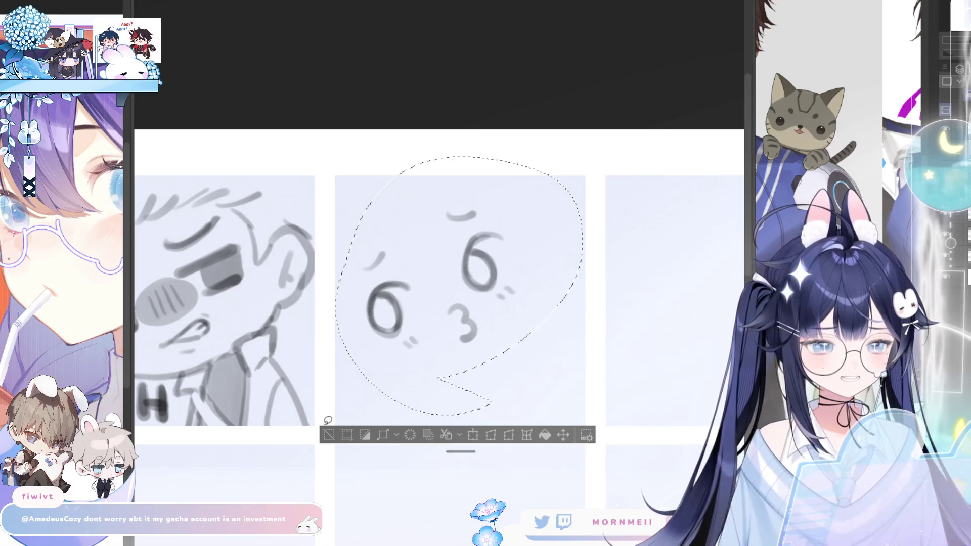
pyautogui.hotkey('ctrl', 'd')
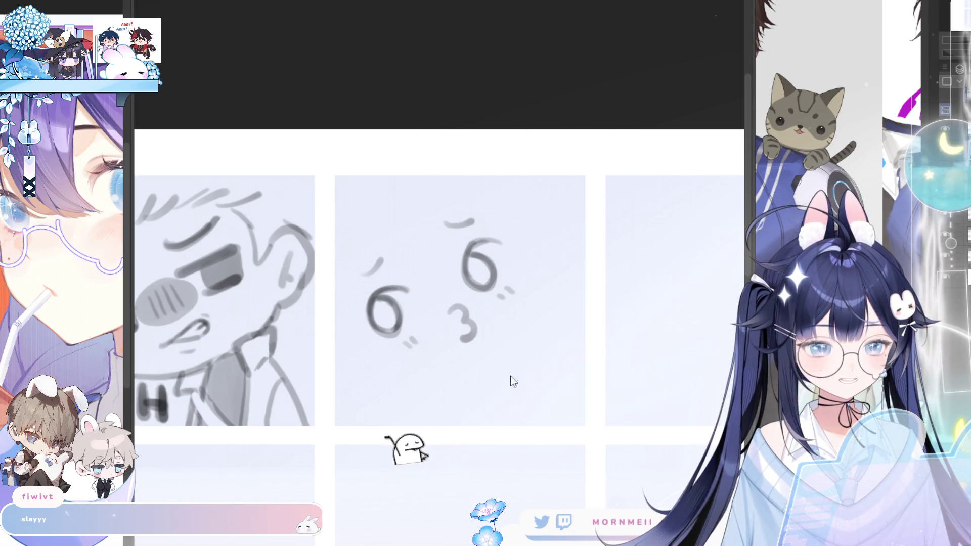
pyautogui.moveTo(531, 262); pyautogui.dragTo(521, 298)
pyautogui.click(524, 307)
pyautogui.hotkey('ctrl', 'z')
pyautogui.hotkey('ctrl', 'z')
pyautogui.moveTo(510, 241); pyautogui.dragTo(524, 276)
pyautogui.moveTo(522, 275); pyautogui.dragTo(505, 336)
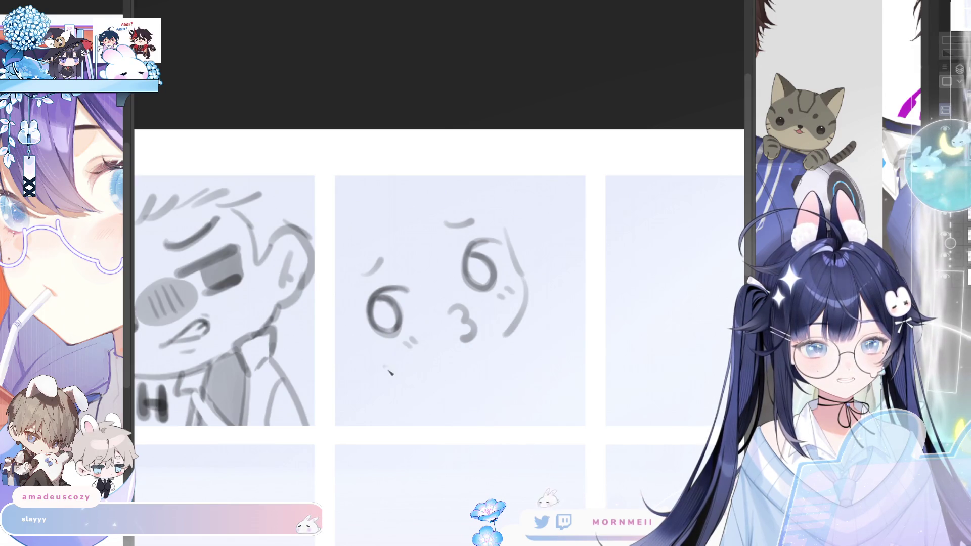
# Step: Draw the chin curve under the mouth, retrying until it extends across the face
pyautogui.moveTo(383, 369); pyautogui.dragTo(448, 367)
pyautogui.hotkey('ctrl', 'z')
pyautogui.moveTo(383, 369); pyautogui.dragTo(448, 366)
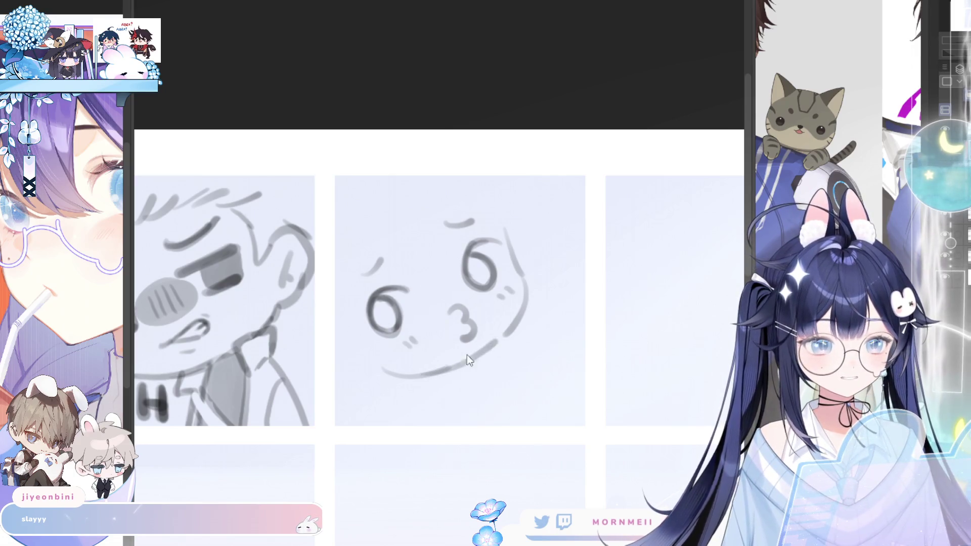
pyautogui.moveTo(386, 373); pyautogui.dragTo(455, 367)
pyautogui.hotkey('ctrl', 'z')
pyautogui.hotkey('ctrl', 'z')
pyautogui.moveTo(383, 369)
pyautogui.mouseDown()
pyautogui.moveTo(449, 370)
pyautogui.moveTo(499, 342)
pyautogui.mouseUp()
pyautogui.hotkey('ctrl', 'z')
pyautogui.hotkey('ctrl', 'z')
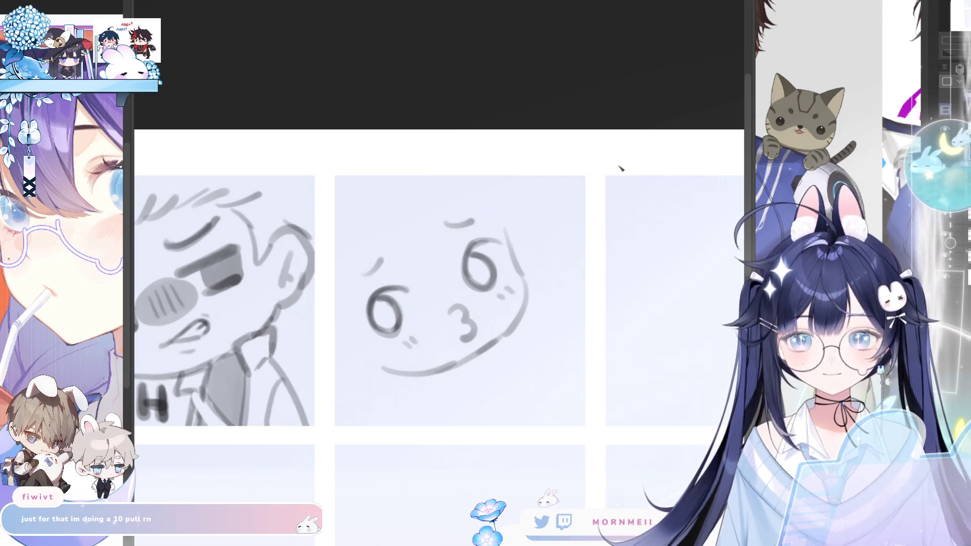
# Step: Darken the lower cheek and jaw line and check the face's balance mirrored
pyautogui.press('h')
pyautogui.moveTo(354, 296); pyautogui.dragTo(400, 354)
pyautogui.moveTo(362, 316); pyautogui.dragTo(435, 372)
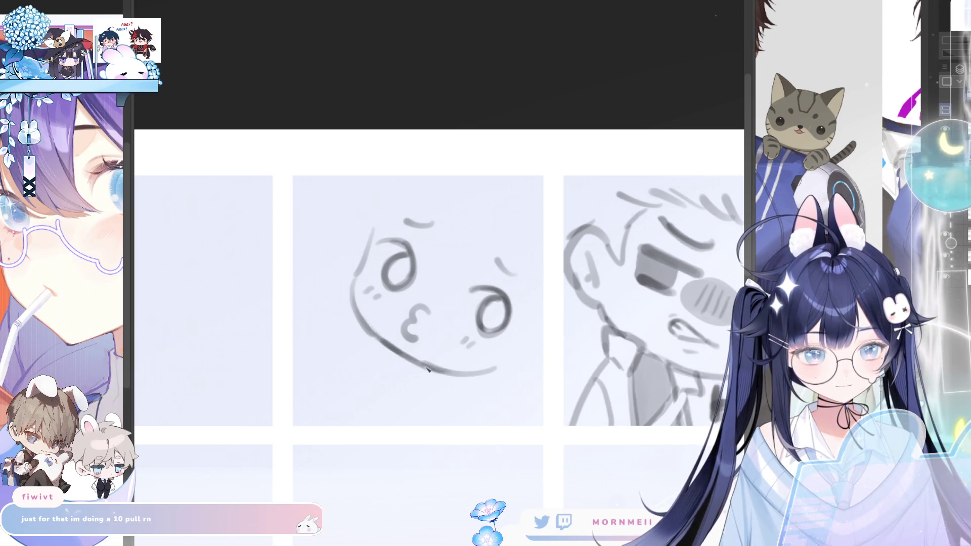
pyautogui.press('h')
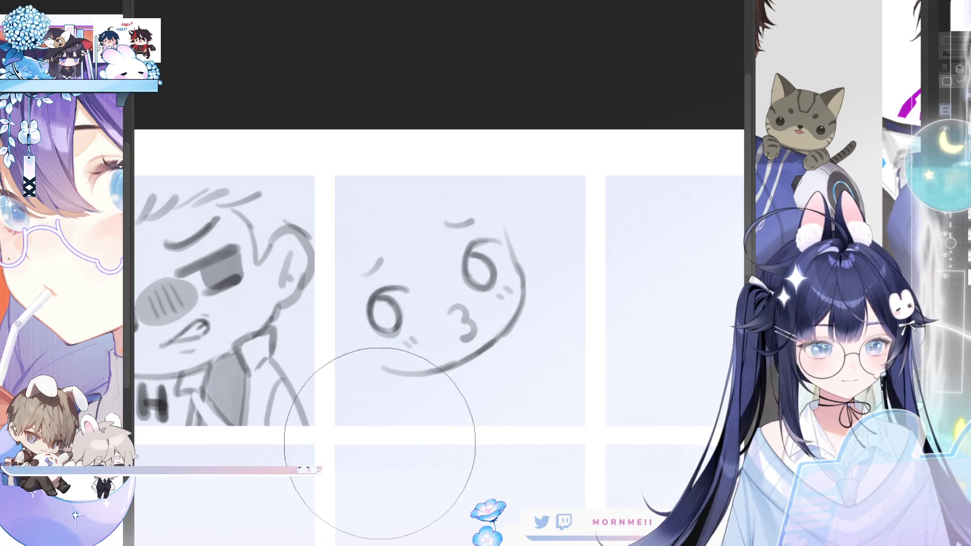
pyautogui.press('h')
pyautogui.press('h')
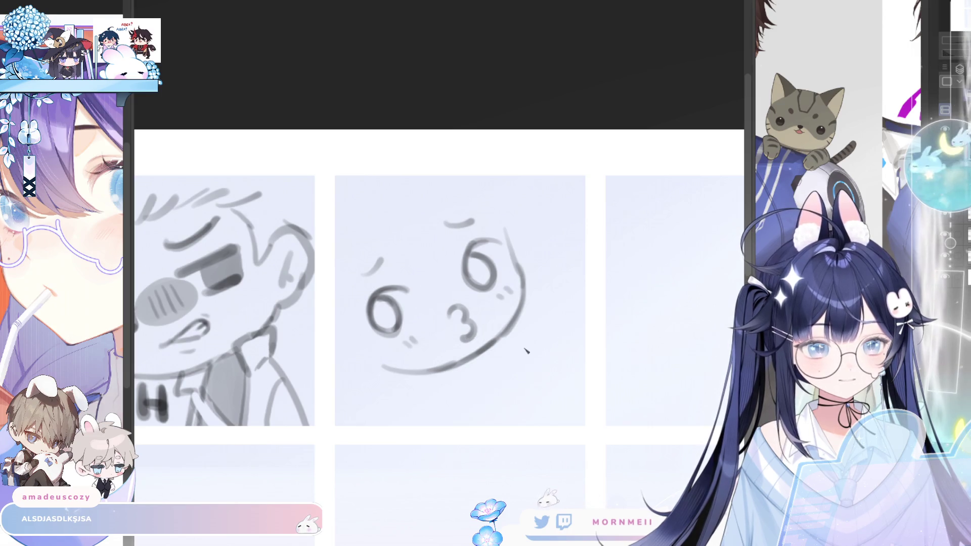
pyautogui.hotkey('ctrl', 't')
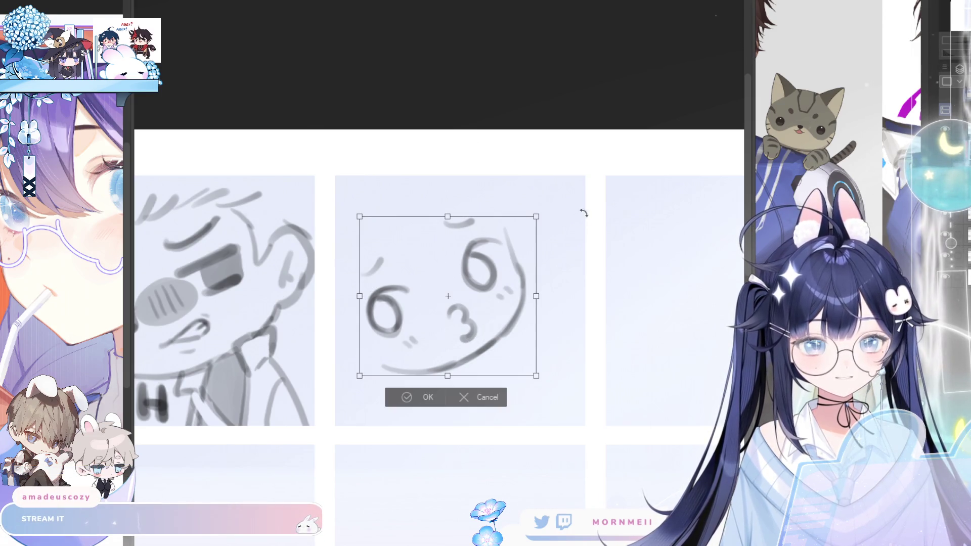
# Step: Rotate the face sketch slightly clockwise and nudge it up-right, leaving the eyes unchanged
pyautogui.moveTo(581, 212); pyautogui.dragTo(585, 258)
pyautogui.moveTo(455, 303); pyautogui.dragTo(462, 288)
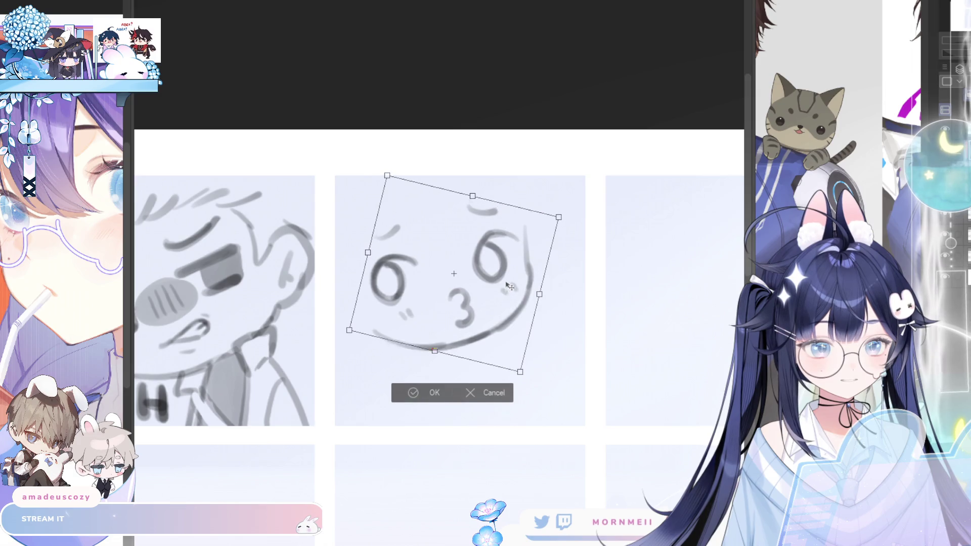
pyautogui.click(432, 394)
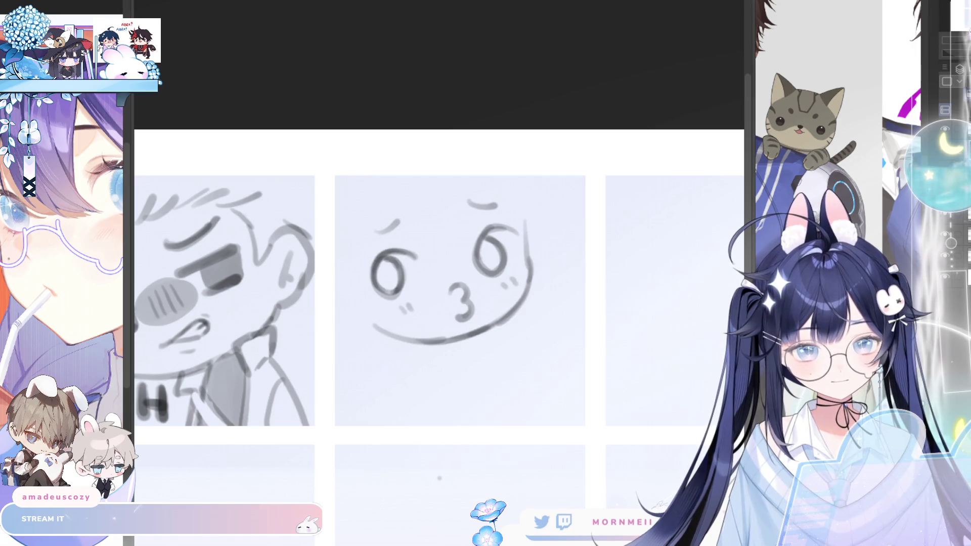
pyautogui.moveTo(399, 240); pyautogui.dragTo(390, 241)
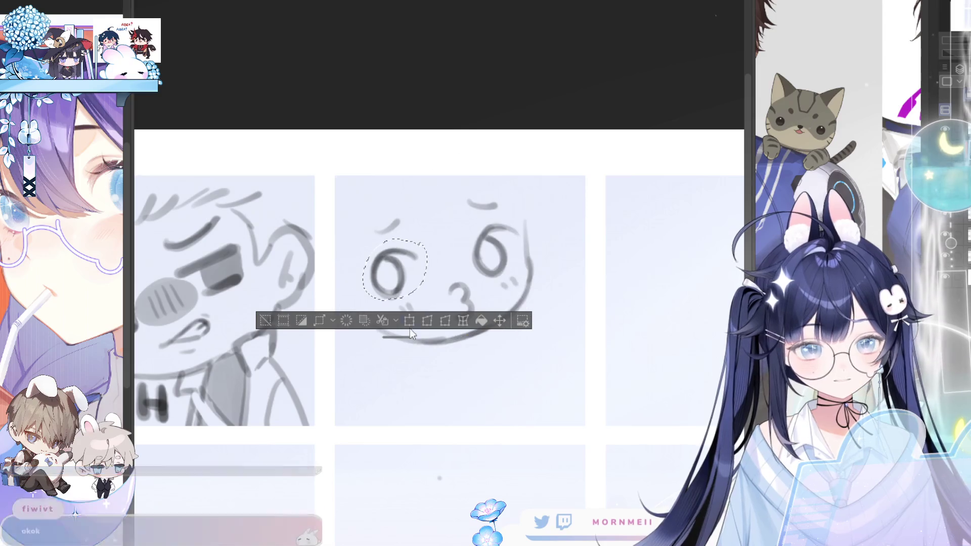
pyautogui.moveTo(402, 338); pyautogui.dragTo(454, 120)
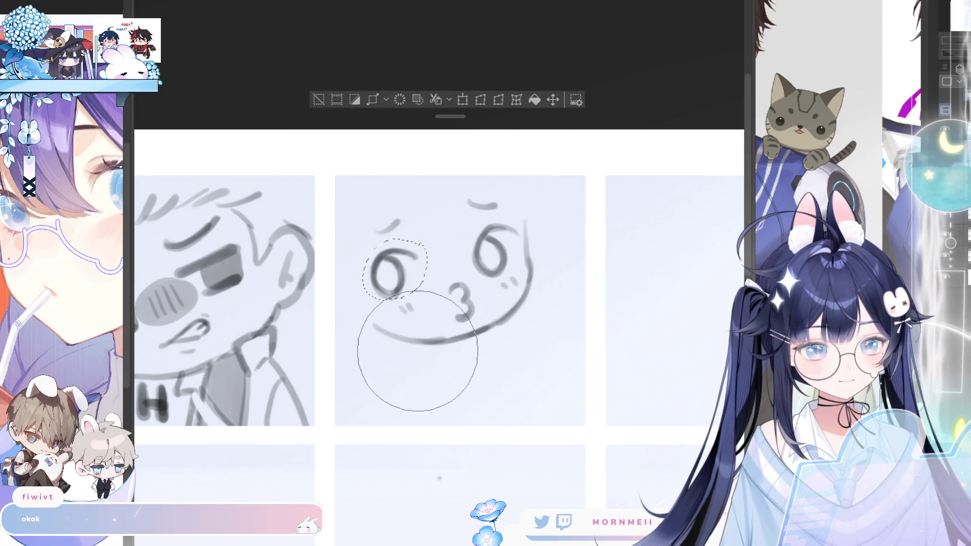
pyautogui.click(319, 99)
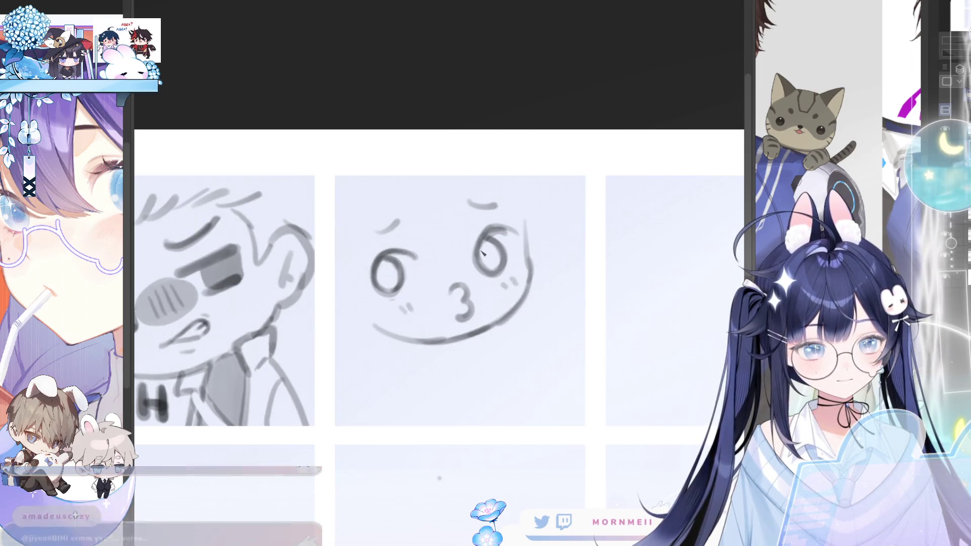
# Step: Darken the arc over the right eye, trying and undoing extra right-cheek strokes
pyautogui.moveTo(482, 248)
pyautogui.mouseDown()
pyautogui.moveTo(501, 231)
pyautogui.moveTo(489, 236)
pyautogui.mouseUp()
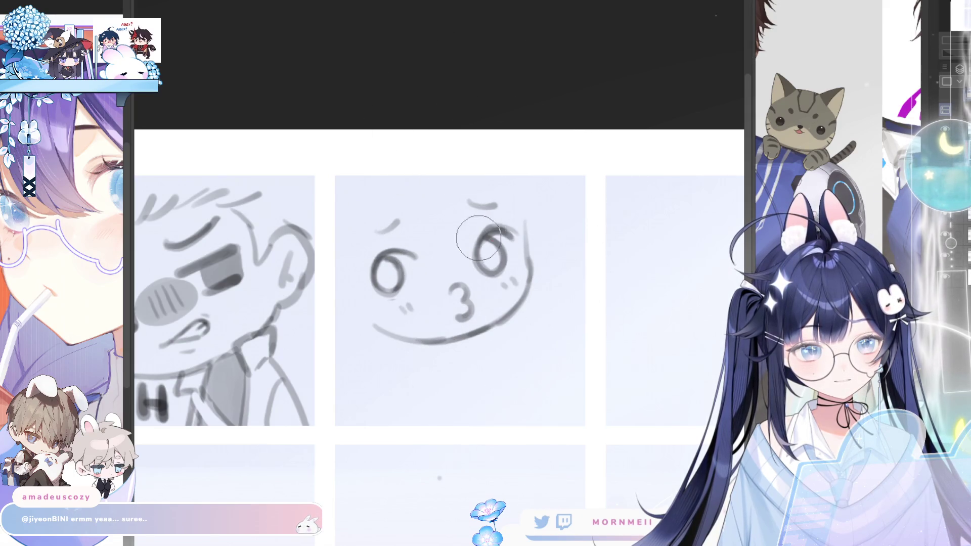
pyautogui.press('h')
pyautogui.press('h')
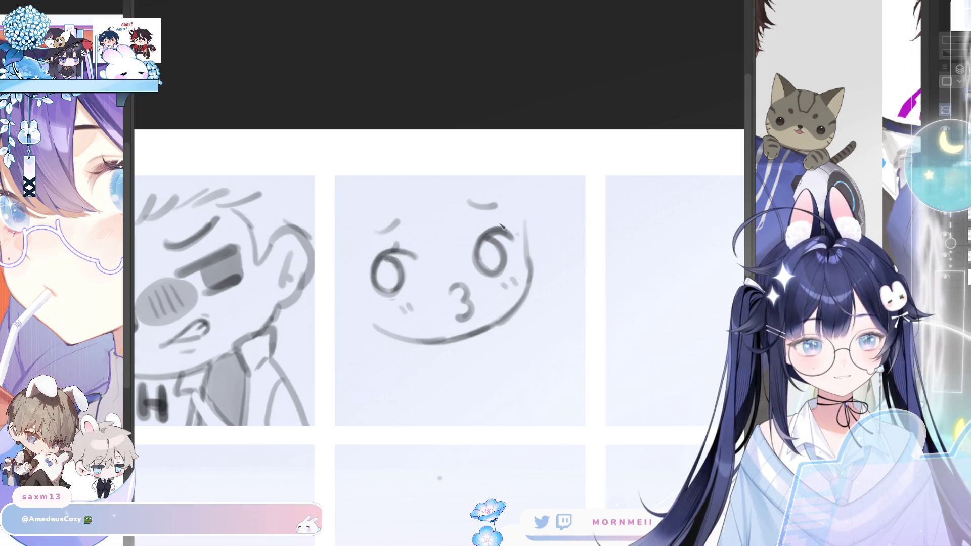
pyautogui.press('h')
pyautogui.press('h')
pyautogui.moveTo(524, 225); pyautogui.dragTo(532, 273)
pyautogui.hotkey('ctrl', 'z')
pyautogui.hotkey('ctrl', 'z')
pyautogui.moveTo(522, 220); pyautogui.dragTo(528, 263)
pyautogui.hotkey('ctrl', 'z')
pyautogui.press('h')
pyautogui.press('h')
pyautogui.hotkey('ctrl', 'z')
pyautogui.press('h')
pyautogui.press('h')
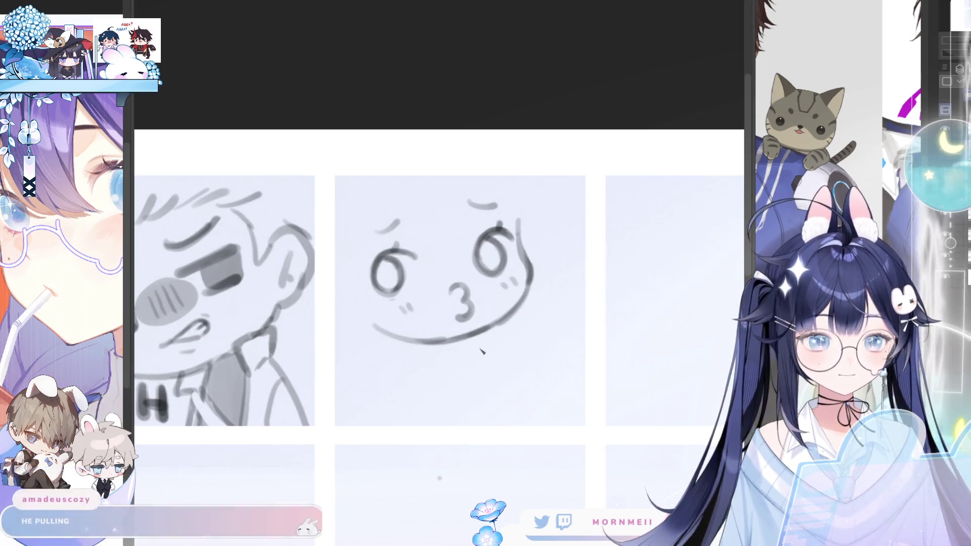
# Step: Draw the shoulder line below the kissy face's mouth, redoing it until it sits right
pyautogui.moveTo(455, 423); pyautogui.dragTo(462, 389)
pyautogui.hotkey('ctrl', 'z')
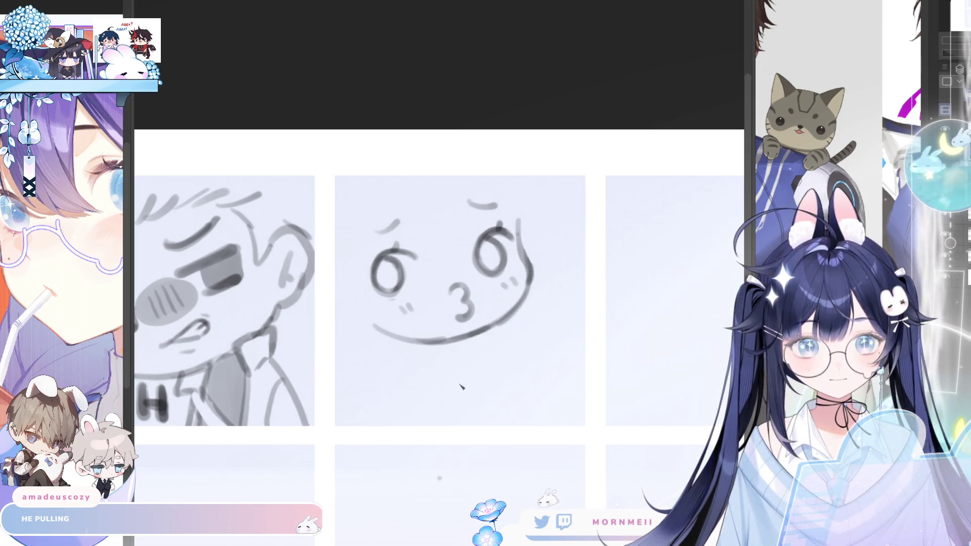
pyautogui.moveTo(431, 347); pyautogui.dragTo(405, 413)
pyautogui.hotkey('ctrl', 'z')
pyautogui.moveTo(429, 346)
pyautogui.mouseDown()
pyautogui.moveTo(405, 425)
pyautogui.moveTo(389, 424)
pyautogui.mouseUp()
pyautogui.hotkey('ctrl', 'z')
pyautogui.hotkey('ctrl', 'z')
pyautogui.moveTo(447, 342); pyautogui.dragTo(460, 379)
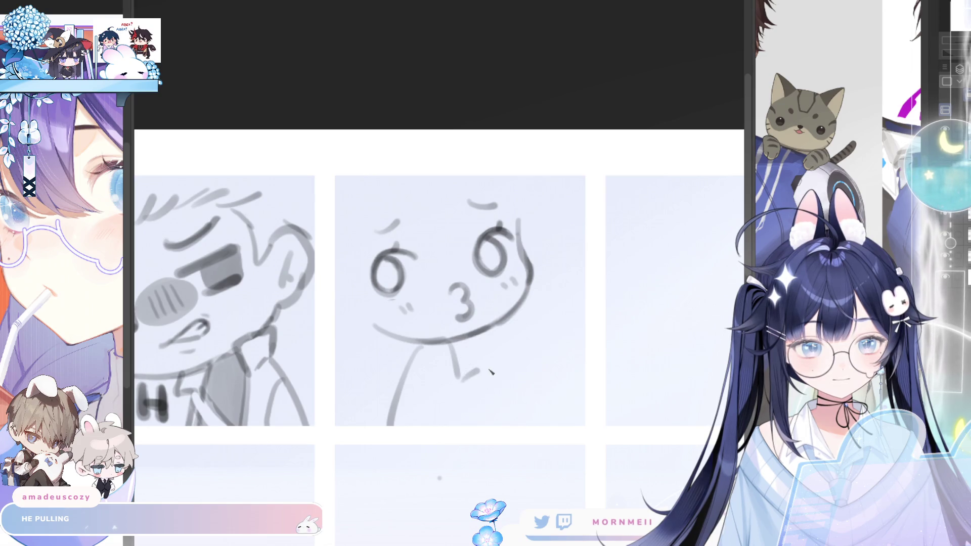
# Step: Sketch a rectangular card raised beside the mouth, redrawing its top and bottom edges
pyautogui.moveTo(483, 374)
pyautogui.mouseDown()
pyautogui.moveTo(538, 340)
pyautogui.moveTo(539, 387)
pyautogui.mouseUp()
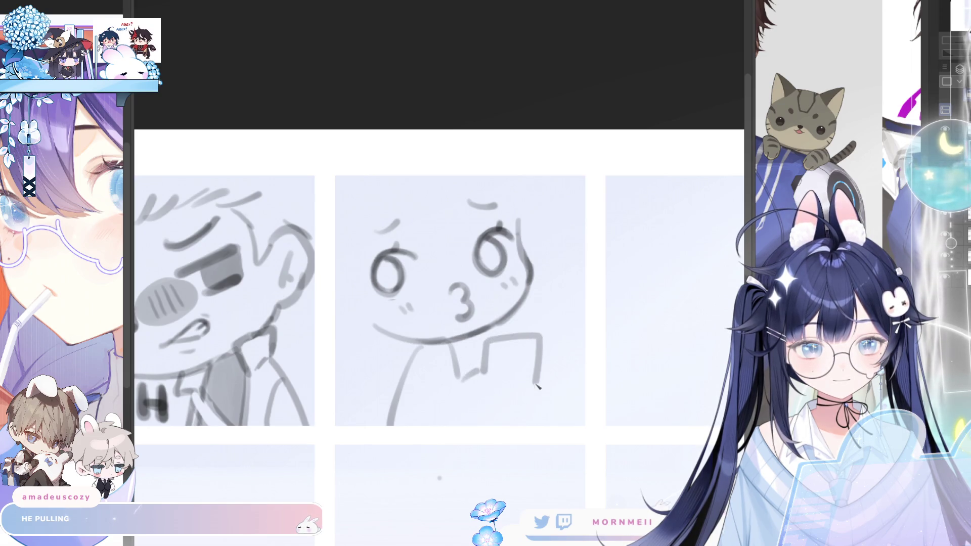
pyautogui.hotkey('ctrl', 'z')
pyautogui.moveTo(481, 375)
pyautogui.mouseDown()
pyautogui.moveTo(504, 333)
pyautogui.moveTo(551, 376)
pyautogui.mouseUp()
pyautogui.hotkey('ctrl', 'z')
pyautogui.moveTo(482, 376)
pyautogui.mouseDown()
pyautogui.moveTo(487, 339)
pyautogui.moveTo(547, 342)
pyautogui.moveTo(545, 387)
pyautogui.moveTo(511, 392)
pyautogui.mouseUp()
pyautogui.hotkey('ctrl', 'z')
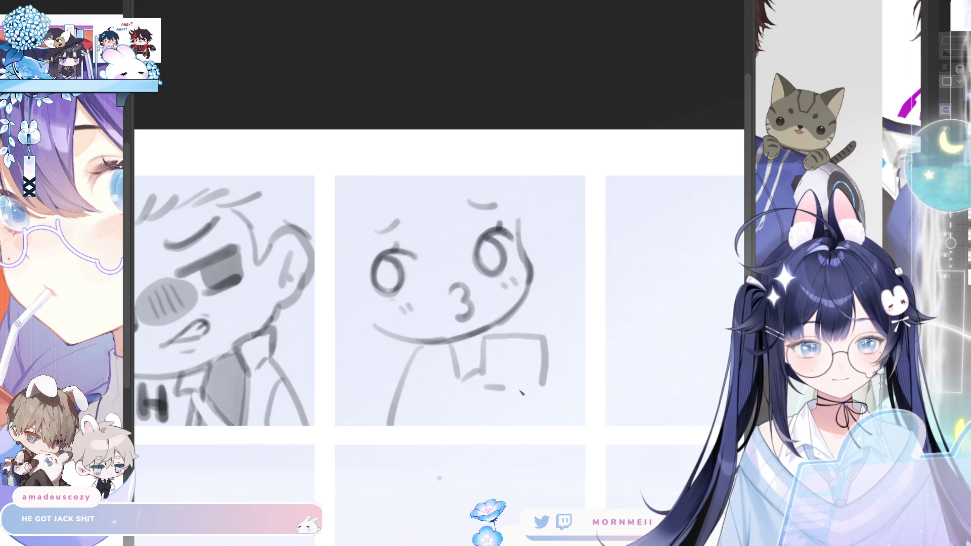
pyautogui.hotkey('ctrl', 'z')
pyautogui.hotkey('ctrl', 'z')
pyautogui.hotkey('ctrl', 'z')
pyautogui.moveTo(486, 337)
pyautogui.mouseDown()
pyautogui.moveTo(530, 335)
pyautogui.moveTo(551, 375)
pyautogui.mouseUp()
pyautogui.moveTo(494, 386); pyautogui.dragTo(550, 384)
pyautogui.hotkey('ctrl', 'z')
pyautogui.moveTo(490, 351); pyautogui.dragTo(552, 350)
pyautogui.hotkey('ctrl', 'z')
pyautogui.hotkey('ctrl', 'z')
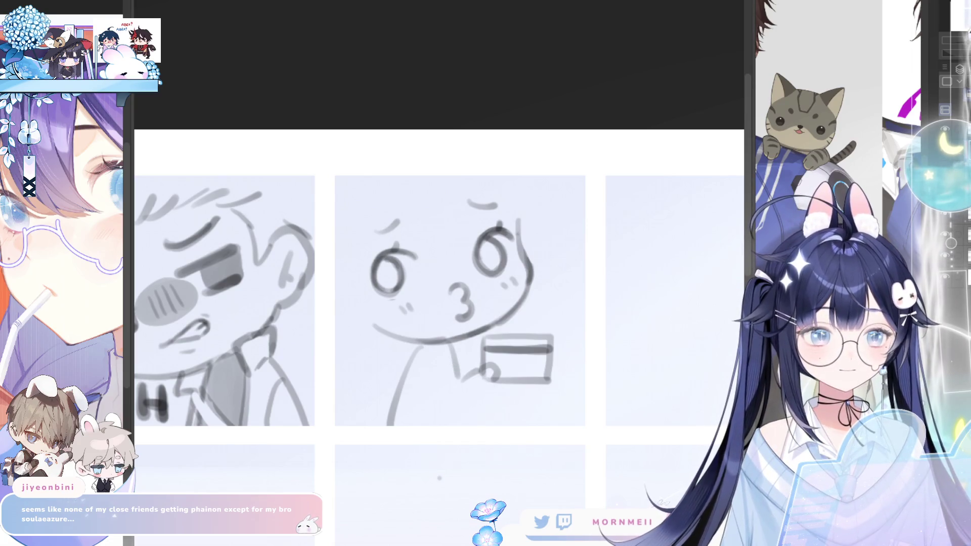
pyautogui.scroll(-3, 417, 269)
# Step: Redraw the arm rising over the kissy face's shoulder and check it mirrored
pyautogui.scroll(2, 418, 269)
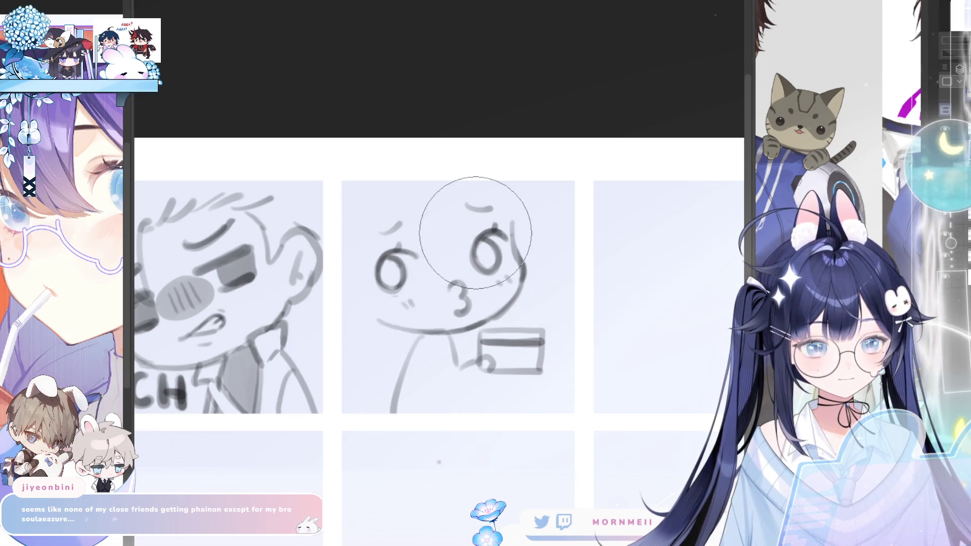
pyautogui.moveTo(390, 415)
pyautogui.mouseDown()
pyautogui.moveTo(417, 327)
pyautogui.moveTo(450, 336)
pyautogui.moveTo(412, 335)
pyautogui.moveTo(456, 349)
pyautogui.mouseUp()
pyautogui.hotkey('ctrl', 'z')
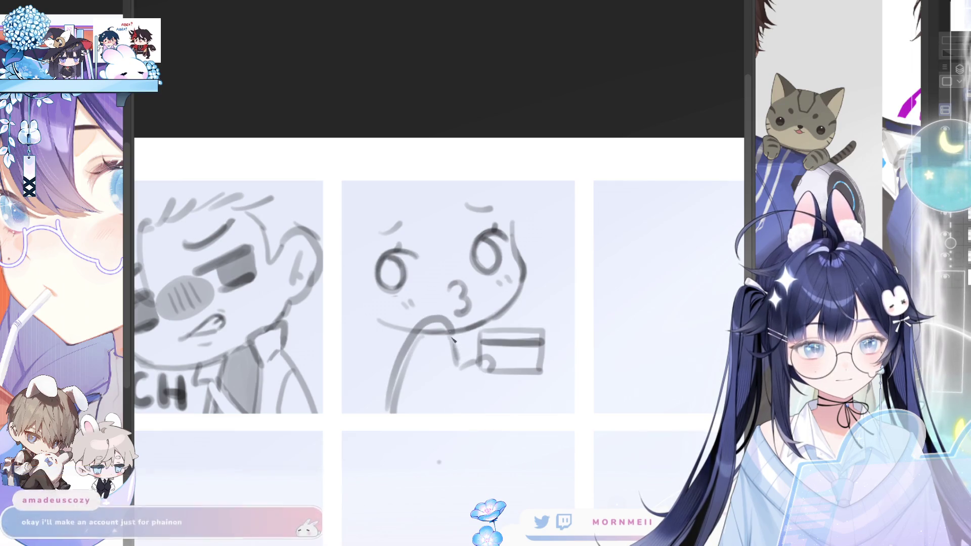
pyautogui.press('h')
pyautogui.press('h')
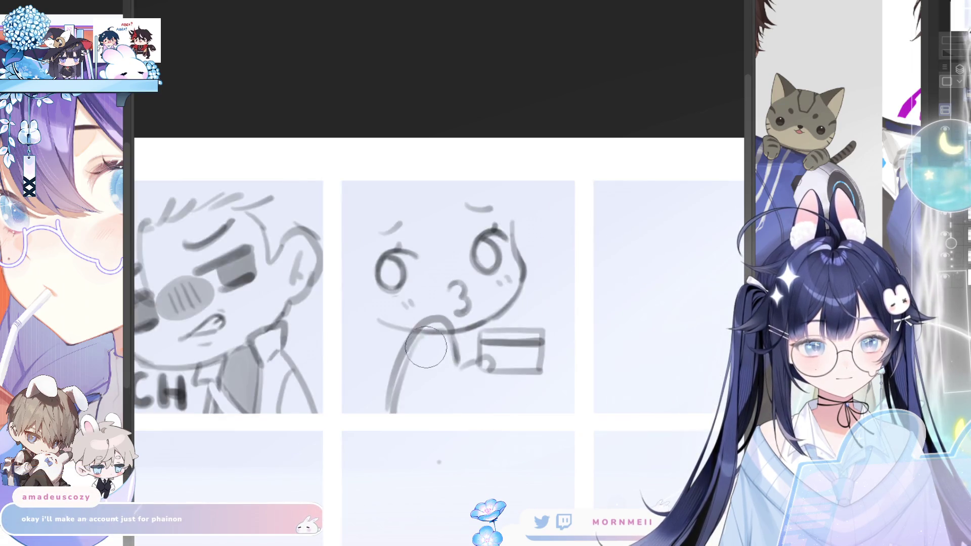
pyautogui.press('h')
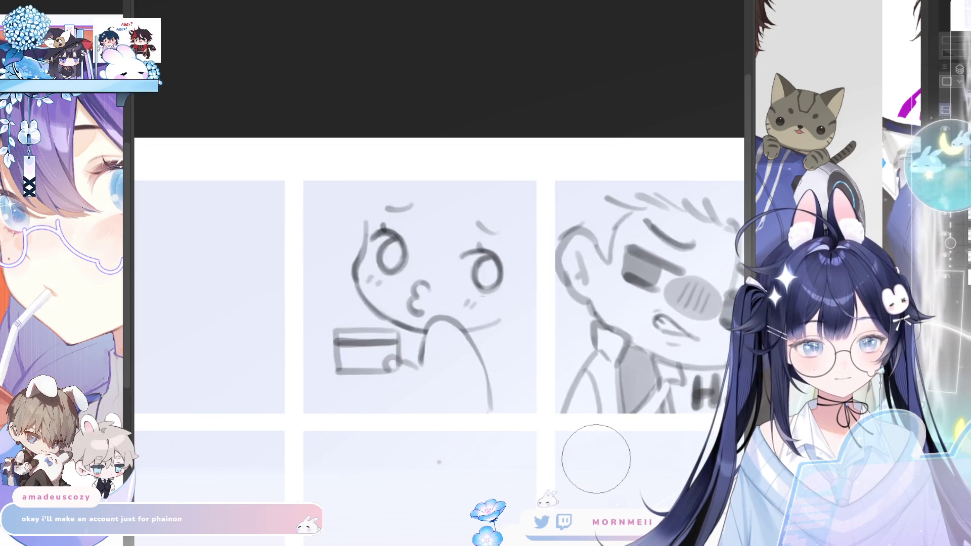
pyautogui.press('h')
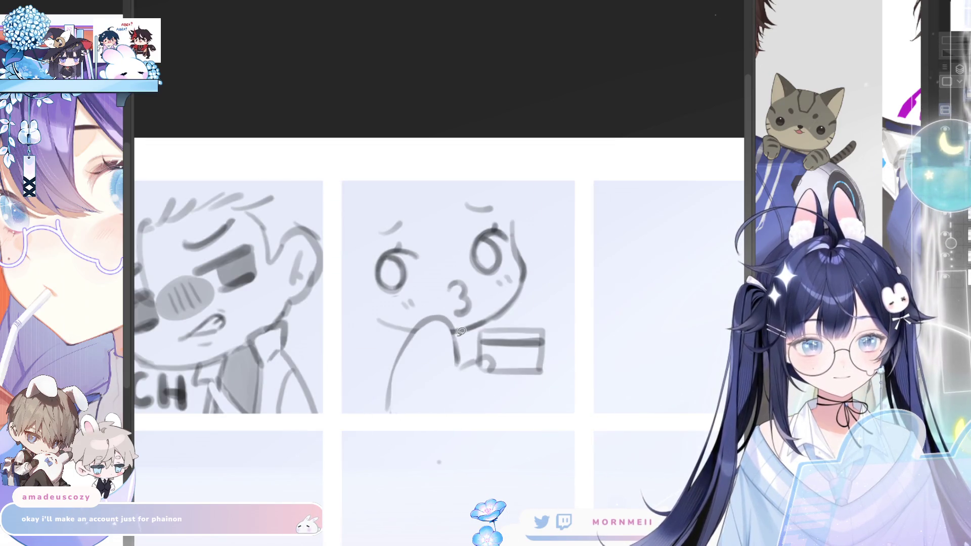
# Step: Lasso the arm and card, shift them slightly left, then deselect
pyautogui.moveTo(447, 309)
pyautogui.mouseDown()
pyautogui.moveTo(388, 405)
pyautogui.moveTo(544, 322)
pyautogui.moveTo(498, 321)
pyautogui.moveTo(556, 346)
pyautogui.moveTo(485, 324)
pyautogui.mouseUp()
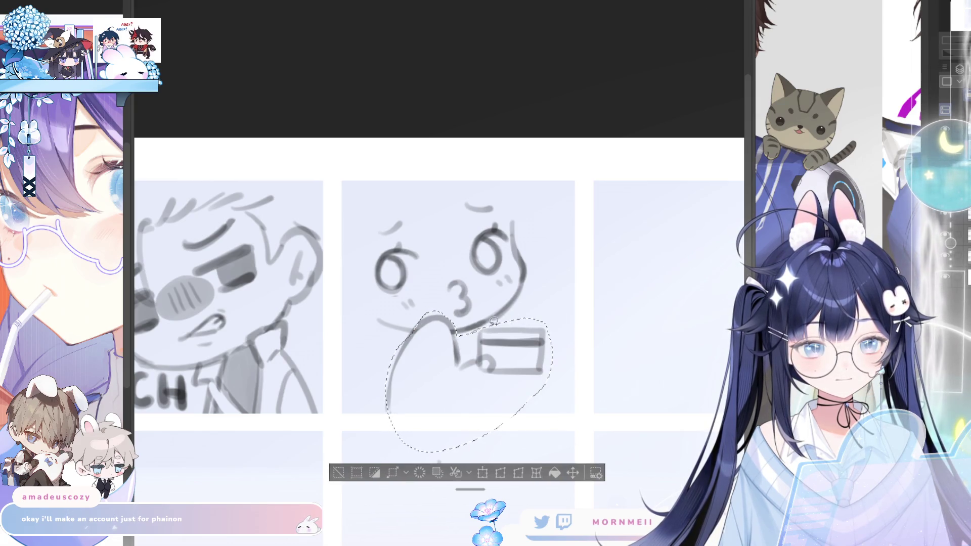
pyautogui.click(573, 474)
pyautogui.moveTo(529, 398); pyautogui.dragTo(504, 377)
pyautogui.click(326, 473)
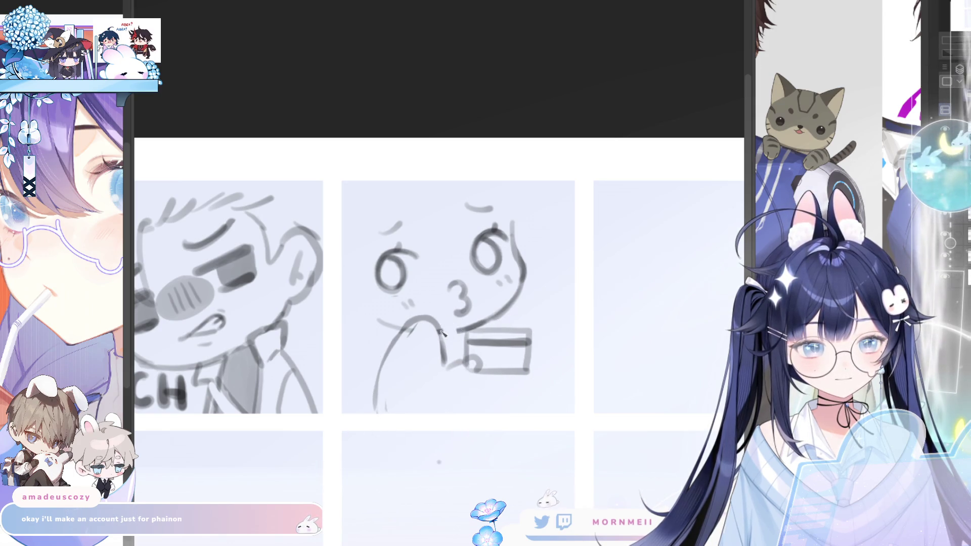
# Step: Fit the whole emote sheet in the window and check it mirrored
pyautogui.hotkey('ctrl', '0')
pyautogui.press('h')
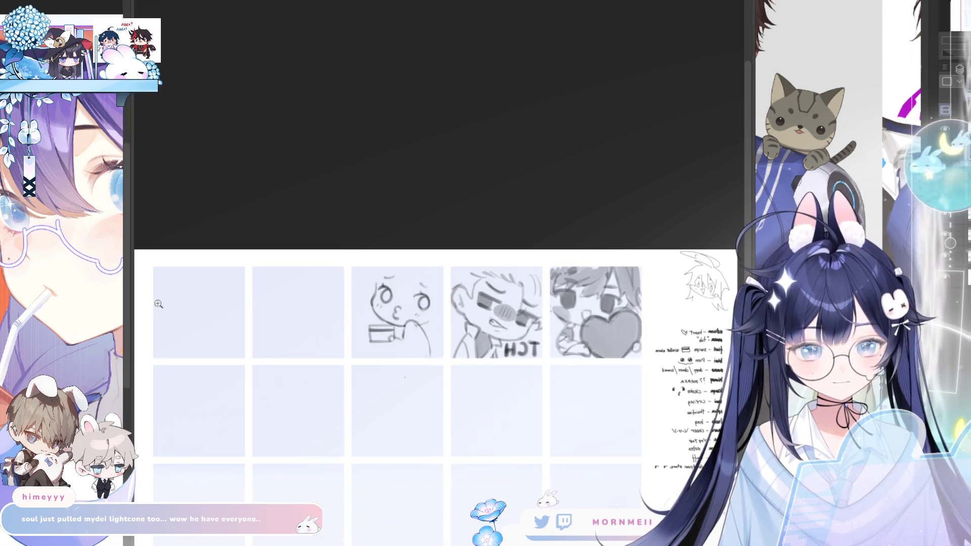
pyautogui.press('h')
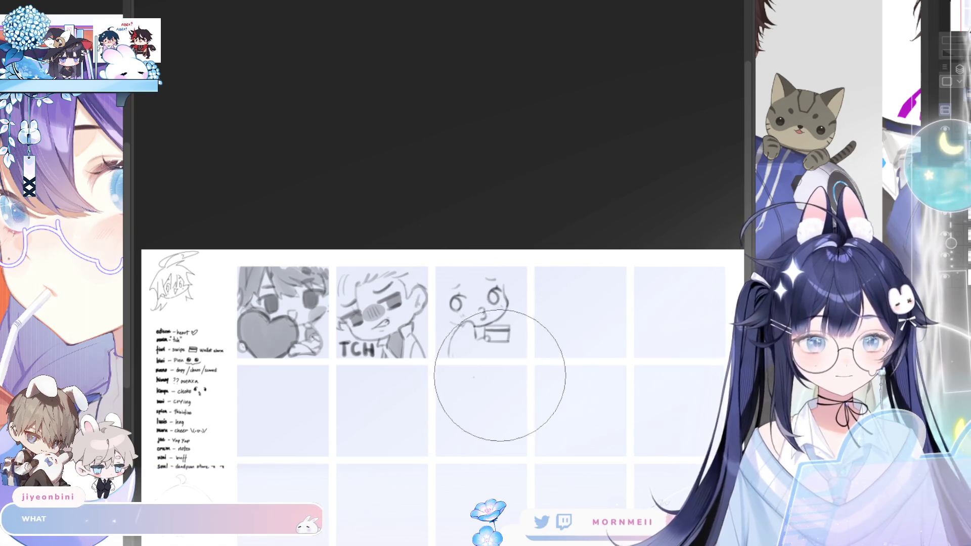
pyautogui.press('h')
pyautogui.press('h')
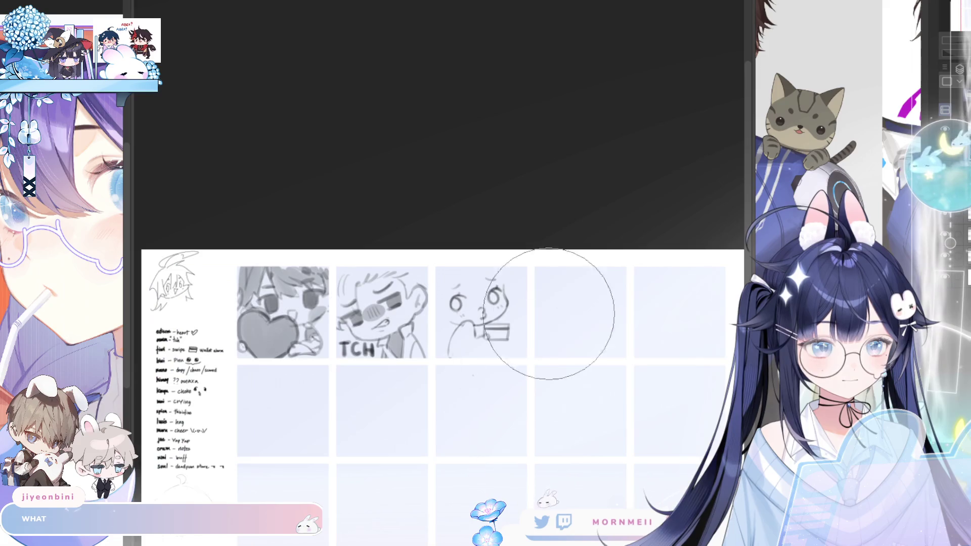
pyautogui.scroll(5, 486, 329)
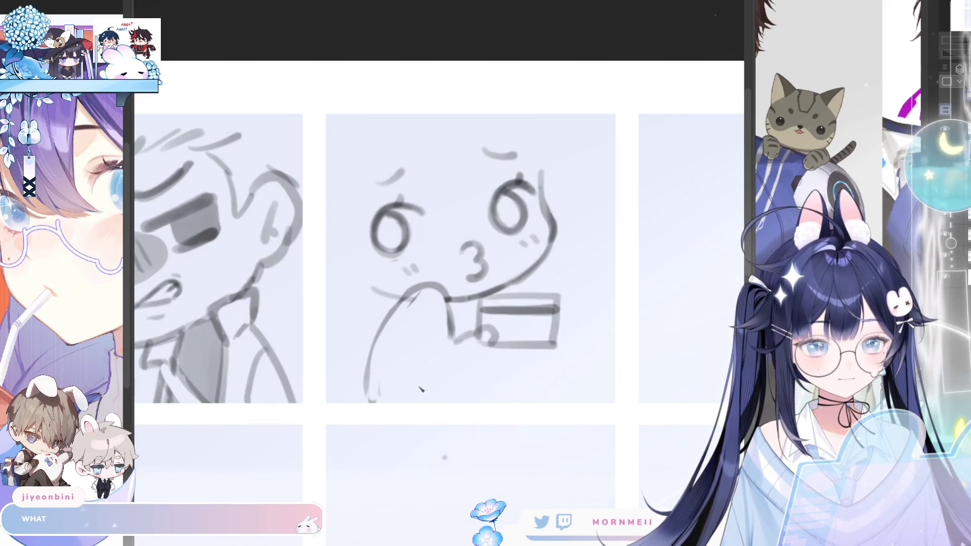
# Step: Draw a curve below the card-holding hand and check it in mirror view
pyautogui.moveTo(413, 342)
pyautogui.mouseDown()
pyautogui.moveTo(455, 371)
pyautogui.moveTo(481, 357)
pyautogui.moveTo(278, 491)
pyautogui.moveTo(506, 361)
pyautogui.moveTo(501, 353)
pyautogui.mouseUp()
pyautogui.hotkey('ctrl', 'z')
pyautogui.hotkey('ctrl', 'z')
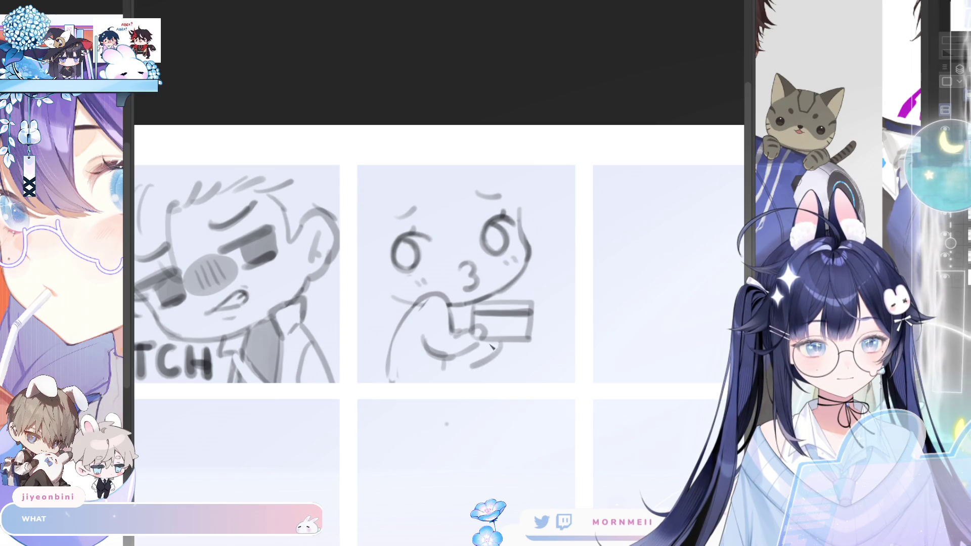
pyautogui.press('h')
pyautogui.press('h')
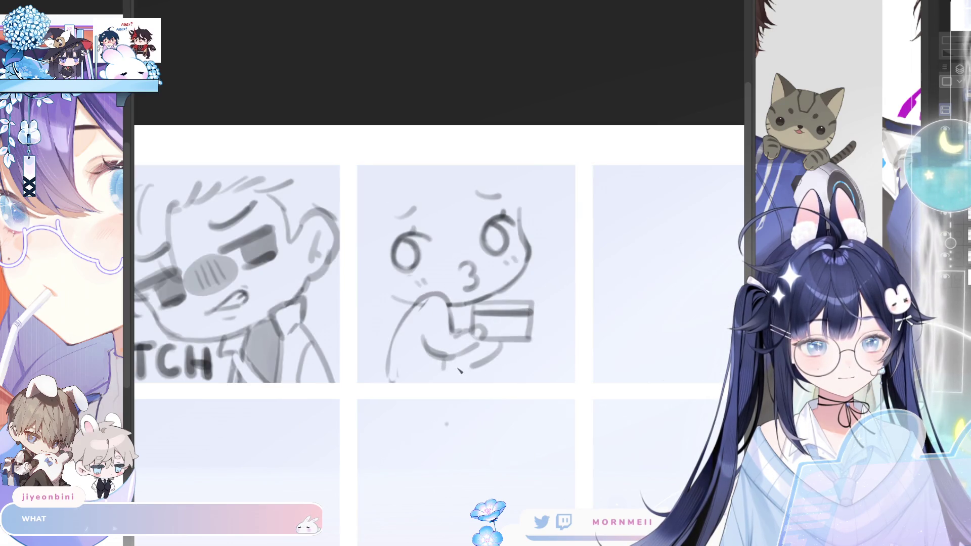
pyautogui.press('h')
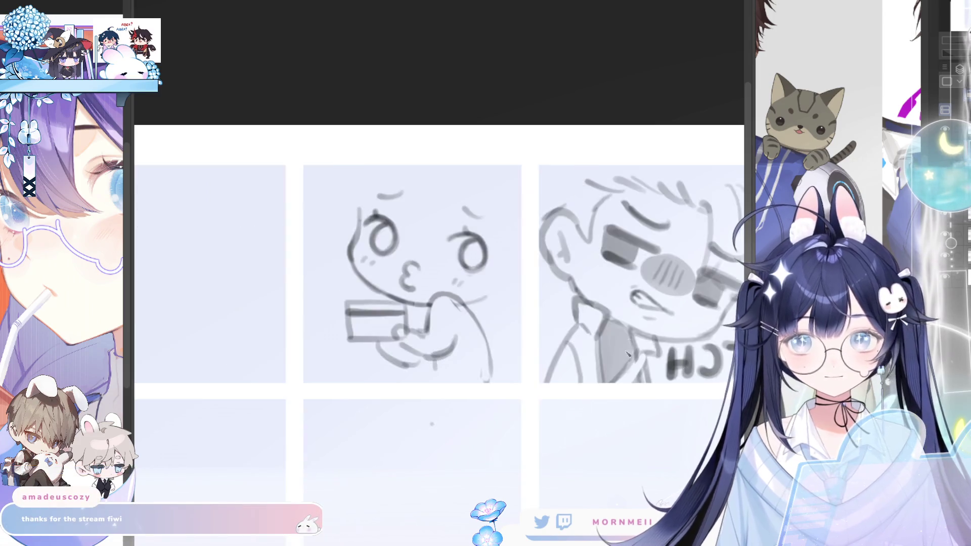
pyautogui.scroll(2, 588, 313)
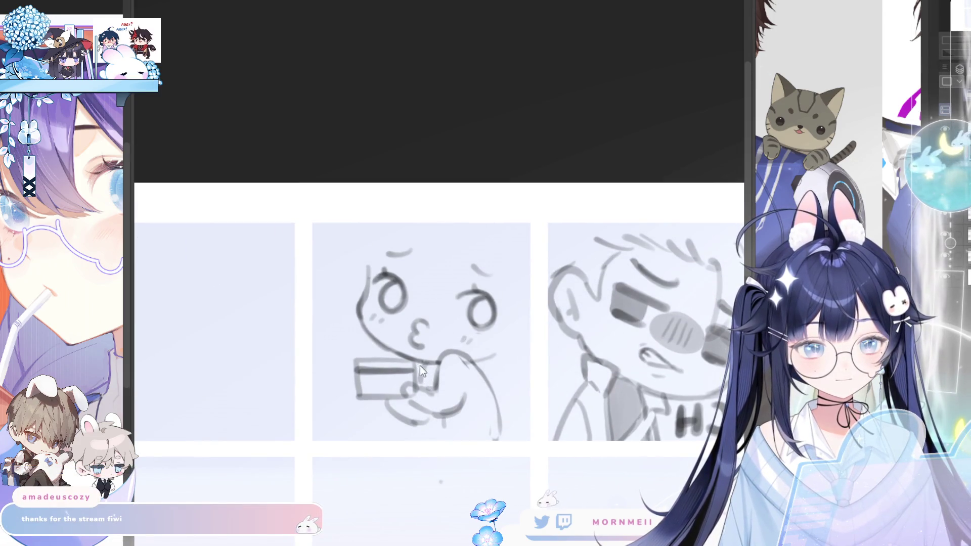
pyautogui.press('h')
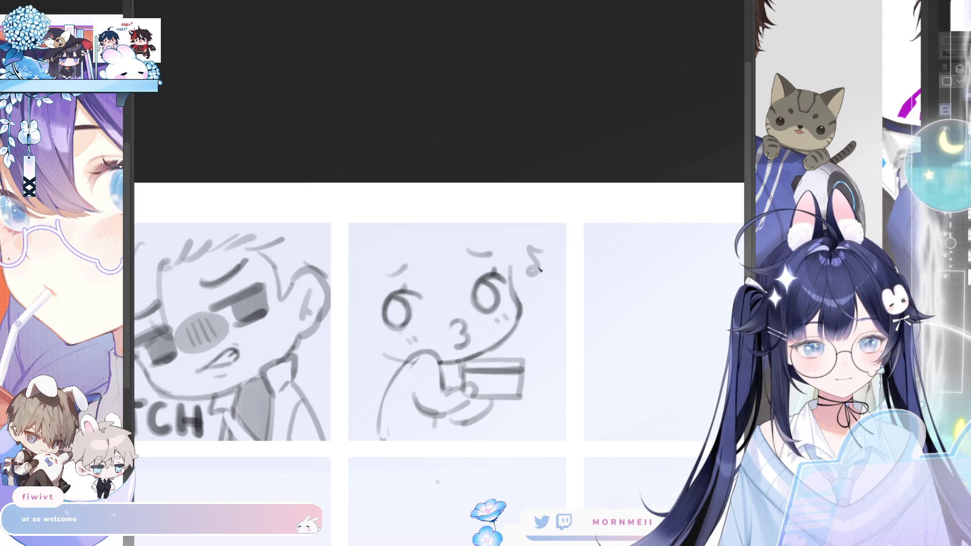
# Step: Remove the music note and small arc beside the face, then select the 3-shaped mouth
pyautogui.hotkey('ctrl', 'z')
pyautogui.moveTo(530, 245); pyautogui.dragTo(541, 271)
pyautogui.press('h')
pyautogui.press('h')
pyautogui.hotkey('ctrl', 'z')
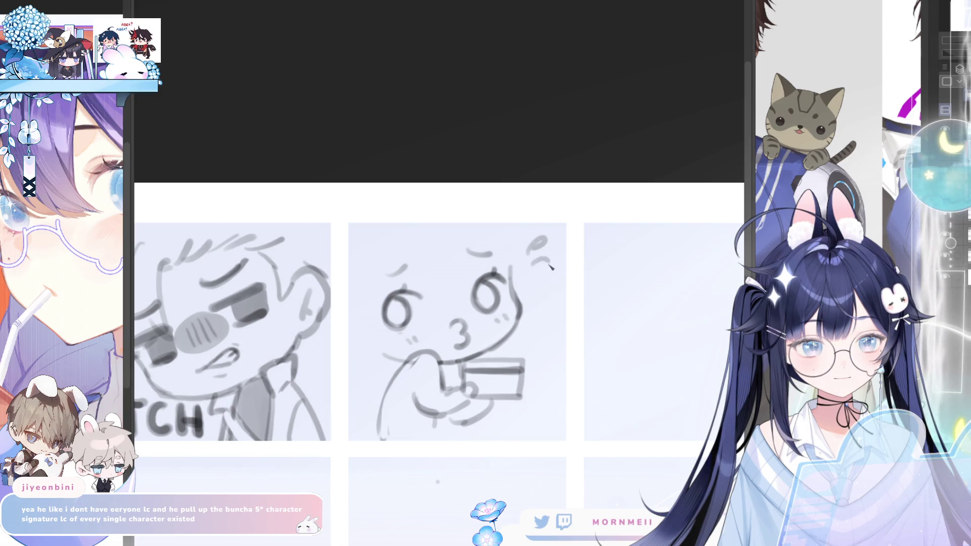
pyautogui.press('h')
pyautogui.press('h')
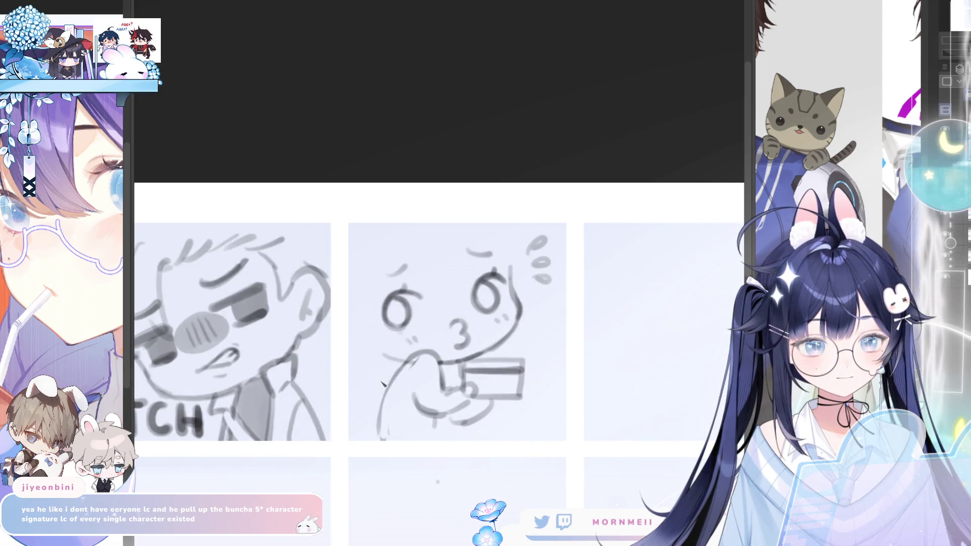
pyautogui.hotkey('ctrl', 'z')
pyautogui.press('h')
pyautogui.press('h')
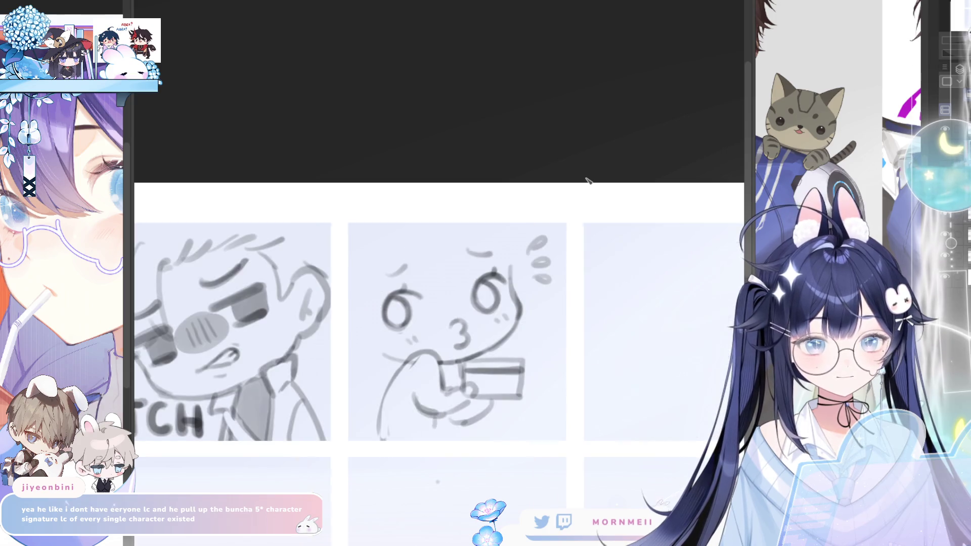
pyautogui.moveTo(445, 303)
pyautogui.mouseDown()
pyautogui.moveTo(442, 328)
pyautogui.moveTo(480, 338)
pyautogui.mouseUp()
# Step: Cancel the mouth transform and clear the stray selections
pyautogui.hotkey('ctrl', 't')
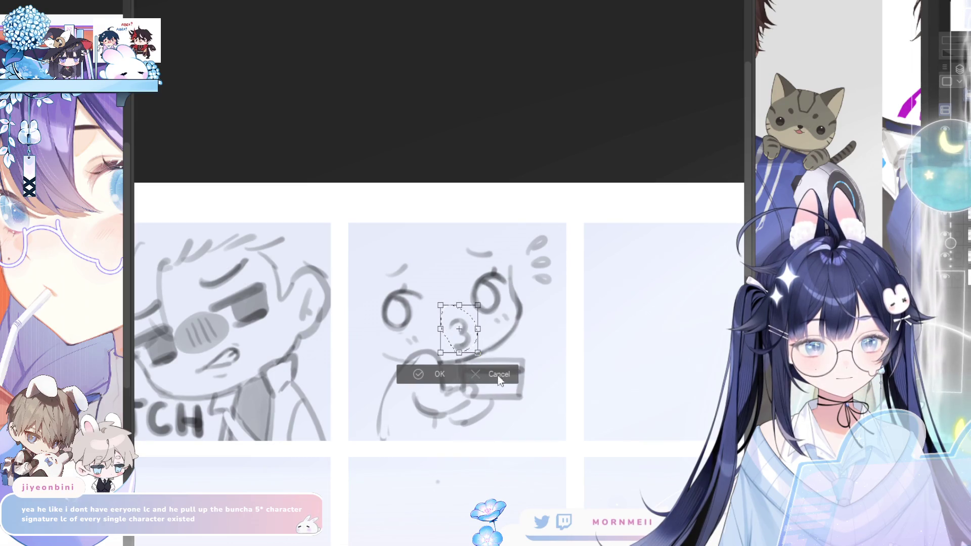
pyautogui.click(500, 376)
pyautogui.click(440, 313)
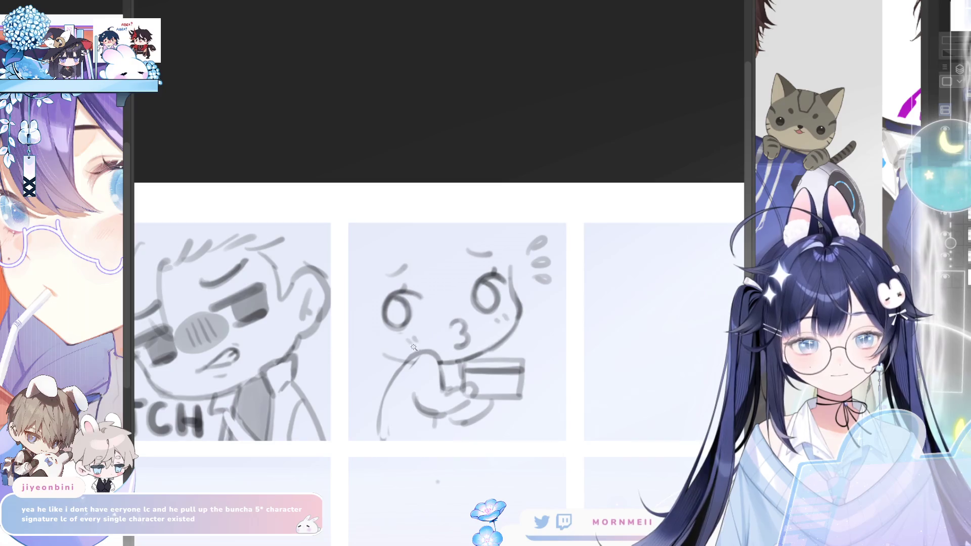
pyautogui.click(397, 262)
pyautogui.hotkey('ctrl', 'd')
# Step: Enlarge the kissy face's left eye slightly with Free Transform
pyautogui.moveTo(410, 330)
pyautogui.mouseDown()
pyautogui.moveTo(401, 348)
pyautogui.moveTo(405, 334)
pyautogui.mouseUp()
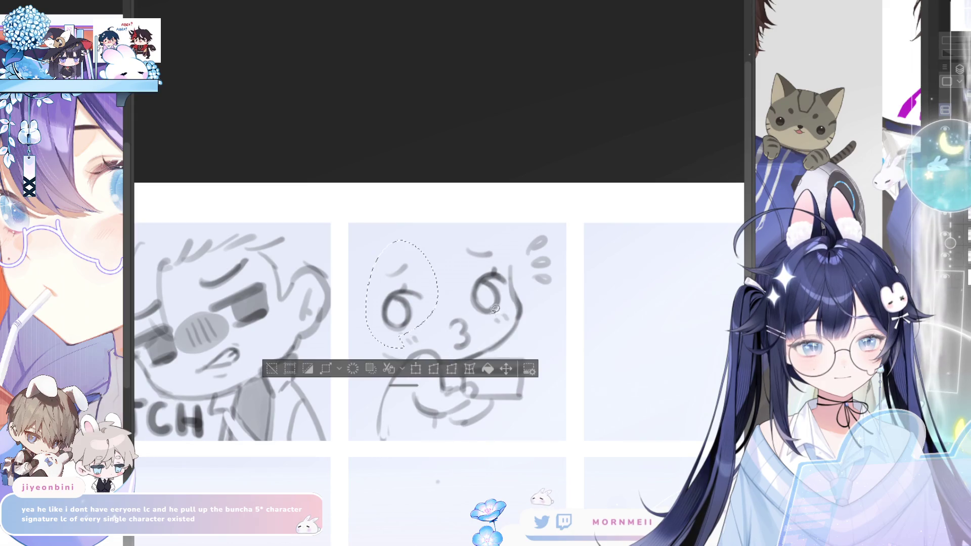
pyautogui.click(416, 369)
pyautogui.moveTo(441, 355); pyautogui.dragTo(446, 358)
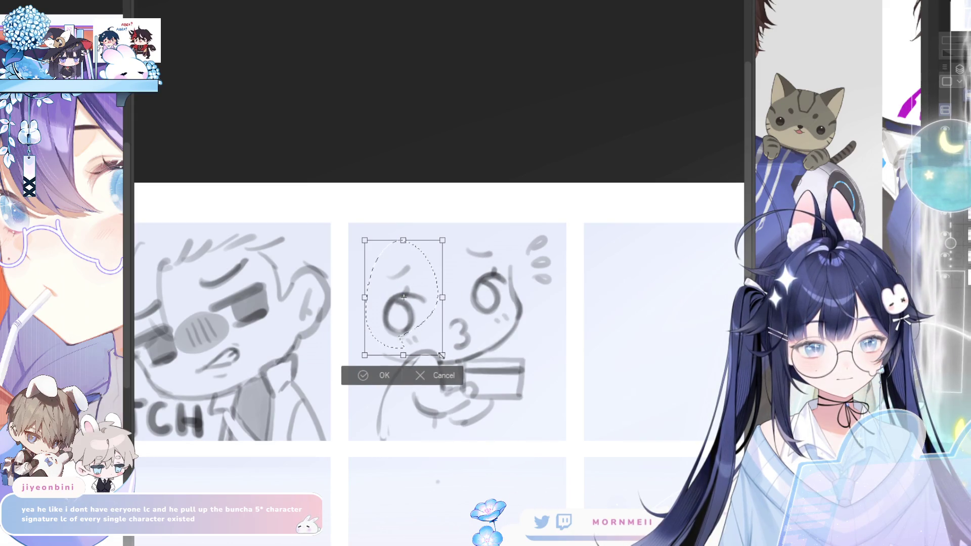
pyautogui.click(363, 375)
# Step: Check the sheet mirrored, then scale the whole kissy sketch up within its cell
pyautogui.hotkey('ctrl', '-')
pyautogui.hotkey('ctrl', '-')
pyautogui.hotkey('ctrl', '-')
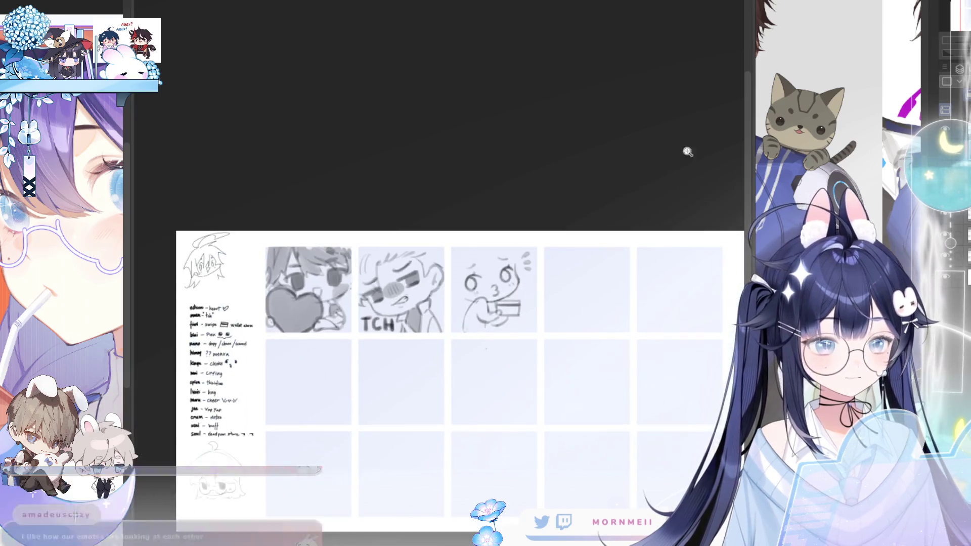
pyautogui.press('h')
pyautogui.press('h')
pyautogui.hotkey('ctrl', '+')
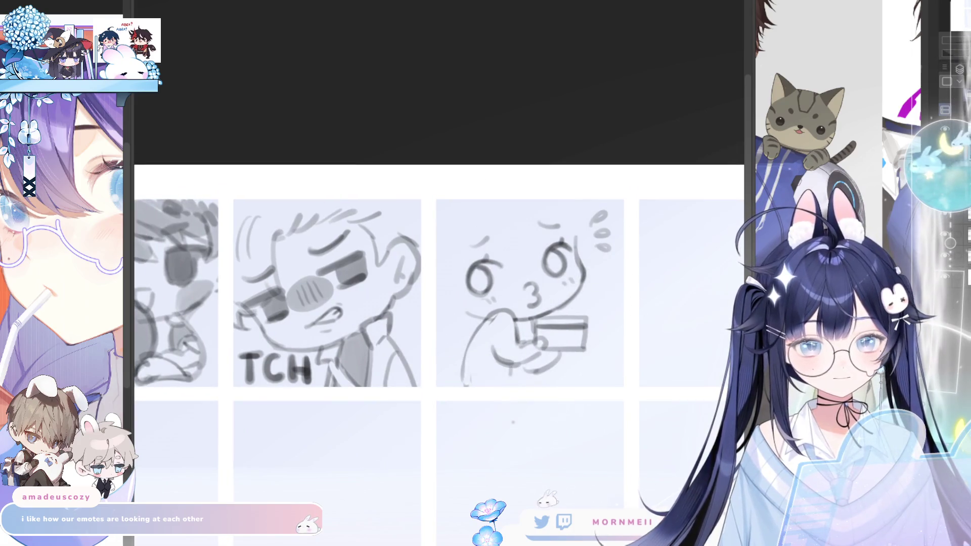
pyautogui.hotkey('ctrl', 't')
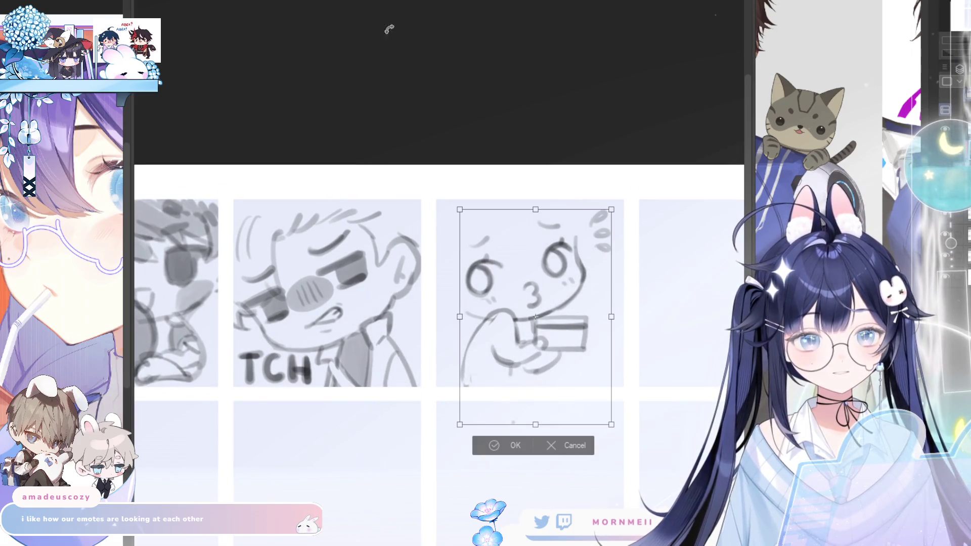
pyautogui.moveTo(614, 423)
pyautogui.mouseDown()
pyautogui.moveTo(625, 452)
pyautogui.moveTo(615, 444)
pyautogui.moveTo(535, 455)
pyautogui.mouseUp()
pyautogui.click(511, 479)
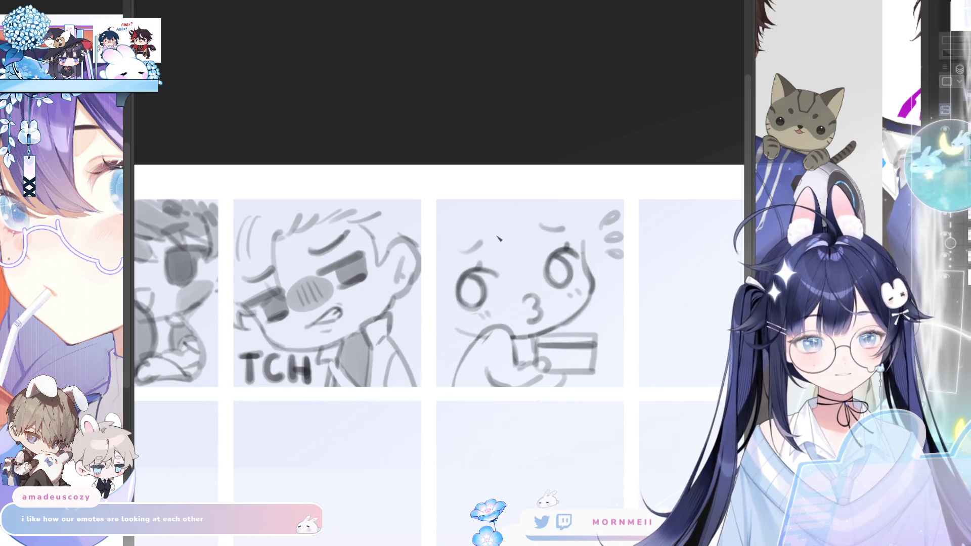
# Step: Sketch hair strands across the kissy face's head and redraw the head's left side
pyautogui.moveTo(481, 220); pyautogui.dragTo(520, 267)
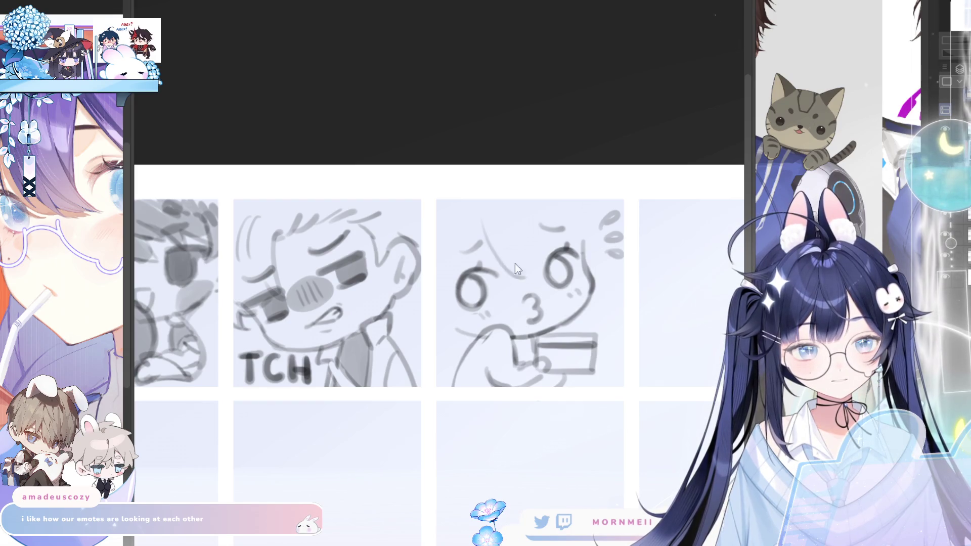
pyautogui.moveTo(481, 221); pyautogui.dragTo(532, 281)
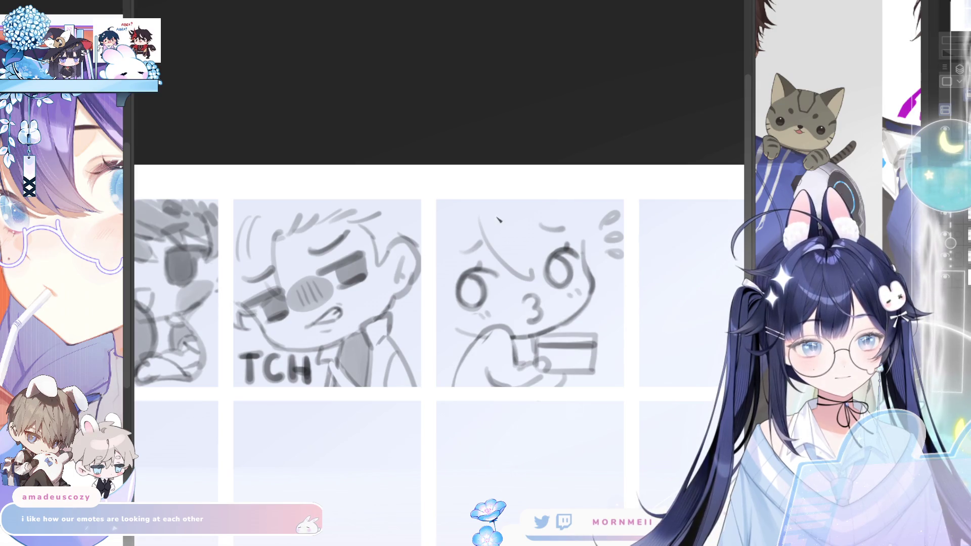
pyautogui.moveTo(491, 207); pyautogui.dragTo(538, 254)
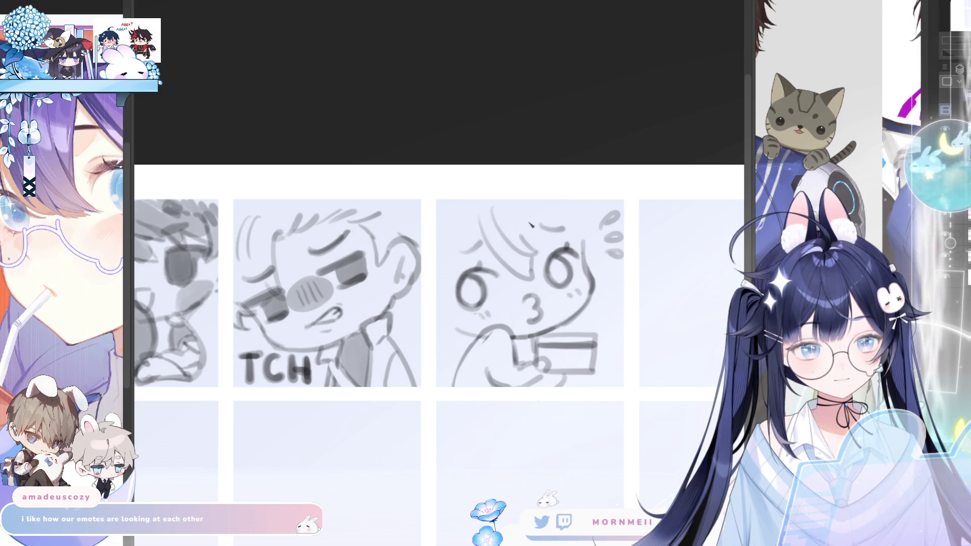
pyautogui.moveTo(530, 257); pyautogui.dragTo(531, 265)
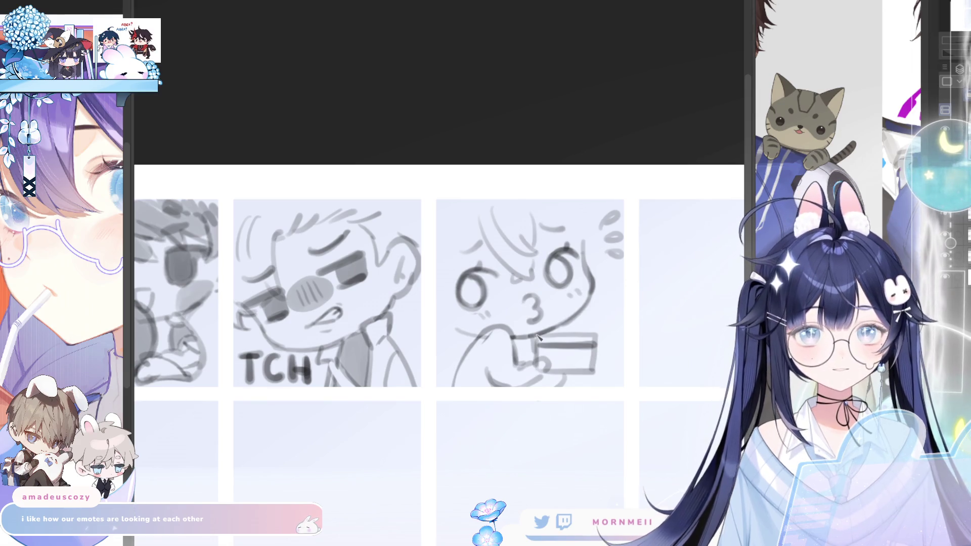
pyautogui.press('h')
pyautogui.press('h')
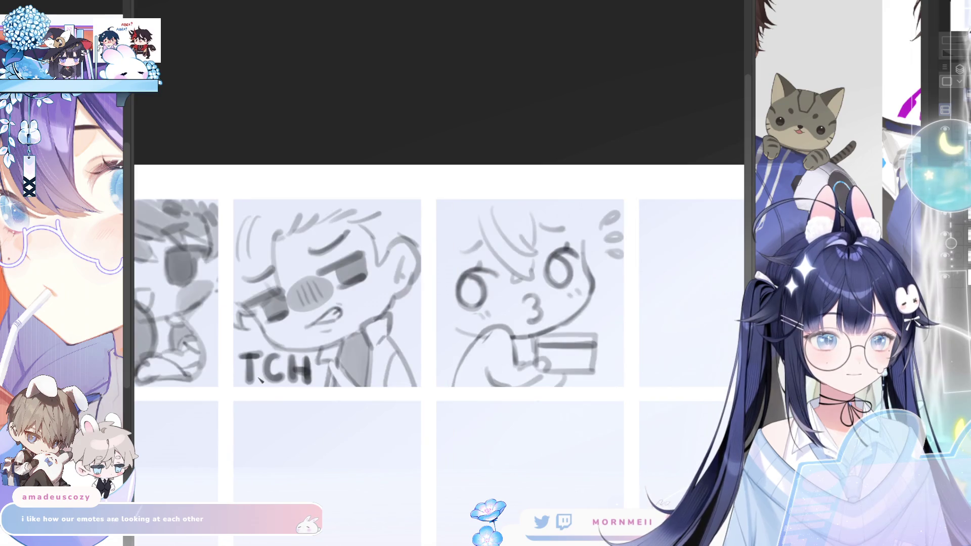
pyautogui.moveTo(473, 223); pyautogui.dragTo(447, 281)
pyautogui.press('h')
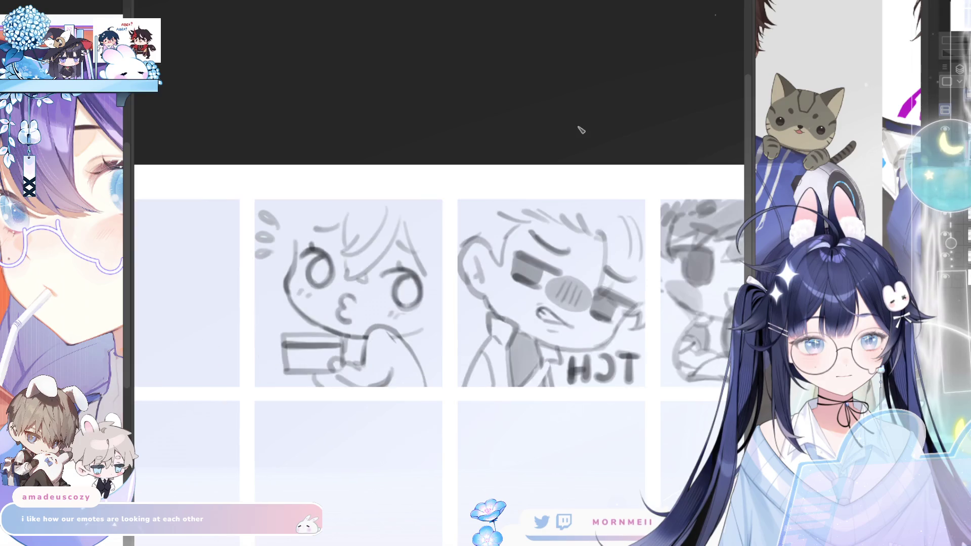
pyautogui.press('h')
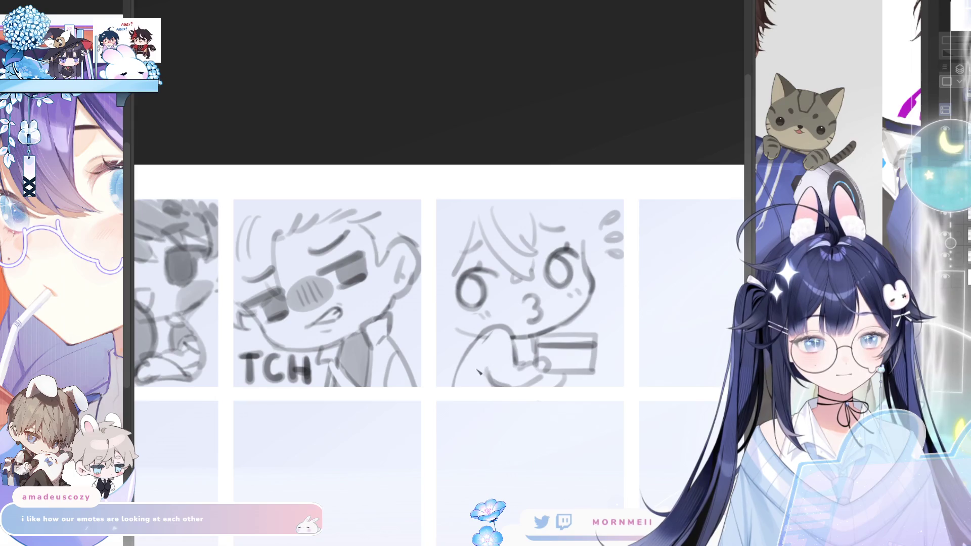
# Step: Redraw the hand holding the card with a smaller brush, checking proportions mirrored
pyautogui.moveTo(481, 334); pyautogui.dragTo(482, 386)
pyautogui.press('h')
pyautogui.press('h')
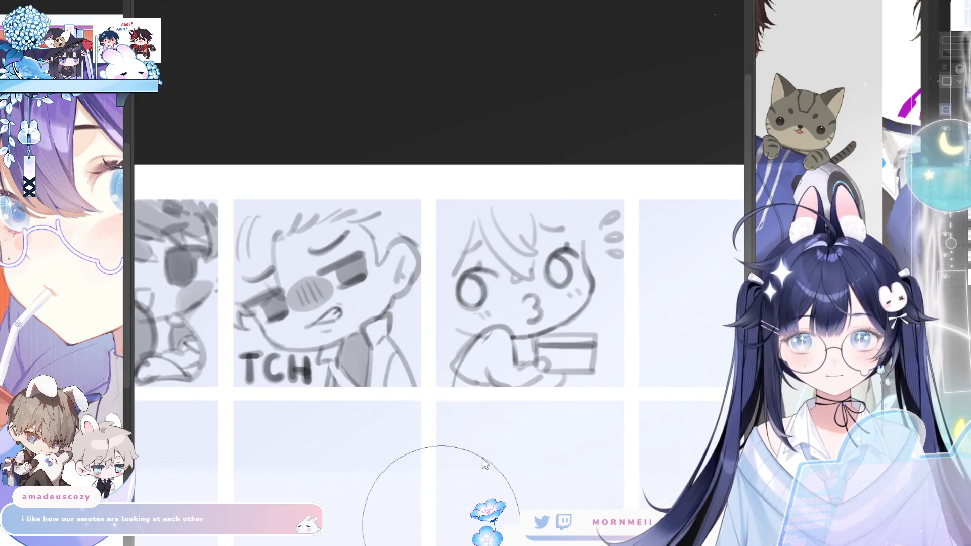
pyautogui.press('[')
pyautogui.press('[')
pyautogui.press('[')
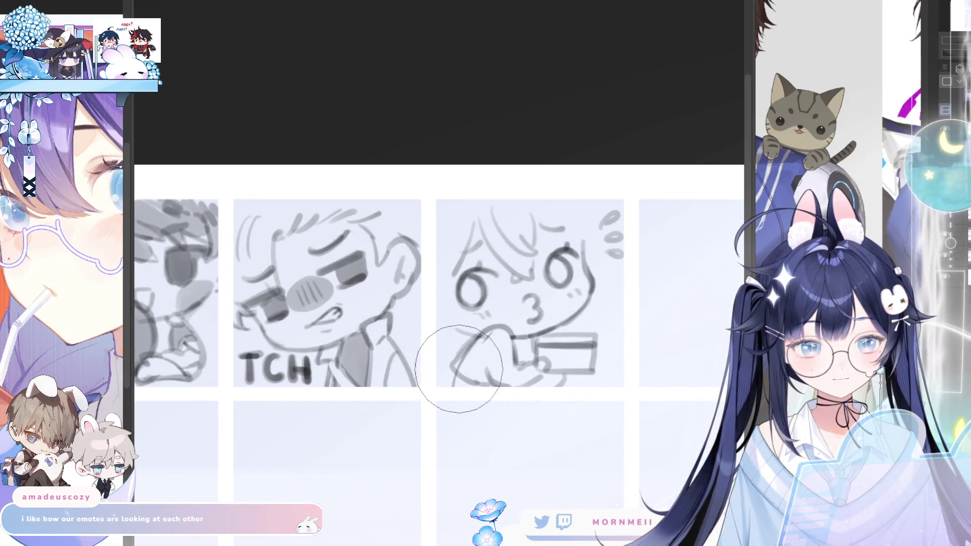
pyautogui.press('h')
pyautogui.press('h')
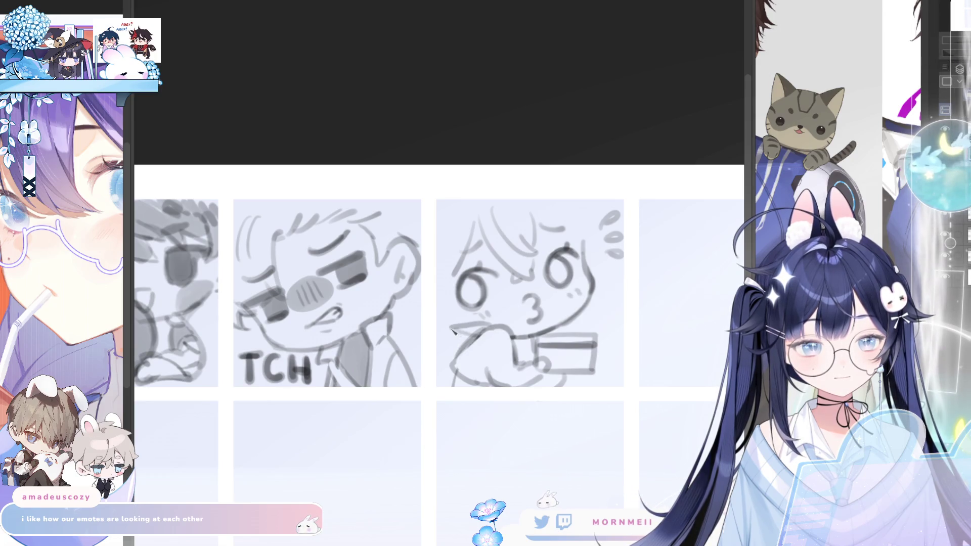
pyautogui.press('h')
pyautogui.press('h')
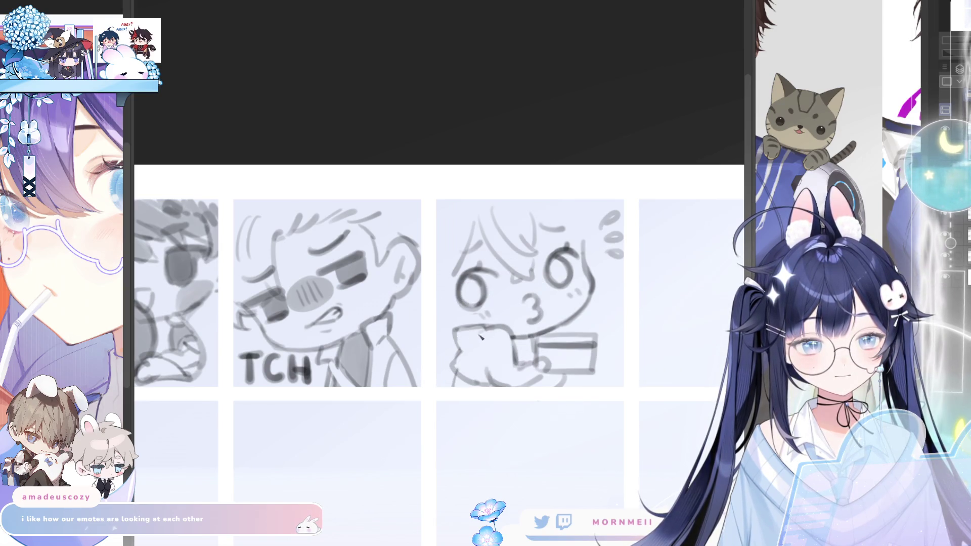
pyautogui.press('h')
pyautogui.press('h')
pyautogui.scroll(-3, 609, 315)
pyautogui.scroll(3, 571, 398)
pyautogui.moveTo(571, 397); pyautogui.dragTo(568, 399)
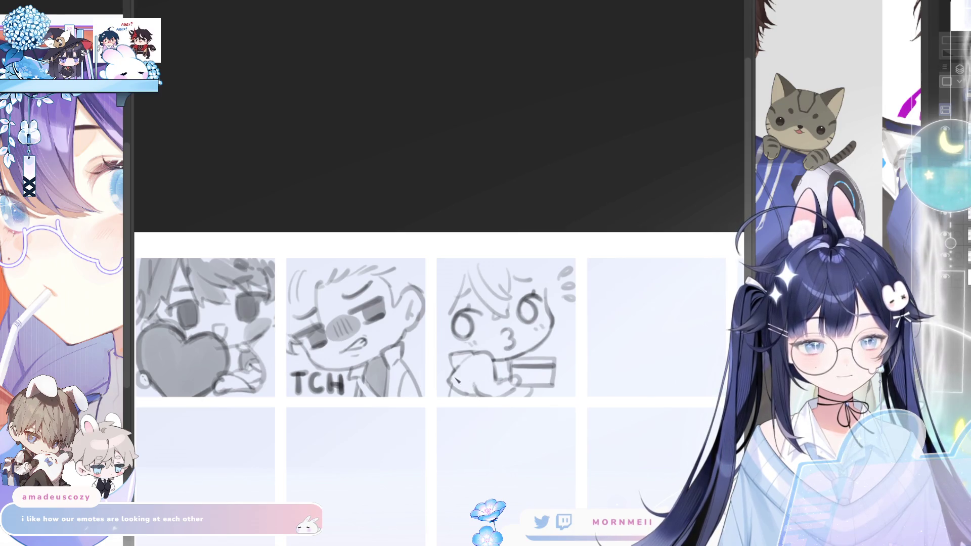
# Step: Stretch the lassoed hand and card larger, tilt them slightly clockwise, and deselect
pyautogui.press('h')
pyautogui.press('h')
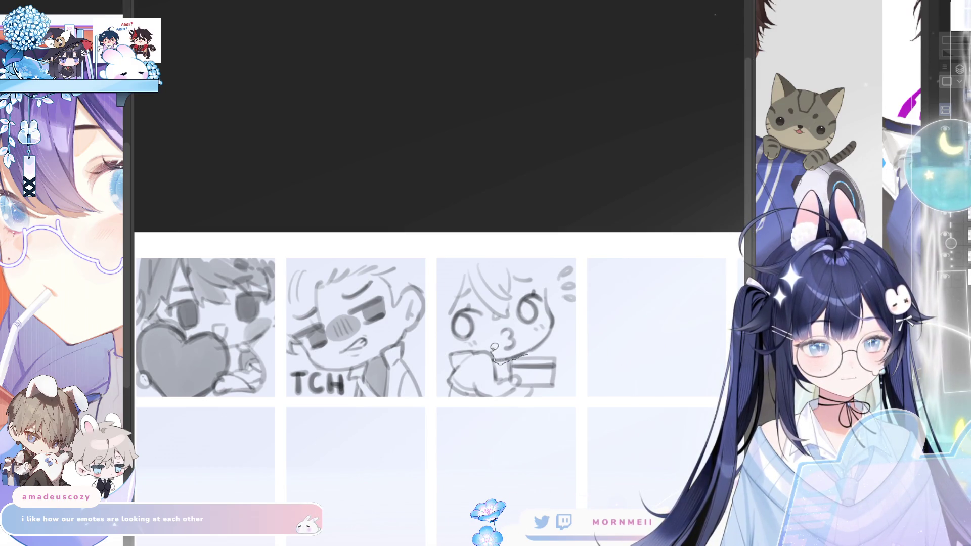
pyautogui.moveTo(464, 343)
pyautogui.mouseDown()
pyautogui.moveTo(457, 423)
pyautogui.moveTo(554, 348)
pyautogui.moveTo(499, 359)
pyautogui.mouseUp()
pyautogui.click(533, 457)
pyautogui.moveTo(512, 440); pyautogui.dragTo(513, 443)
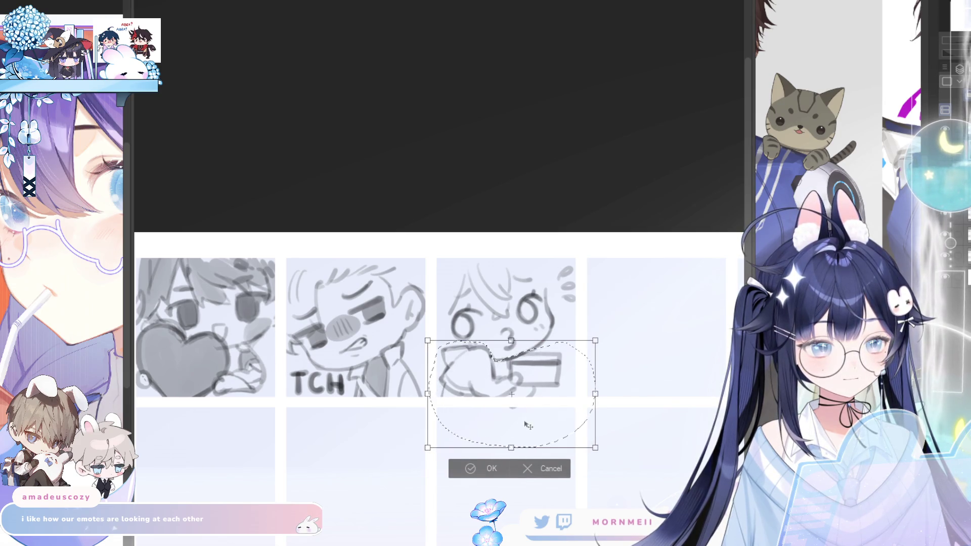
pyautogui.moveTo(660, 382); pyautogui.dragTo(638, 360)
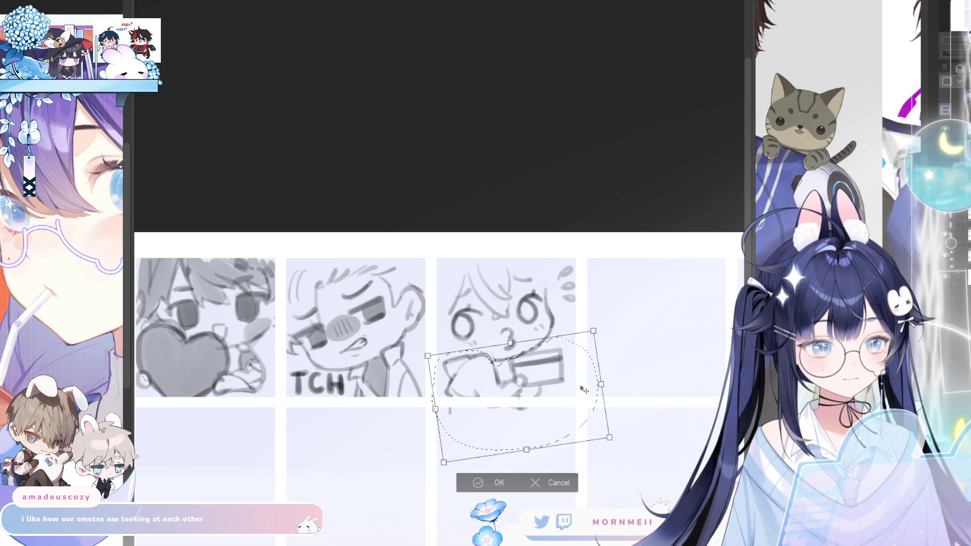
pyautogui.press('h')
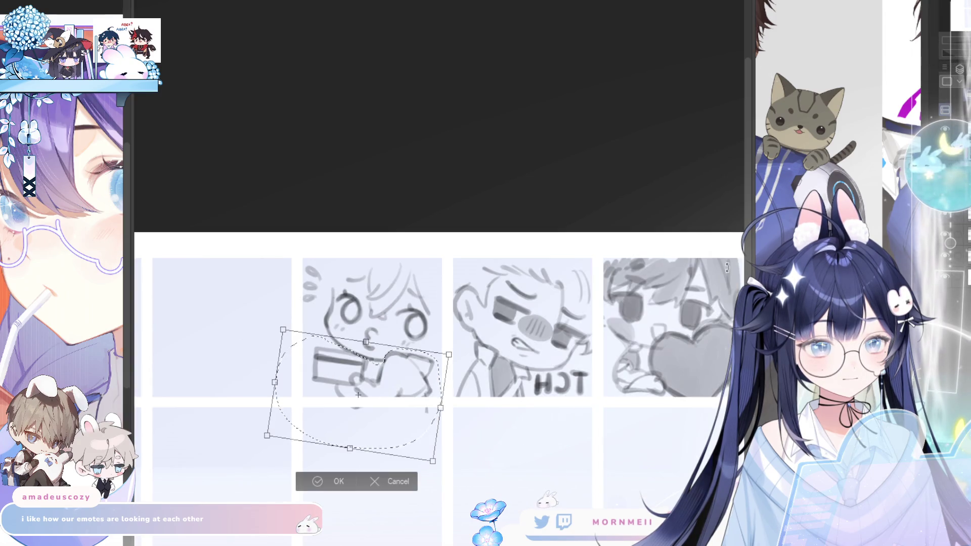
pyautogui.press('h')
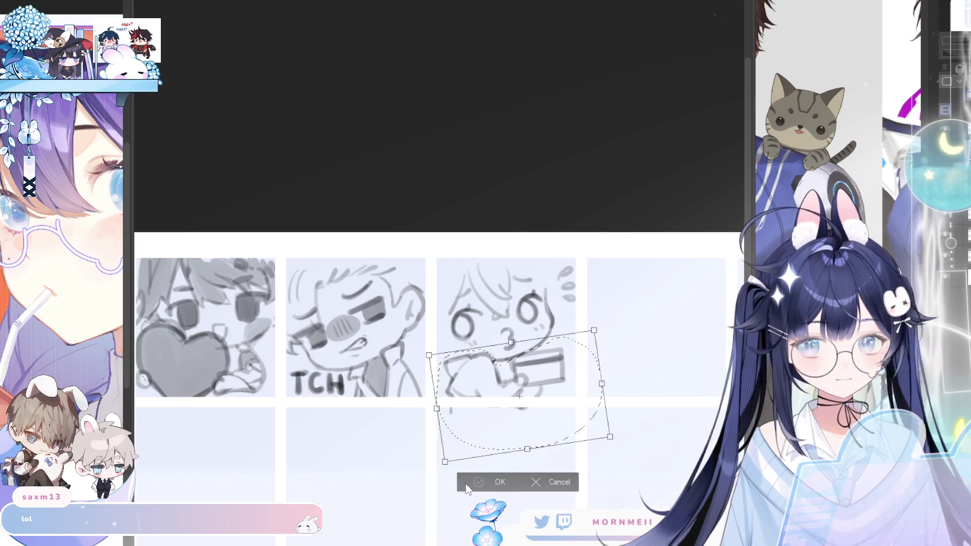
pyautogui.click(466, 483)
pyautogui.hotkey('ctrl', 'd')
pyautogui.scroll(3, 527, 303)
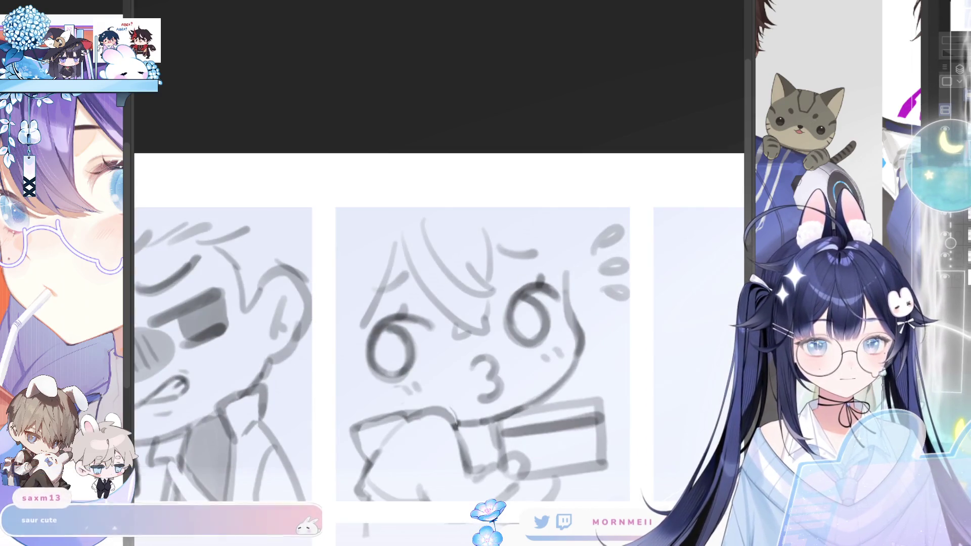
# Step: Adjust the kissy face's right eye with a quick transform
pyautogui.moveTo(563, 325)
pyautogui.mouseDown()
pyautogui.moveTo(561, 286)
pyautogui.moveTo(507, 289)
pyautogui.moveTo(531, 360)
pyautogui.mouseUp()
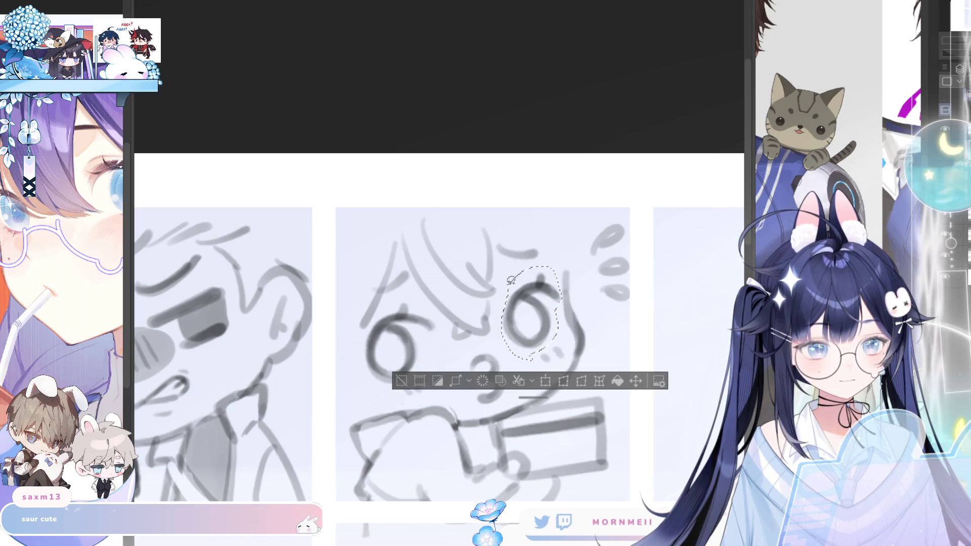
pyautogui.click(546, 381)
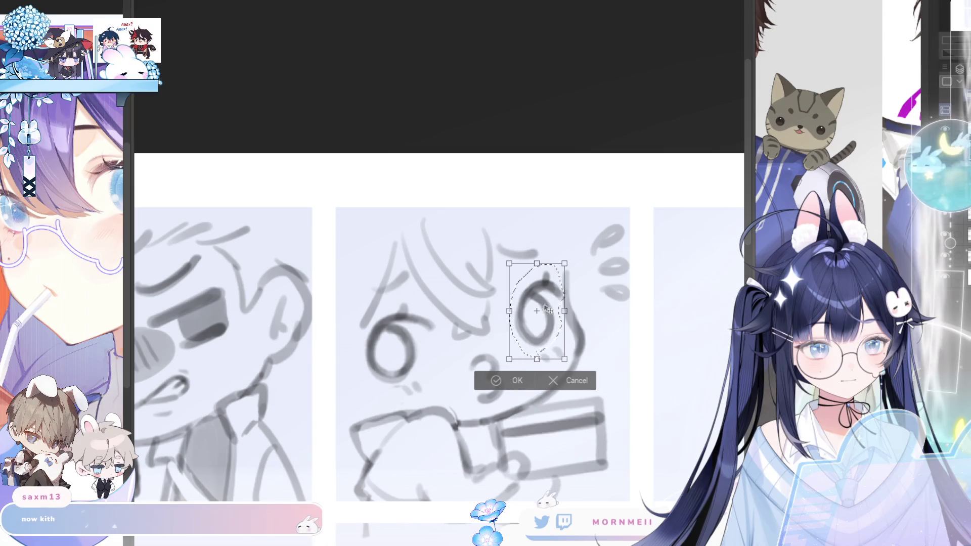
pyautogui.click(515, 382)
pyautogui.press('h')
pyautogui.press('h')
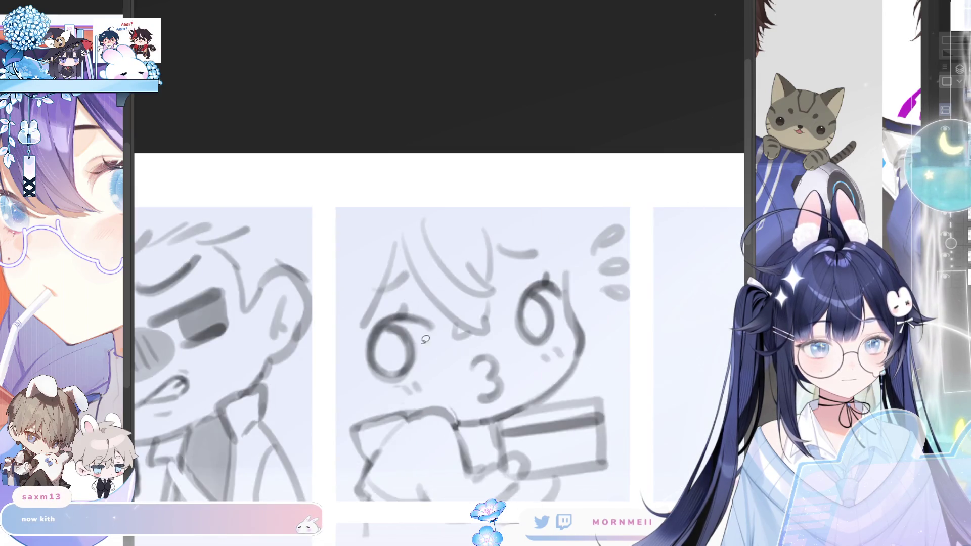
# Step: Shift the selected eye and mouth slightly right and deselect
pyautogui.moveTo(440, 308)
pyautogui.mouseDown()
pyautogui.moveTo(385, 307)
pyautogui.moveTo(386, 392)
pyautogui.moveTo(493, 404)
pyautogui.moveTo(499, 338)
pyautogui.moveTo(454, 346)
pyautogui.mouseUp()
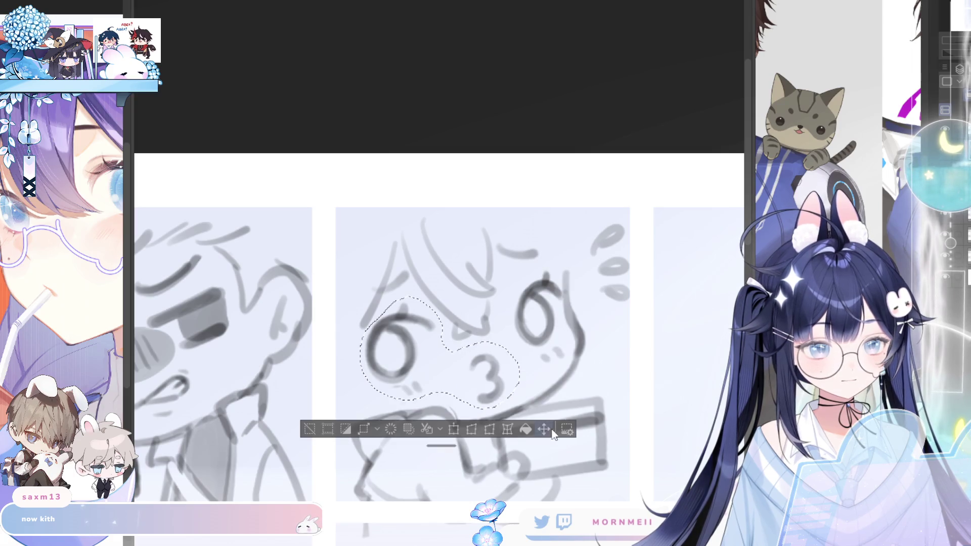
pyautogui.moveTo(502, 383); pyautogui.dragTo(516, 384)
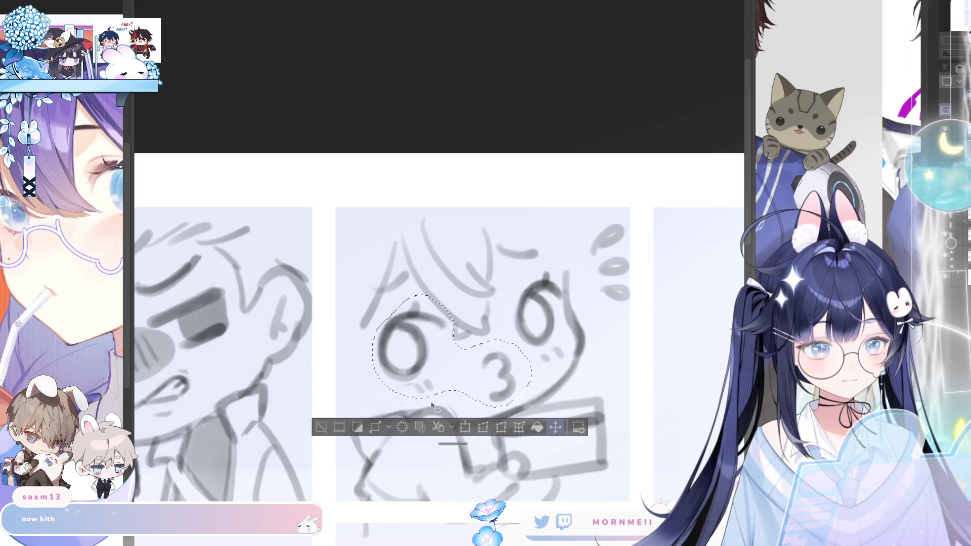
pyautogui.hotkey('ctrl', 'd')
pyautogui.hotkey('ctrl', '-')
pyautogui.press('h')
pyautogui.press('h')
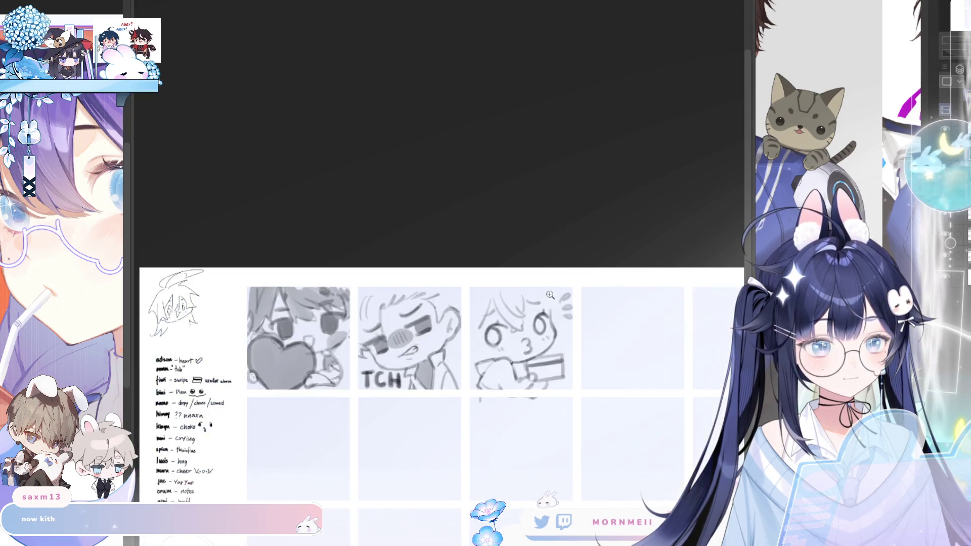
pyautogui.click(532, 268)
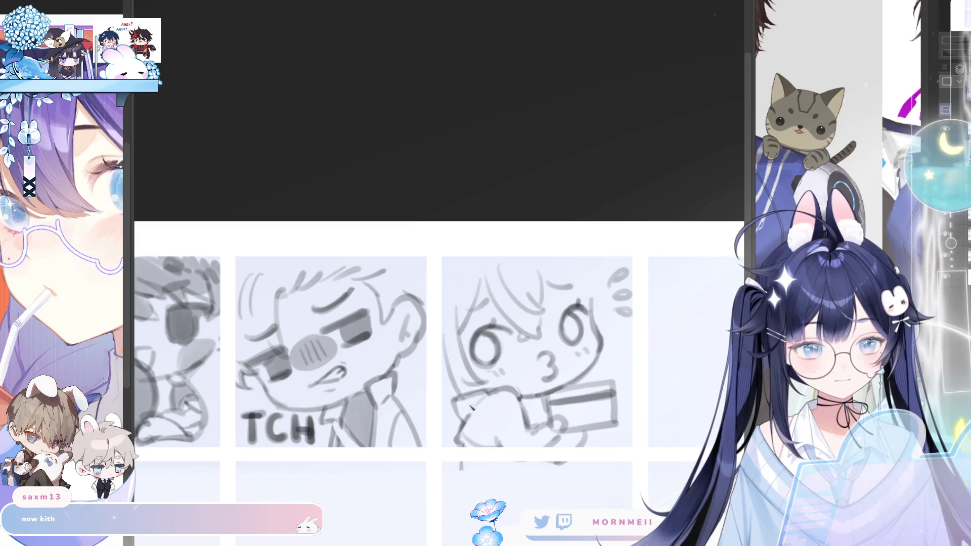
# Step: Draw a line down toward the chin, then lasso the whole kissy-face sketch
pyautogui.moveTo(444, 351); pyautogui.dragTo(491, 440)
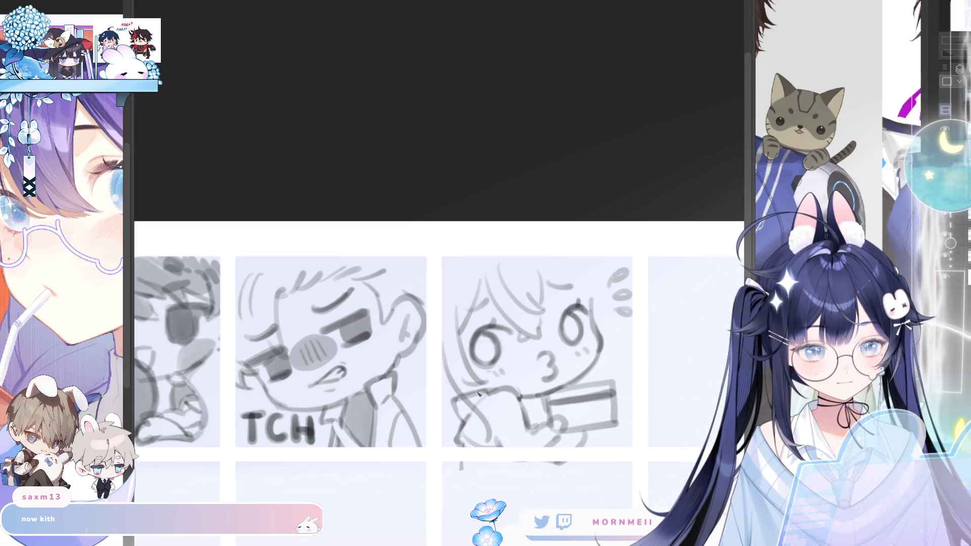
pyautogui.press('h')
pyautogui.press('h')
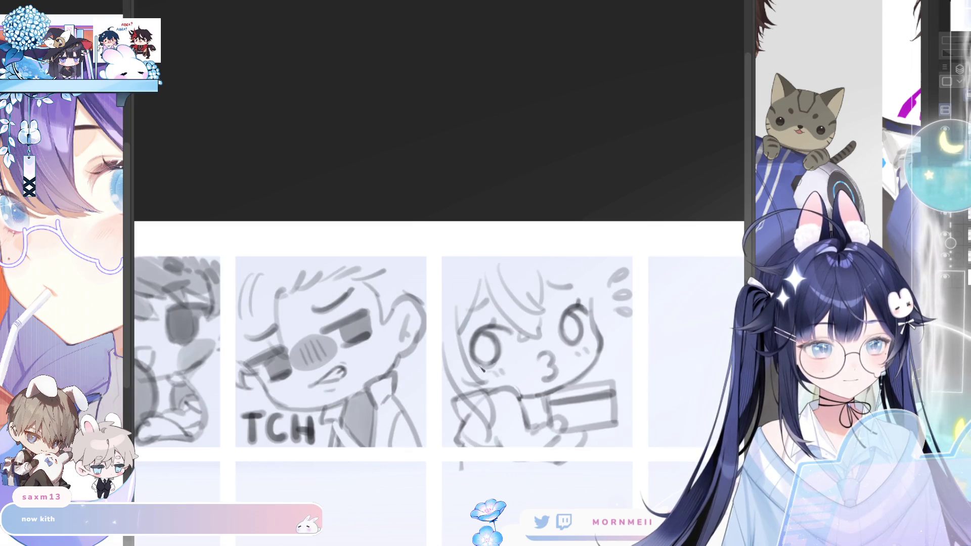
pyautogui.press('h')
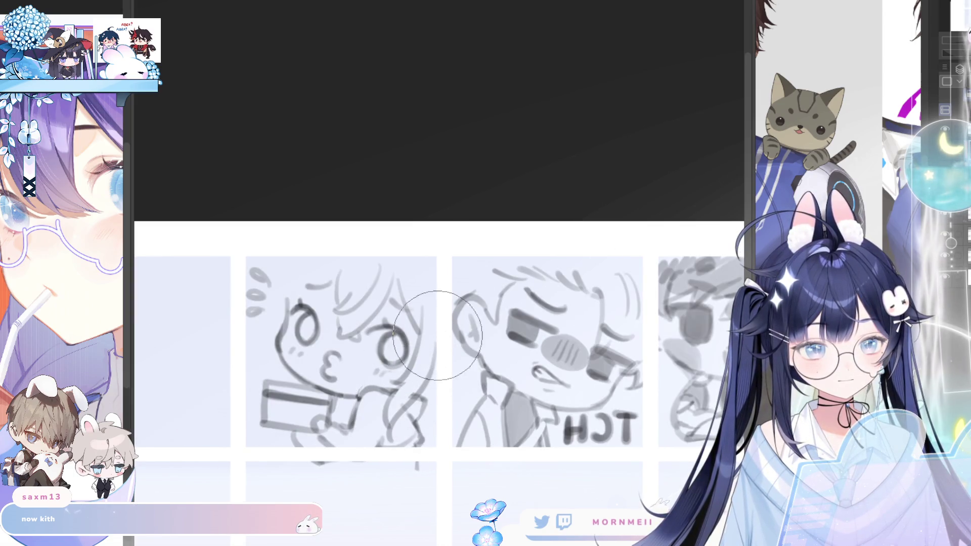
pyautogui.press('h')
pyautogui.scroll(-3, 683, 193)
pyautogui.press('h')
pyautogui.press('h')
pyautogui.click(451, 252)
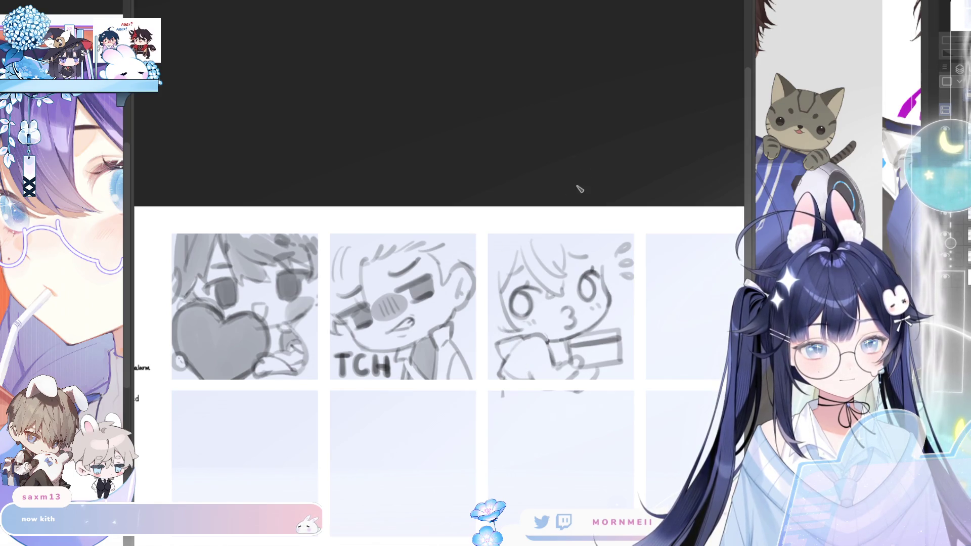
pyautogui.press('h')
pyautogui.press('h')
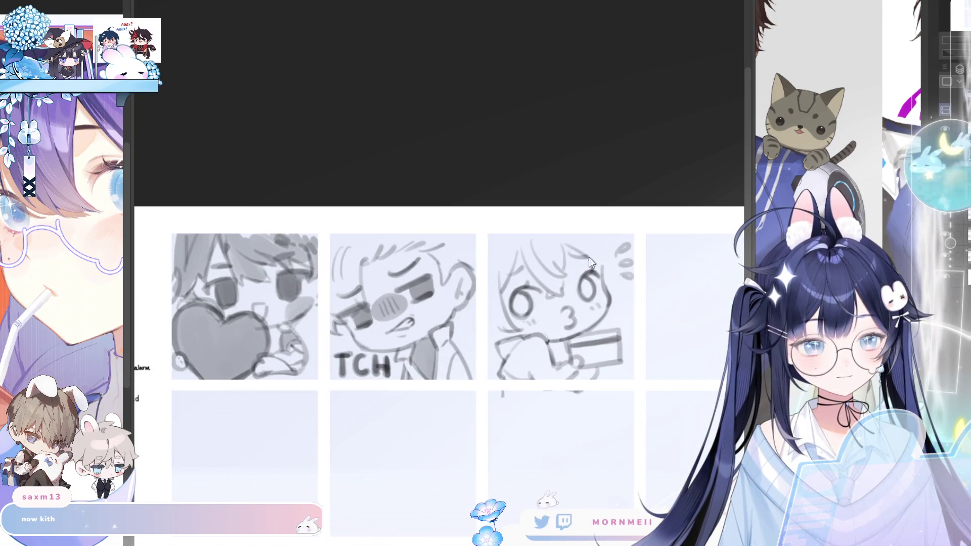
pyautogui.press('h')
pyautogui.press('h')
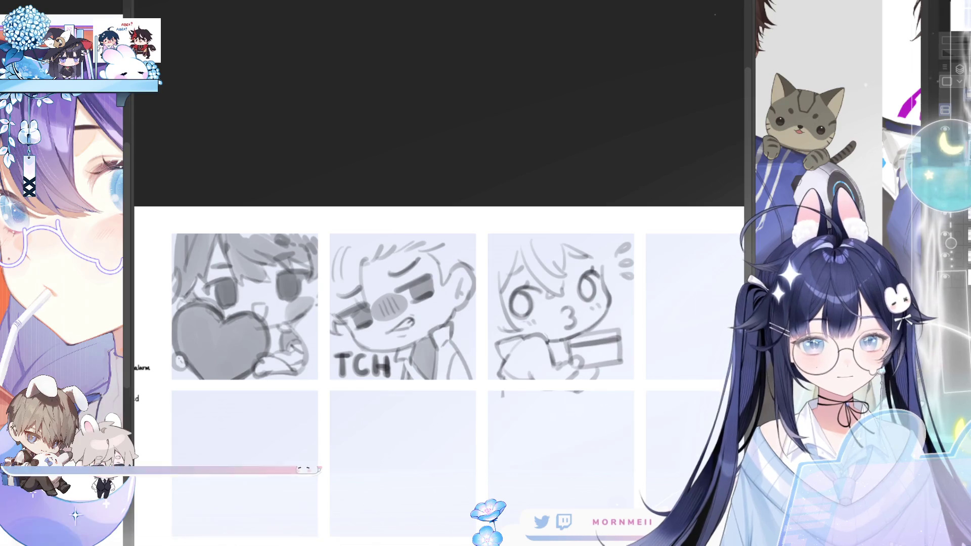
pyautogui.moveTo(566, 398)
pyautogui.mouseDown()
pyautogui.moveTo(641, 369)
pyautogui.moveTo(506, 215)
pyautogui.moveTo(483, 344)
pyautogui.moveTo(531, 434)
pyautogui.mouseUp()
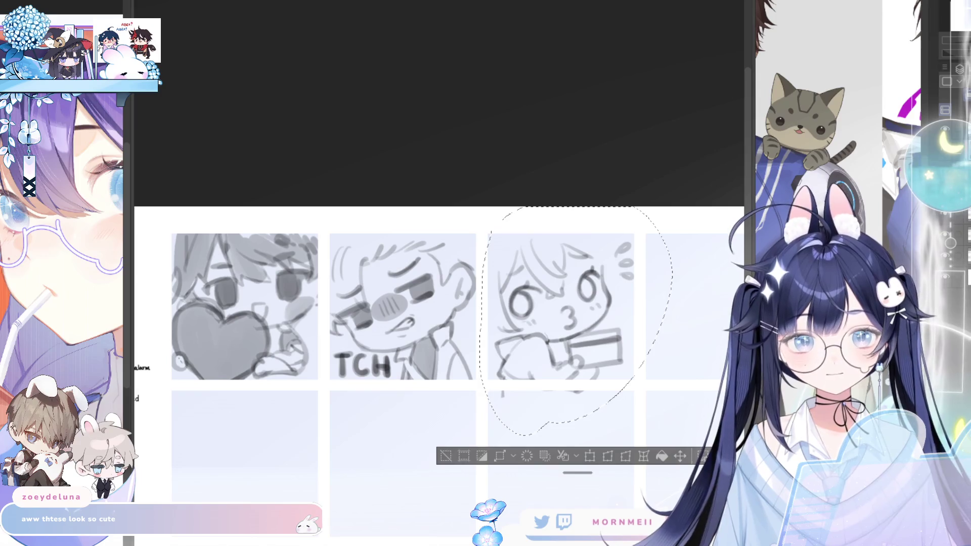
# Step: Pull the kissy sketch's top corners inward for a perspective skew and nudge it down
pyautogui.hotkey('ctrl', 't')
pyautogui.moveTo(677, 207); pyautogui.dragTo(666, 212)
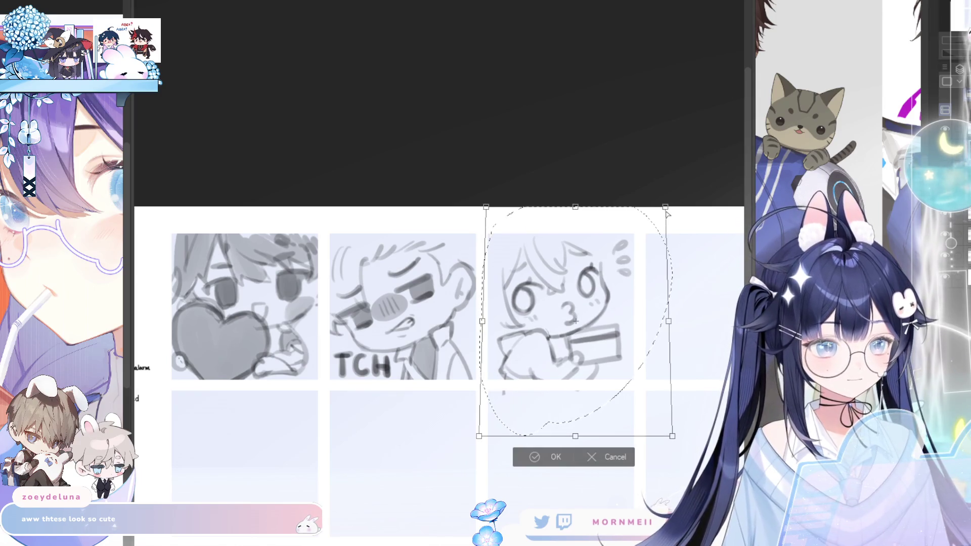
pyautogui.moveTo(651, 284)
pyautogui.mouseDown()
pyautogui.moveTo(653, 296)
pyautogui.moveTo(654, 287)
pyautogui.mouseUp()
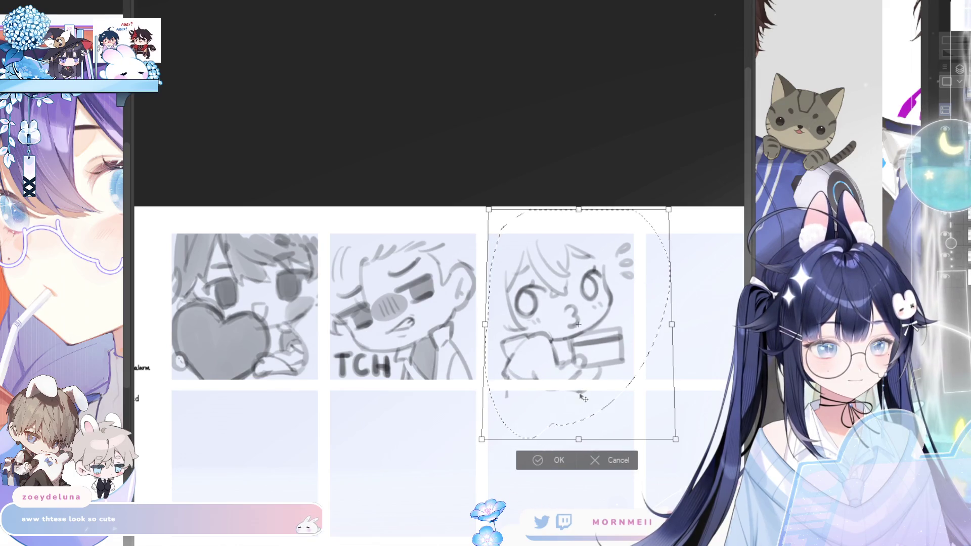
pyautogui.click(521, 459)
pyautogui.press('h')
pyautogui.press('h')
pyautogui.press('h')
pyautogui.press('h')
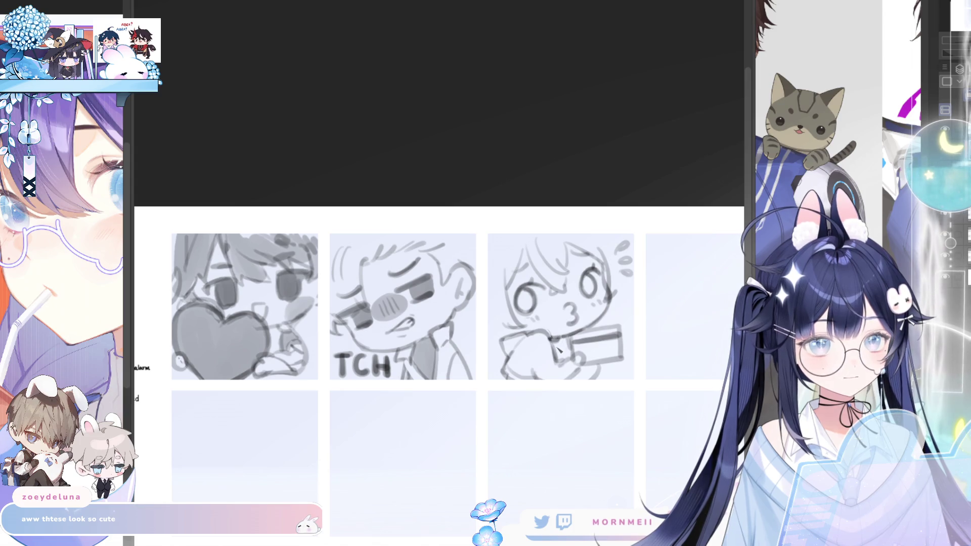
pyautogui.press('h')
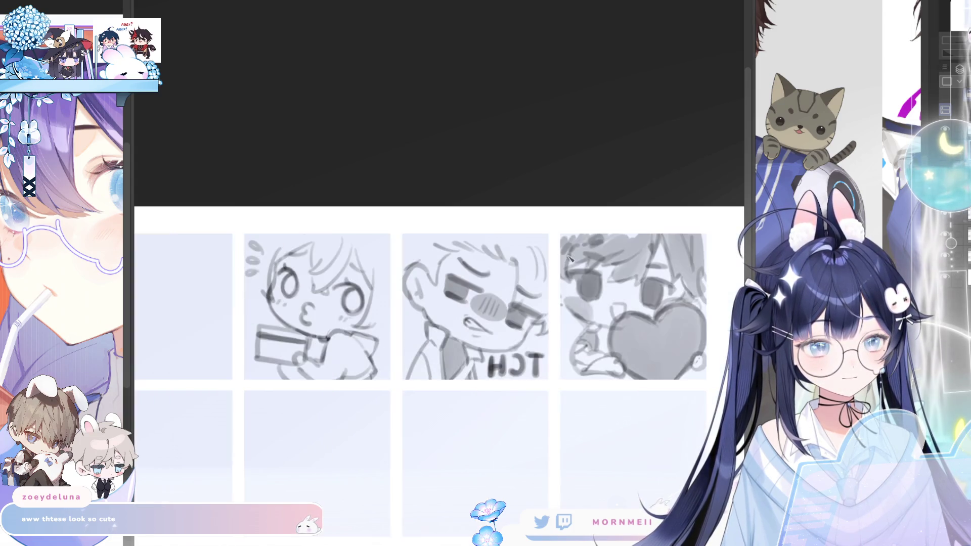
pyautogui.press('h')
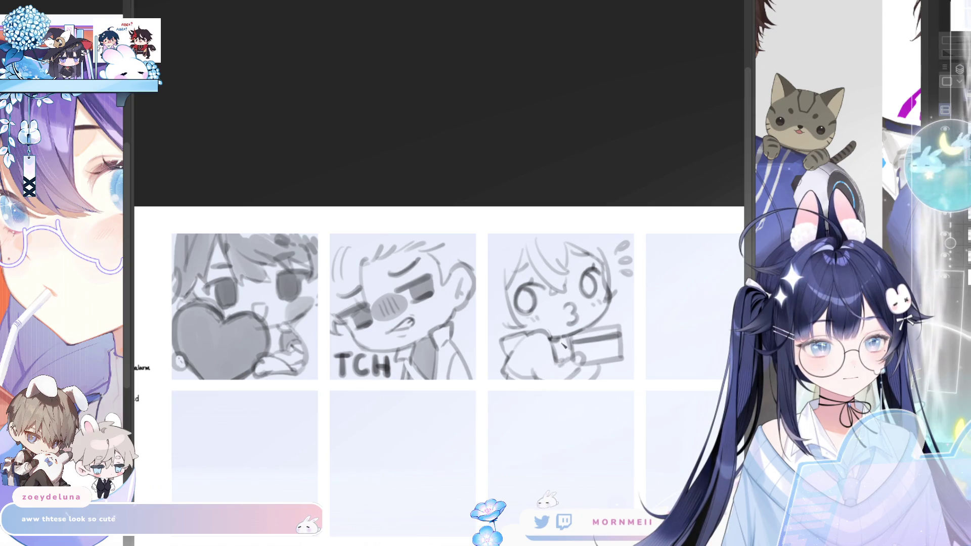
pyautogui.press('h')
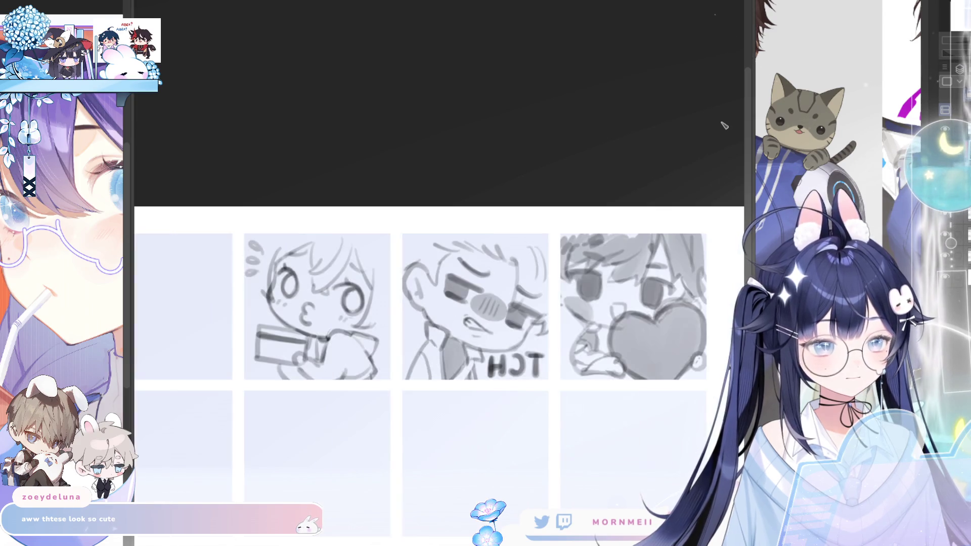
pyautogui.press('h')
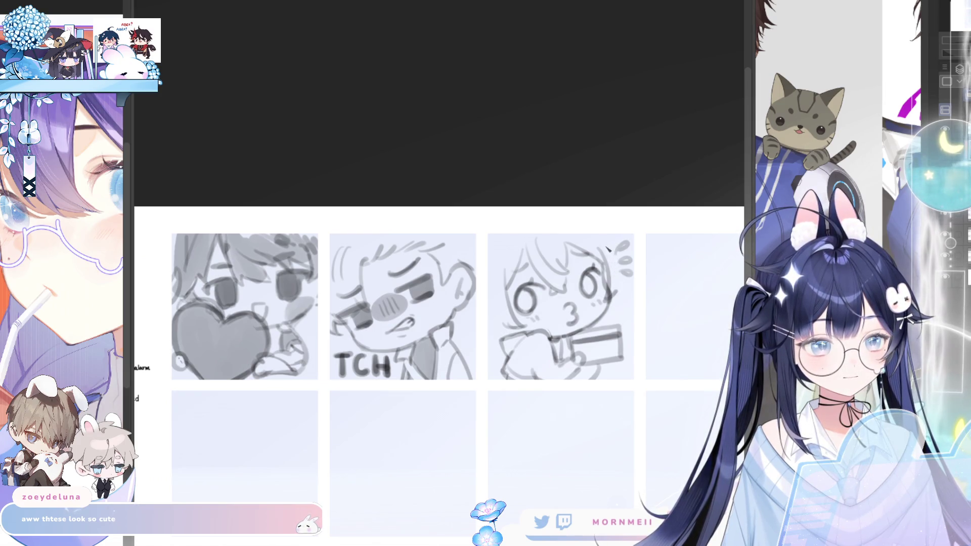
pyautogui.press('h')
pyautogui.press('h')
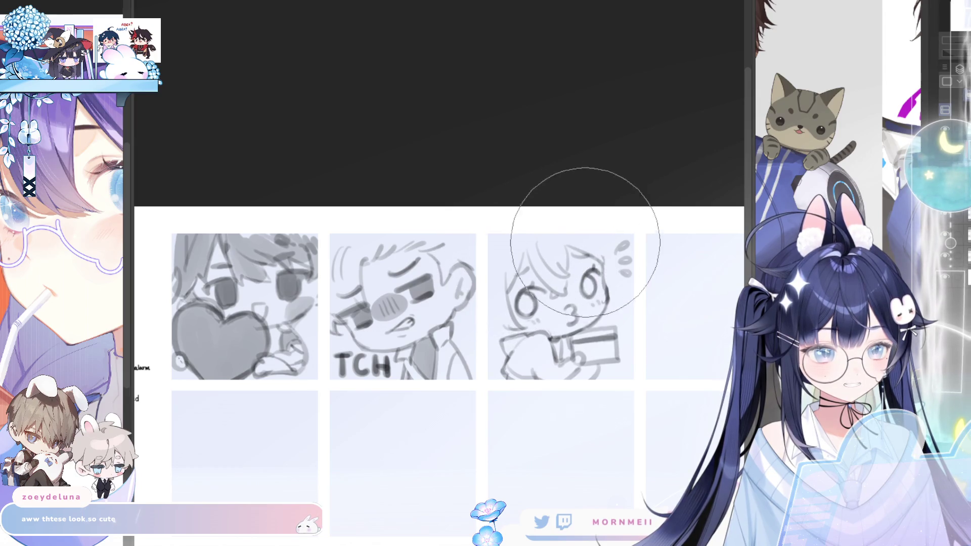
# Step: Redraw the face's right outline downward and undo the stray strokes by the hand
pyautogui.press('h')
pyautogui.press('h')
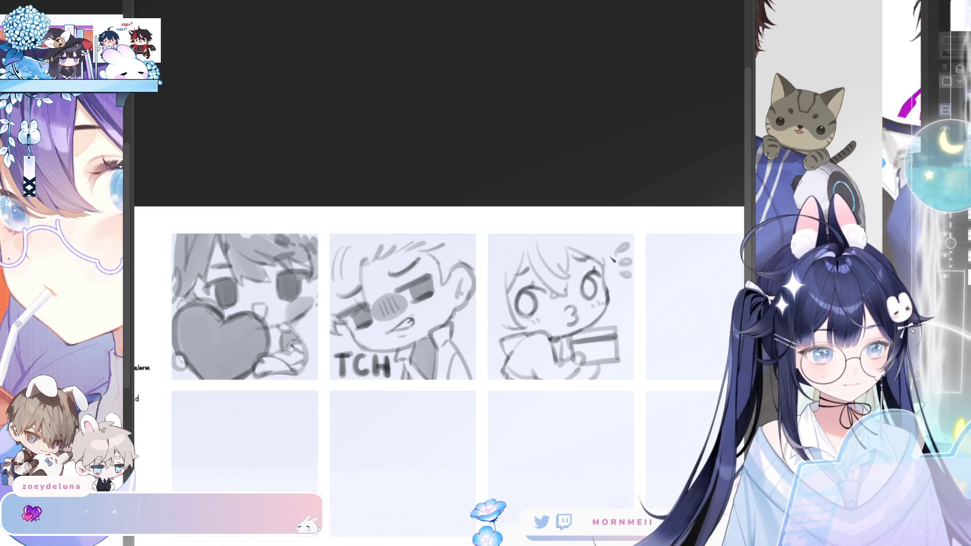
pyautogui.moveTo(607, 257); pyautogui.dragTo(610, 330)
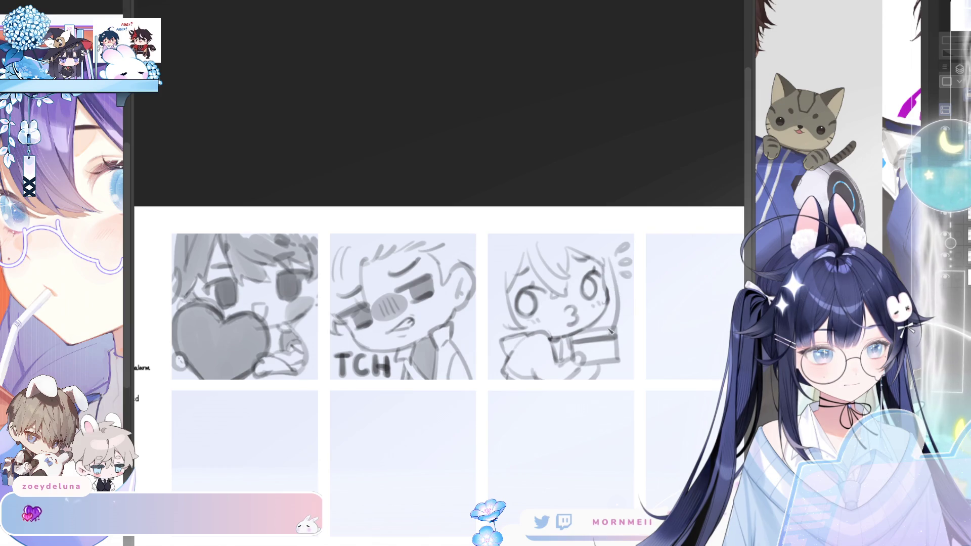
pyautogui.press('h')
pyautogui.press('h')
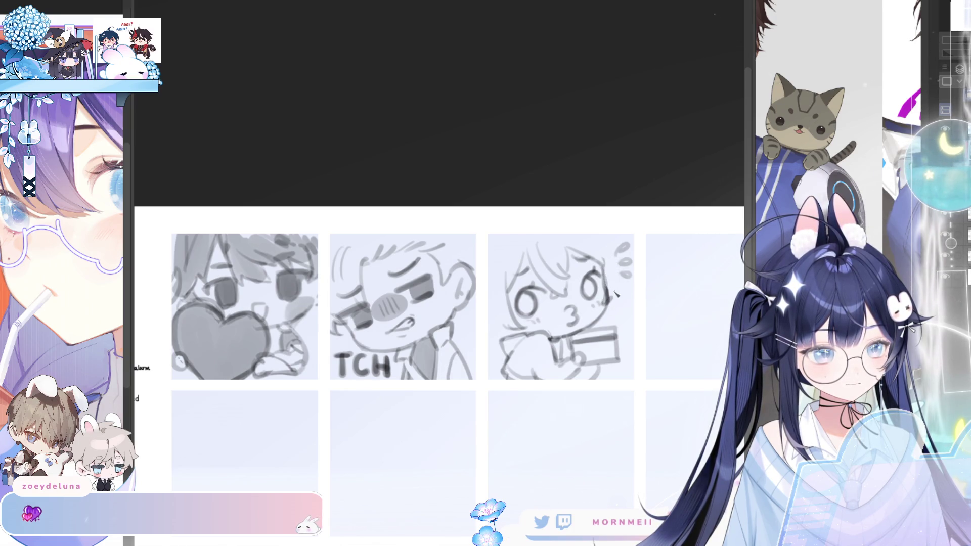
pyautogui.moveTo(620, 285); pyautogui.dragTo(611, 328)
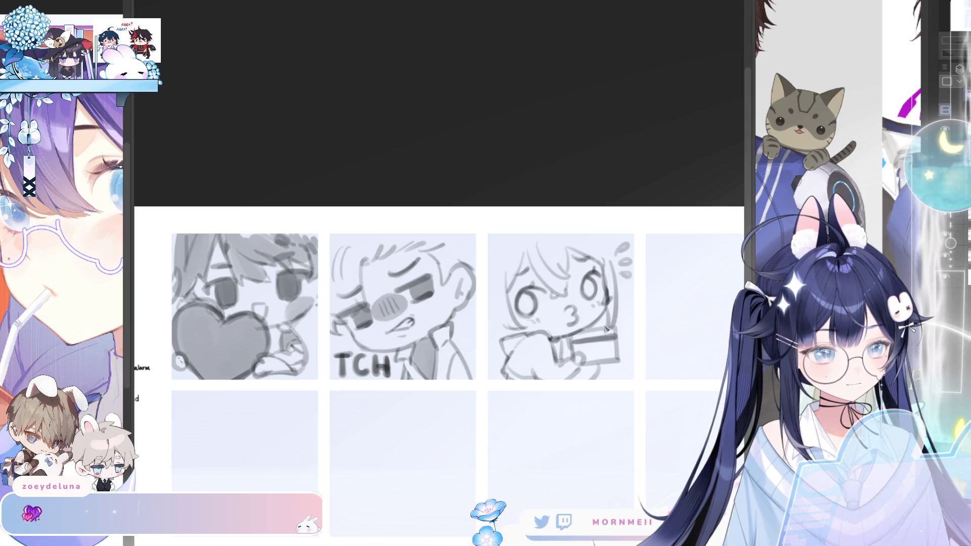
pyautogui.press('h')
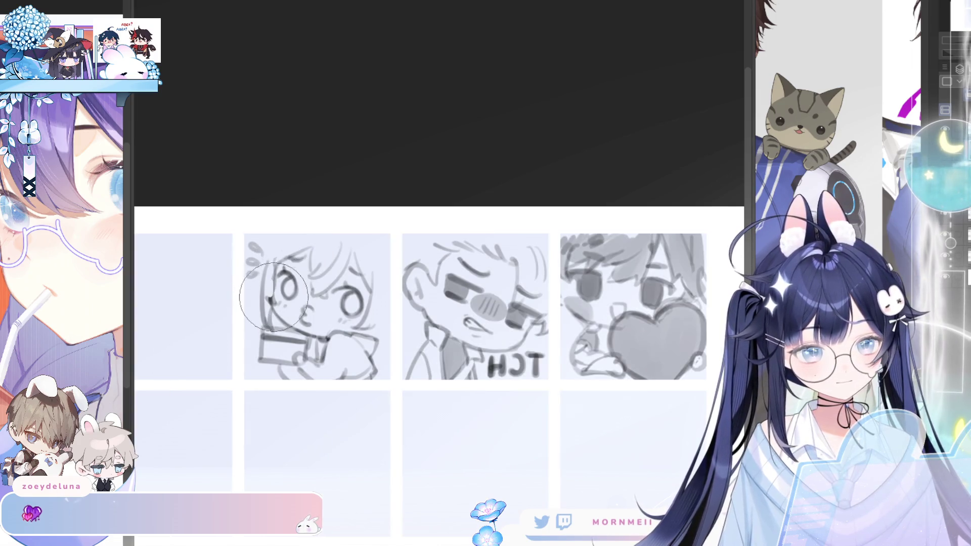
pyautogui.press('h')
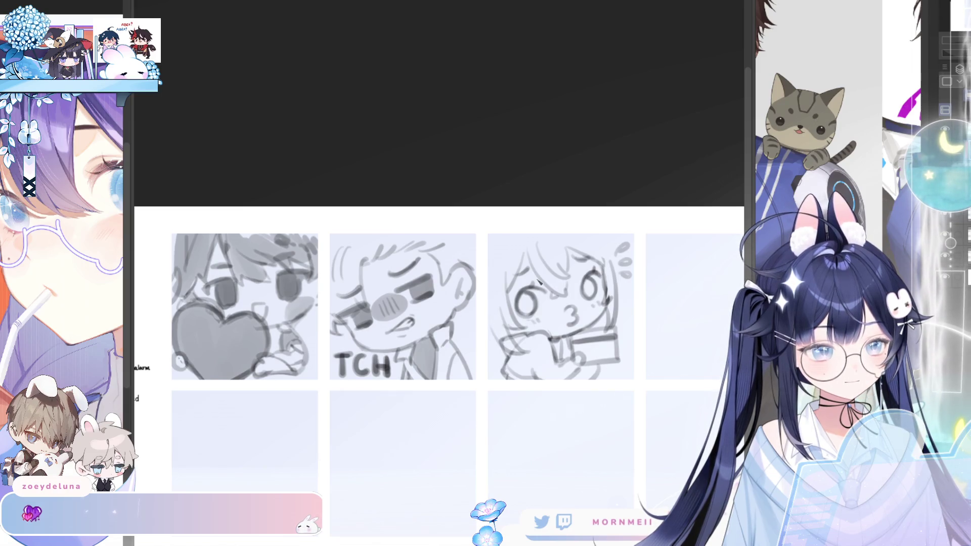
pyautogui.hotkey('ctrl', 'z')
pyautogui.hotkey('ctrl', 'z')
# Step: Draw a curved line along the hair's left edge and check it mirrored
pyautogui.moveTo(498, 276); pyautogui.dragTo(493, 353)
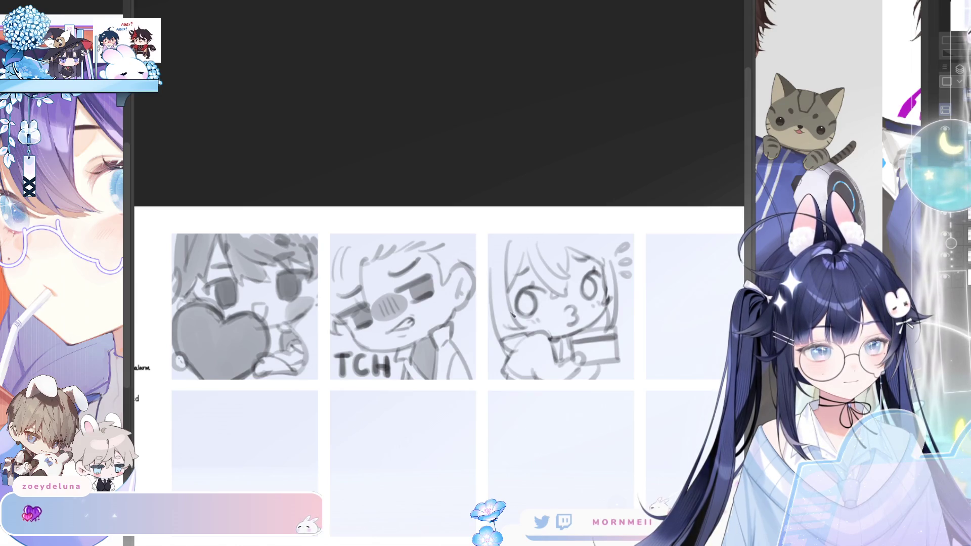
pyautogui.press('h')
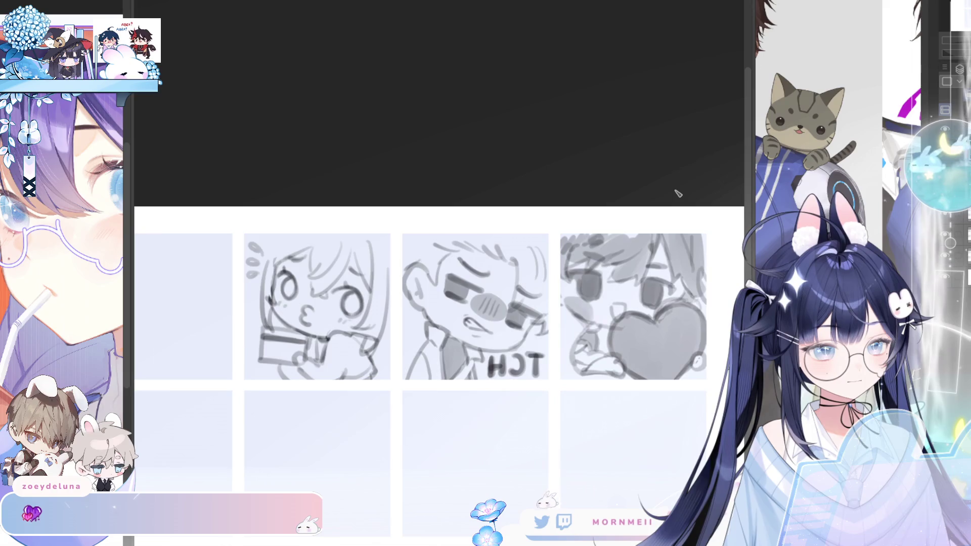
pyautogui.press('h')
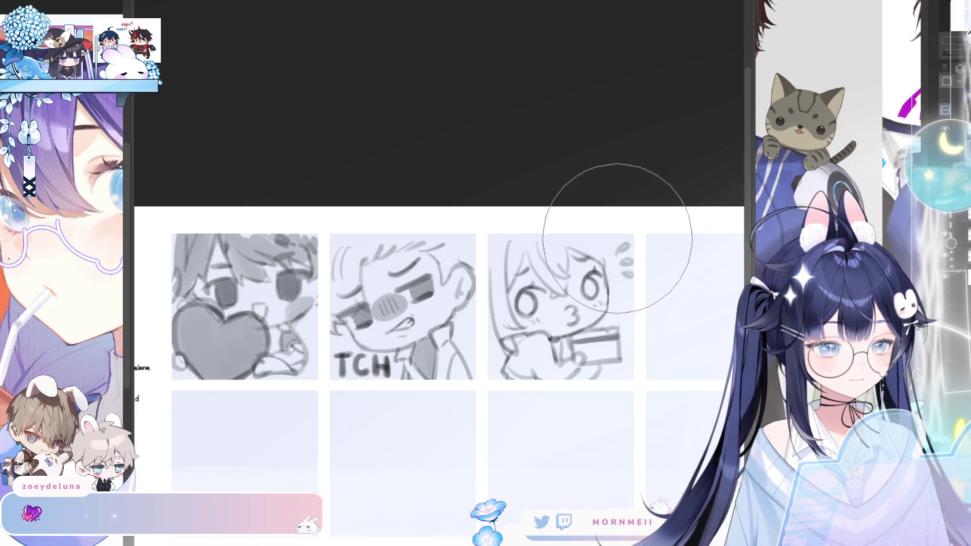
pyautogui.press('h')
pyautogui.press('h')
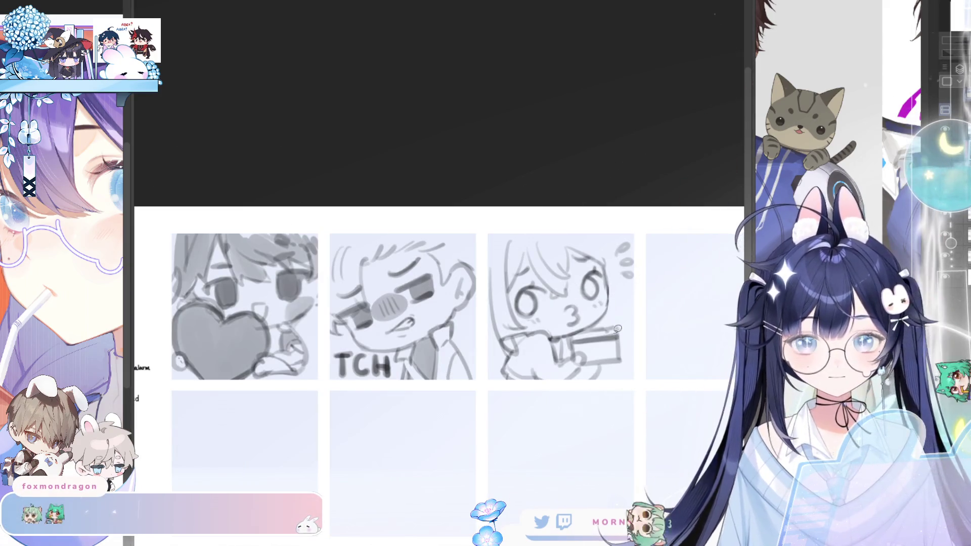
# Step: Drop the adjusted mouth selection, check the sketch mirrored, and erase the hand and card
pyautogui.moveTo(573, 323); pyautogui.dragTo(576, 324)
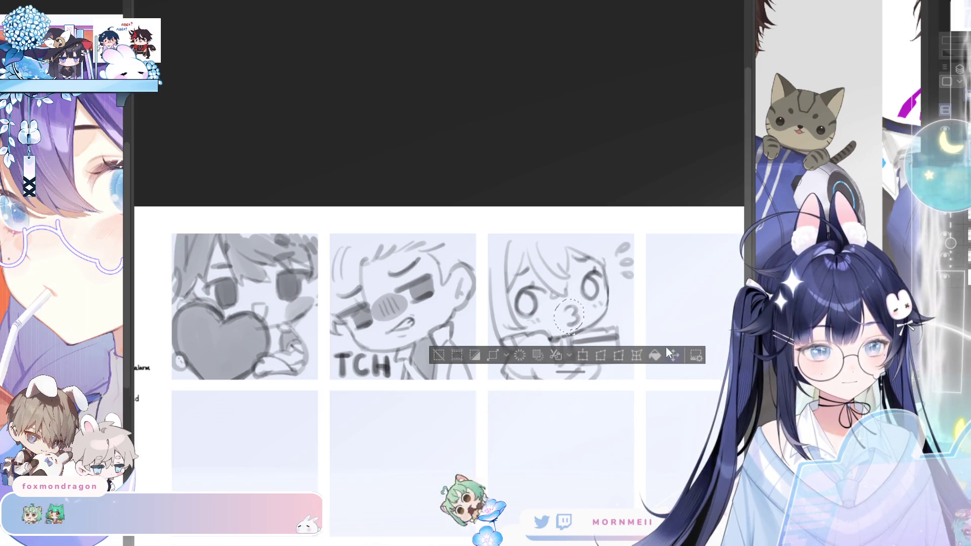
pyautogui.moveTo(576, 324); pyautogui.dragTo(572, 325)
pyautogui.hotkey('ctrl', 'd')
pyautogui.press('h')
pyautogui.press('h')
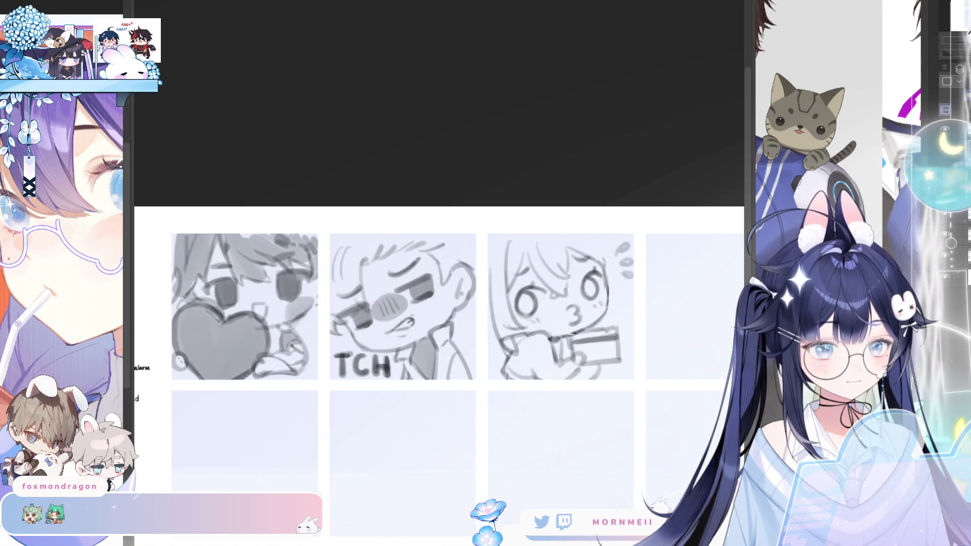
pyautogui.press('h')
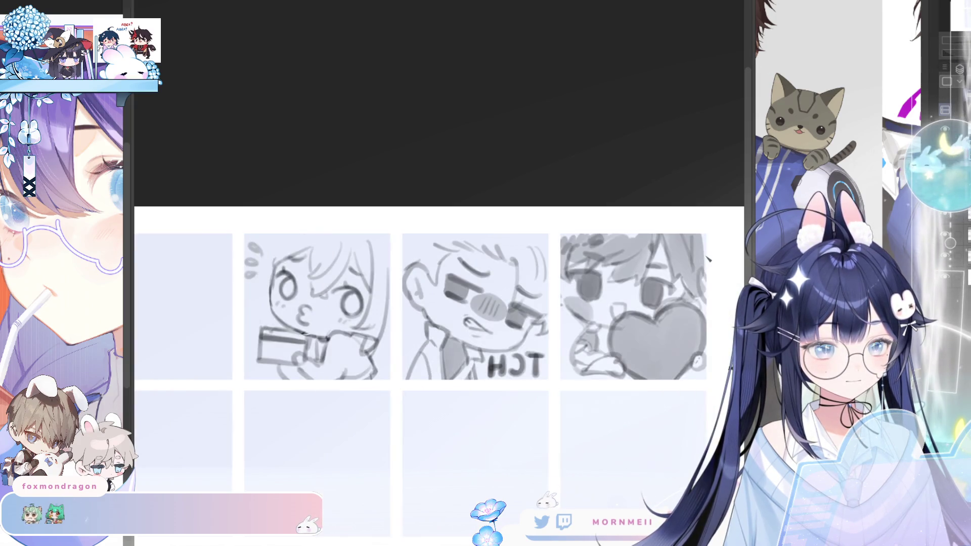
pyautogui.press('h')
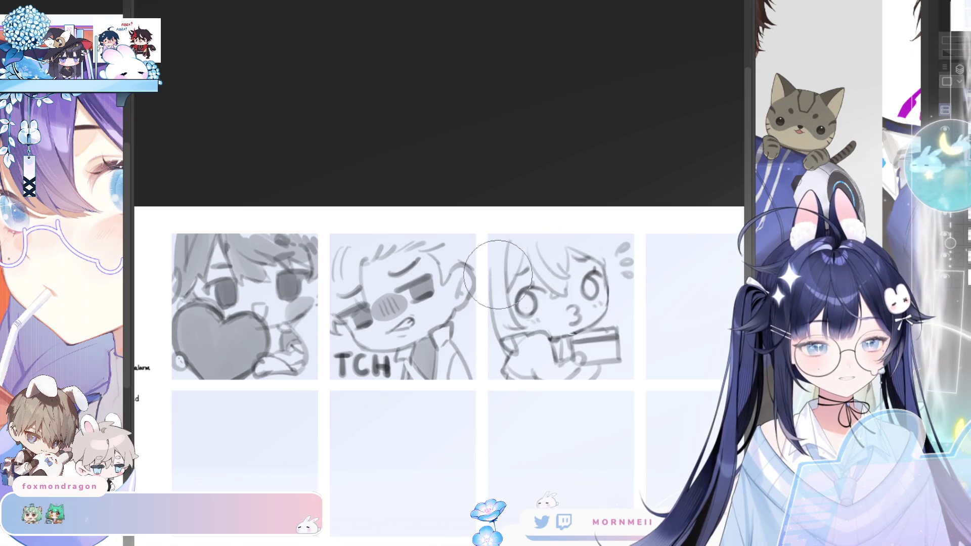
pyautogui.moveTo(543, 335)
pyautogui.mouseDown()
pyautogui.moveTo(547, 354)
pyautogui.moveTo(582, 354)
pyautogui.moveTo(571, 365)
pyautogui.moveTo(647, 356)
pyautogui.mouseUp()
# Step: Erase stray strokes by the mouth and retry the chin line under the kissy face
pyautogui.press('h')
pyautogui.press('h')
pyautogui.moveTo(531, 338); pyautogui.dragTo(529, 347)
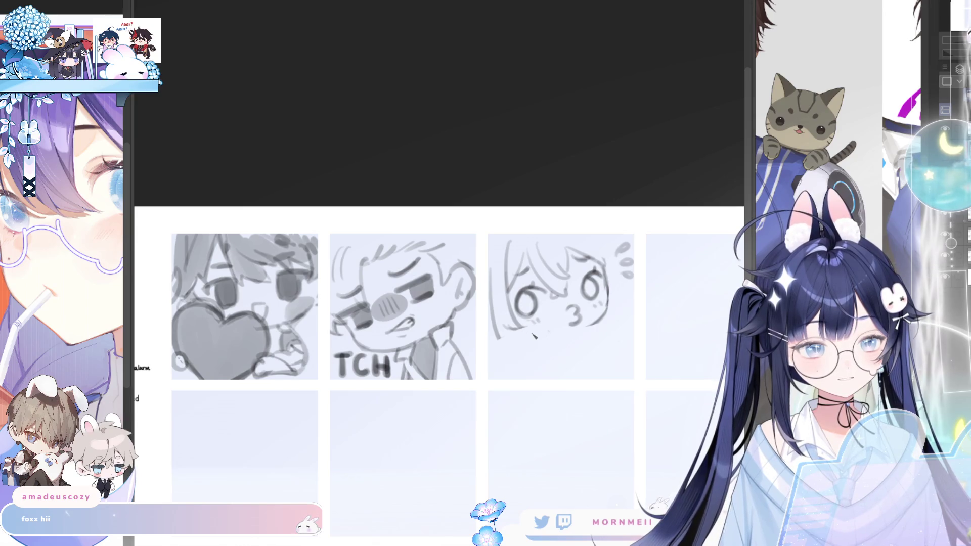
pyautogui.moveTo(511, 329); pyautogui.dragTo(572, 334)
pyautogui.hotkey('ctrl', 'z')
pyautogui.moveTo(506, 329)
pyautogui.mouseDown()
pyautogui.moveTo(573, 335)
pyautogui.moveTo(511, 336)
pyautogui.mouseUp()
pyautogui.hotkey('ctrl', 'z')
pyautogui.press('h')
pyautogui.press('h')
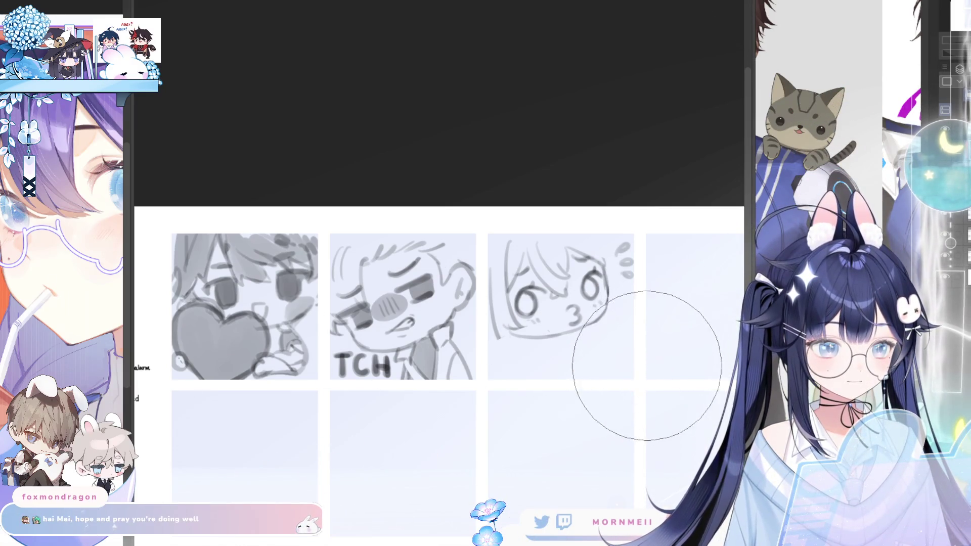
# Step: Extend the kissy face's shoulder line and a line down from it, mirroring to check
pyautogui.press('h')
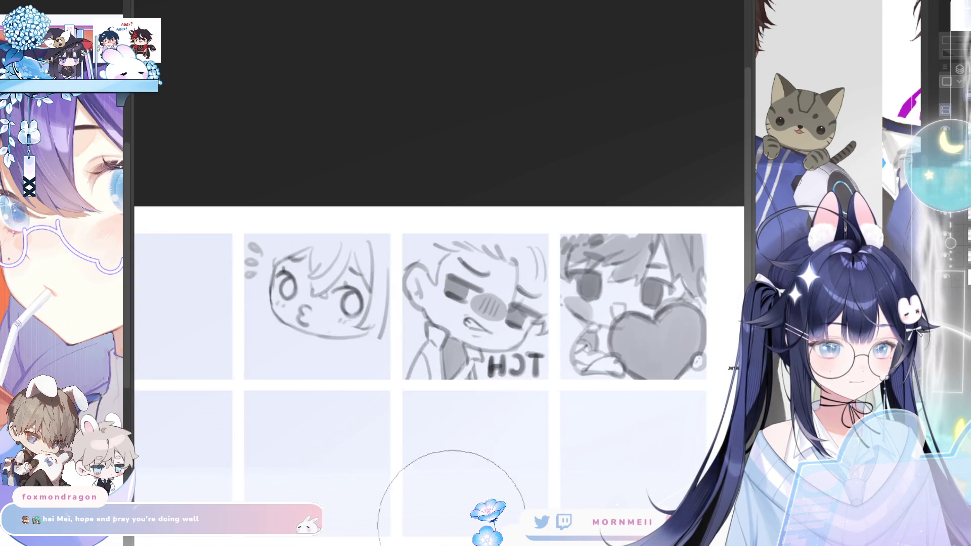
pyautogui.press('h')
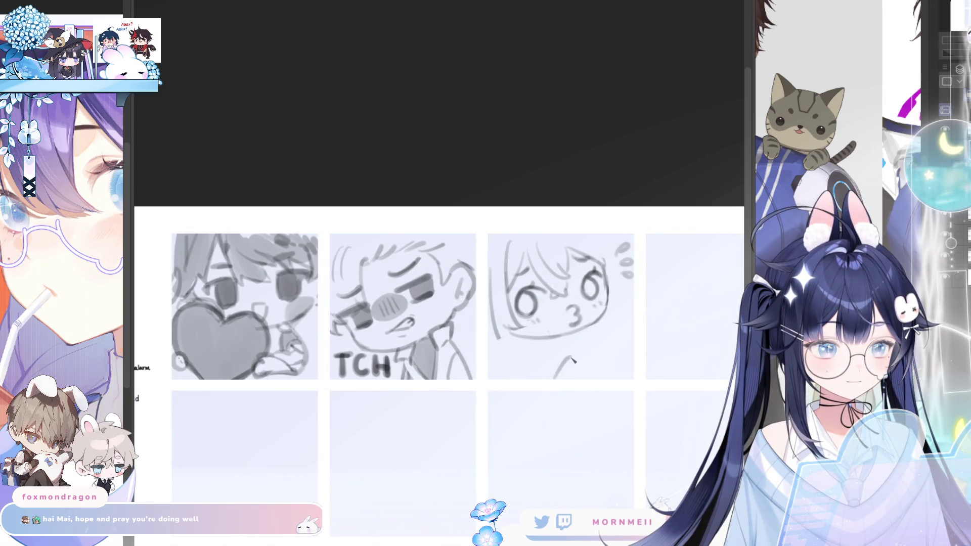
pyautogui.moveTo(571, 355)
pyautogui.mouseDown()
pyautogui.moveTo(577, 377)
pyautogui.moveTo(618, 336)
pyautogui.mouseUp()
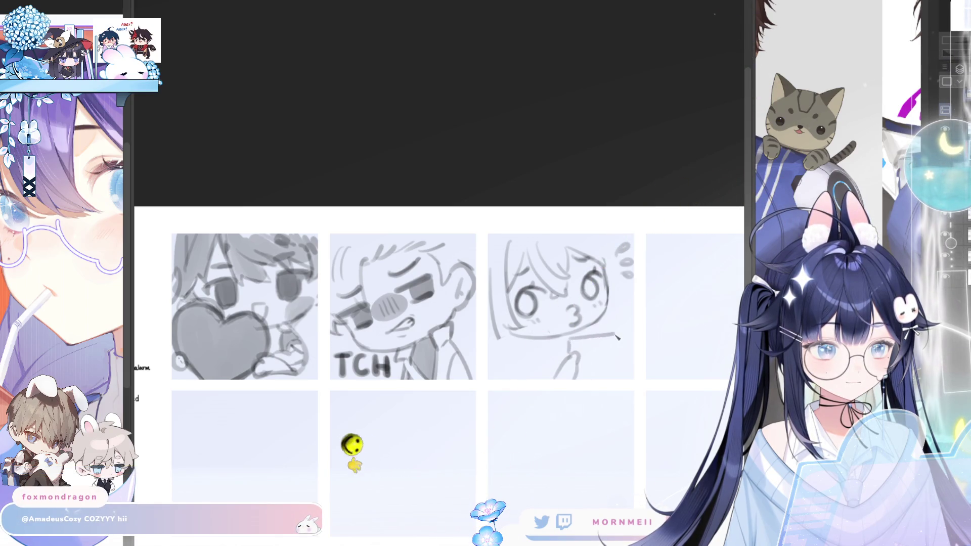
pyautogui.moveTo(617, 335); pyautogui.dragTo(620, 364)
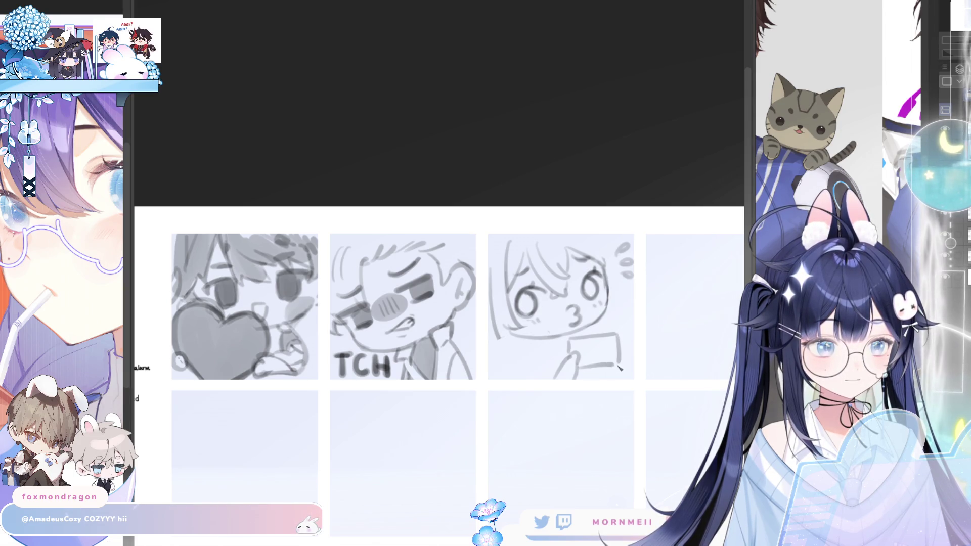
pyautogui.hotkey('ctrl', 'z')
pyautogui.hotkey('ctrl', 'z')
pyautogui.press('h')
pyautogui.press('h')
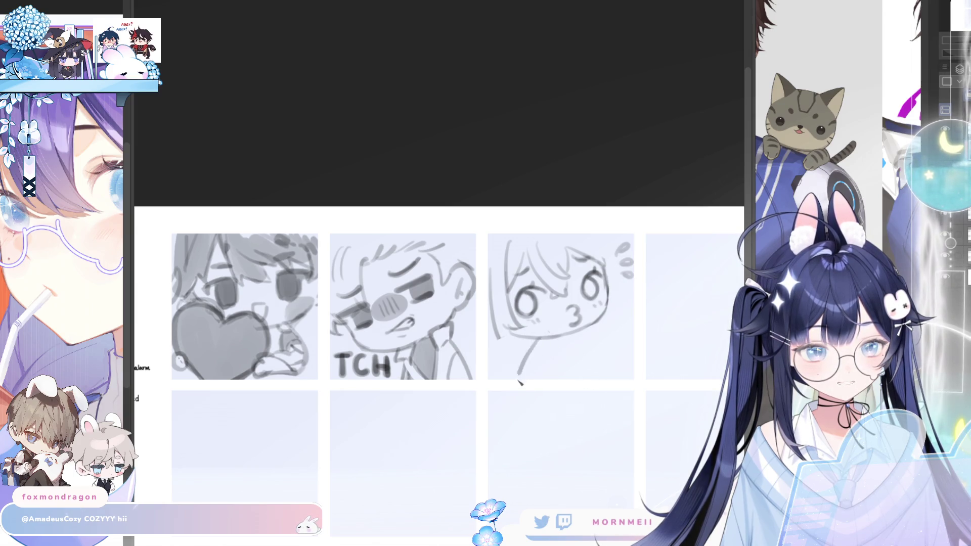
# Step: Draw two neck lines under the kissy face's chin, lengthening the right one
pyautogui.moveTo(531, 347); pyautogui.dragTo(521, 379)
pyautogui.moveTo(564, 336); pyautogui.dragTo(580, 380)
pyautogui.hotkey('ctrl', 'z')
pyautogui.moveTo(565, 336); pyautogui.dragTo(588, 379)
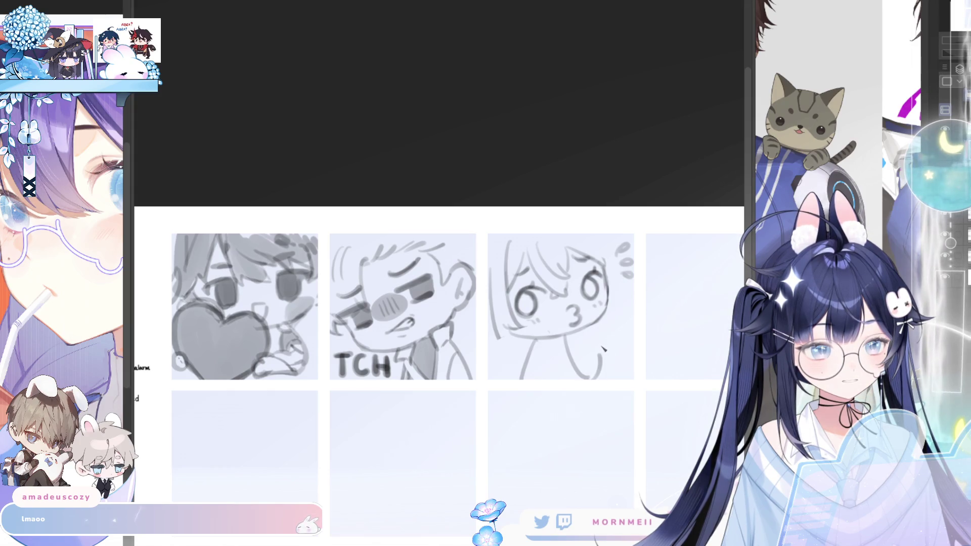
pyautogui.moveTo(613, 378)
pyautogui.mouseDown()
pyautogui.moveTo(596, 345)
pyautogui.moveTo(631, 342)
pyautogui.mouseUp()
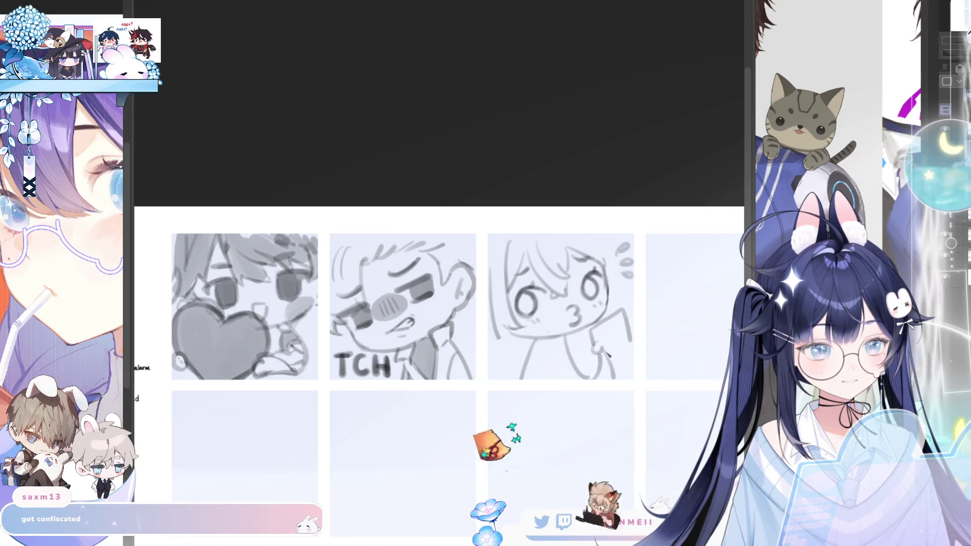
pyautogui.hotkey('ctrl', 'z')
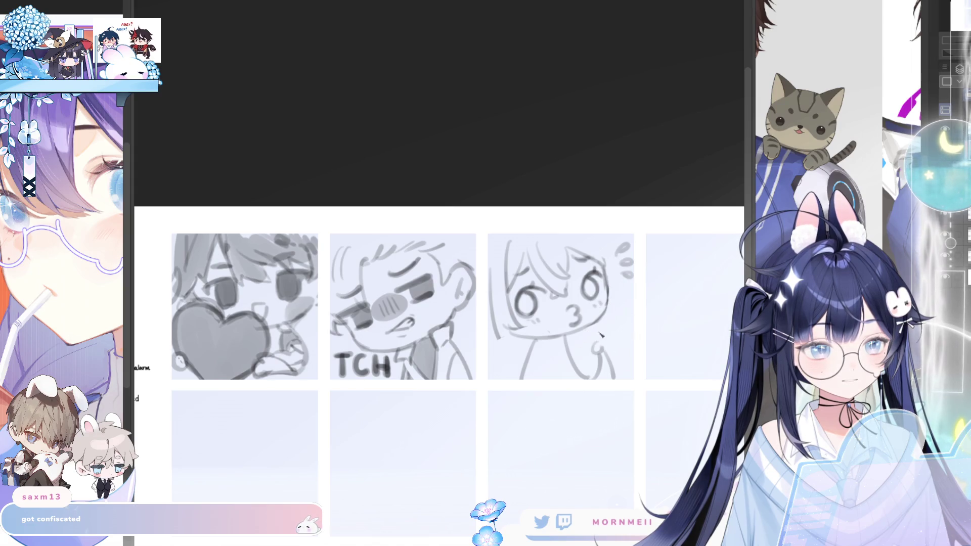
# Step: Try a rectangular card raised beside the neck, then undo it and the right body stroke
pyautogui.moveTo(589, 336); pyautogui.dragTo(621, 307)
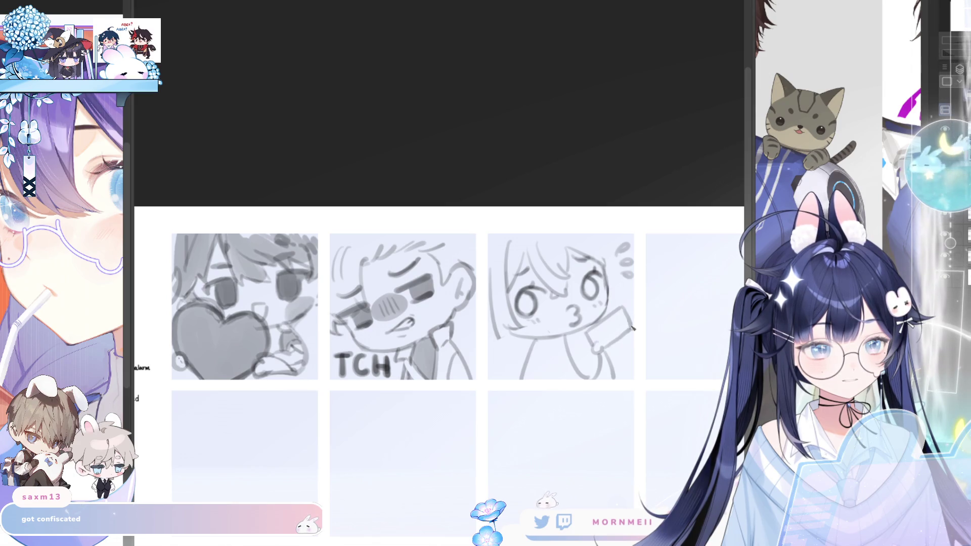
pyautogui.moveTo(593, 338); pyautogui.dragTo(622, 320)
pyautogui.press('h')
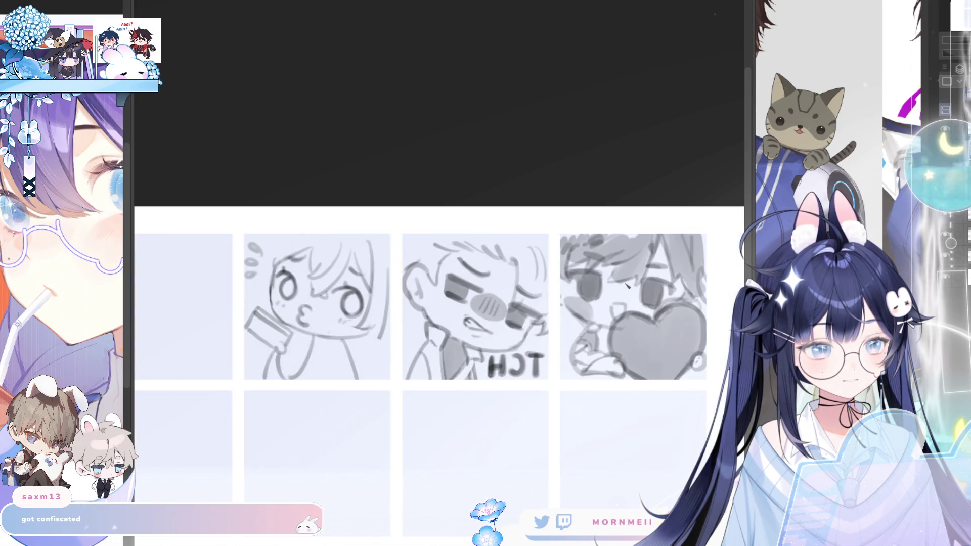
pyautogui.press('h')
pyautogui.press('h')
pyautogui.press('h')
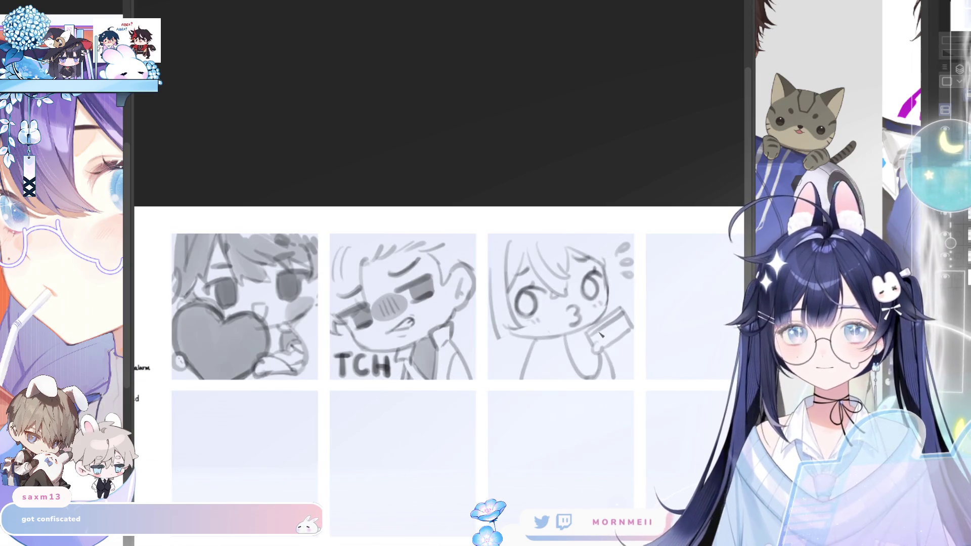
pyautogui.press('h')
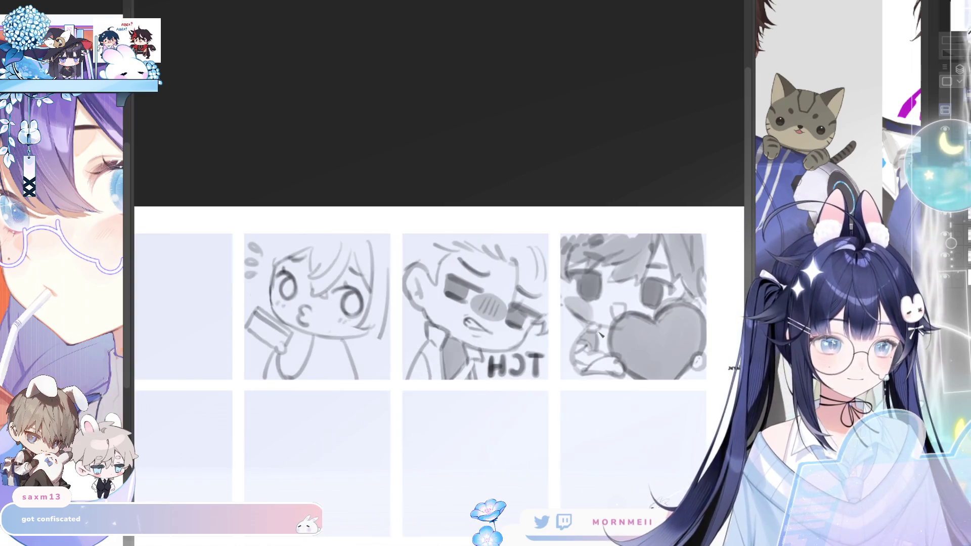
pyautogui.press('h')
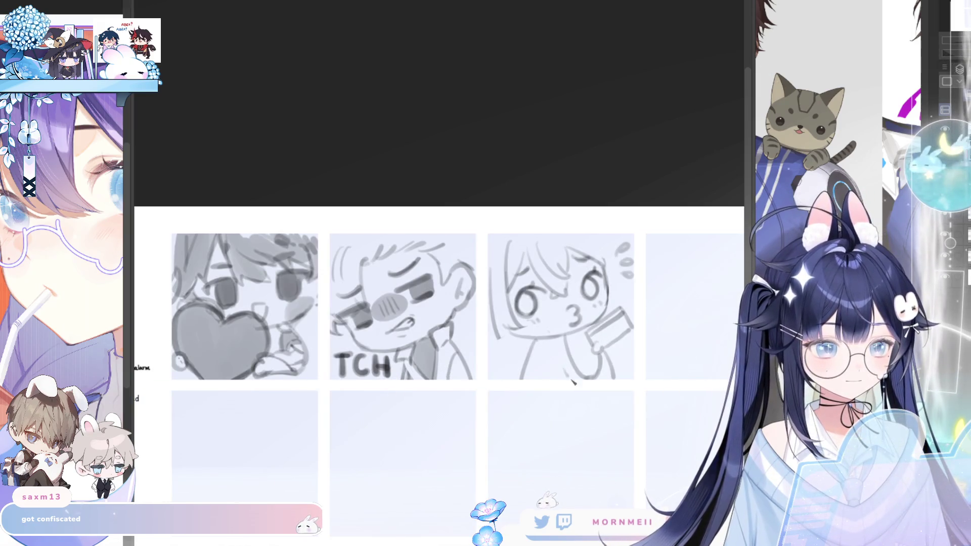
pyautogui.hotkey('ctrl', 'z')
pyautogui.hotkey('ctrl', 'z')
pyautogui.hotkey('ctrl', 'z')
pyautogui.hotkey('ctrl', 'z')
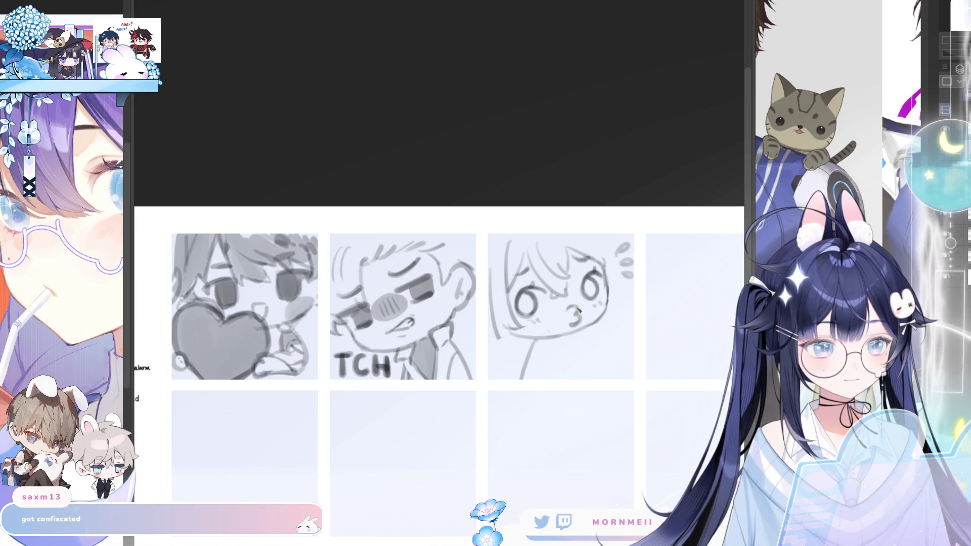
pyautogui.hotkey('ctrl', 'z')
pyautogui.moveTo(568, 336)
pyautogui.mouseDown()
pyautogui.moveTo(582, 359)
pyautogui.moveTo(589, 352)
pyautogui.mouseUp()
pyautogui.hotkey('ctrl', 'z')
pyautogui.hotkey('ctrl', 'z')
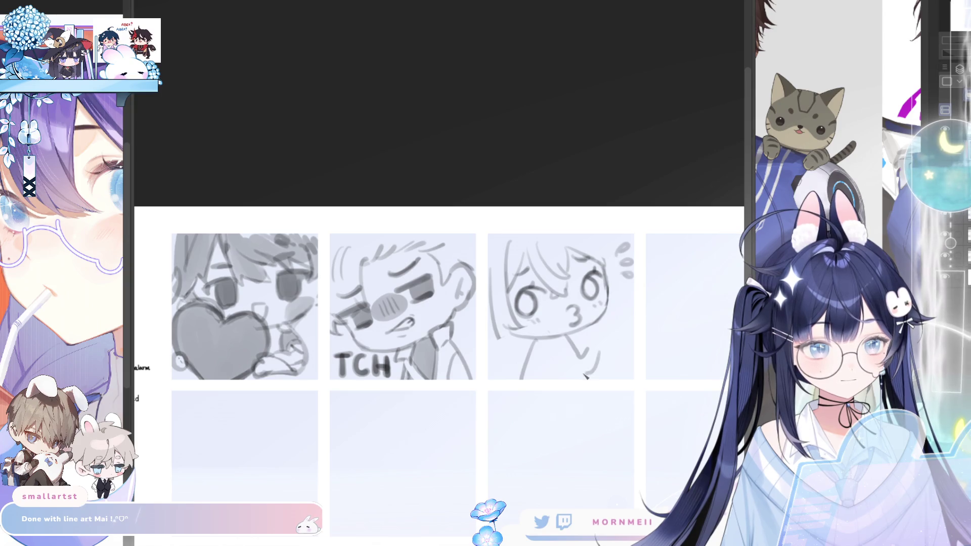
# Step: Sketch the right arm, thumb and a card held up in the hand, mirroring to check
pyautogui.press('h')
pyautogui.press('h')
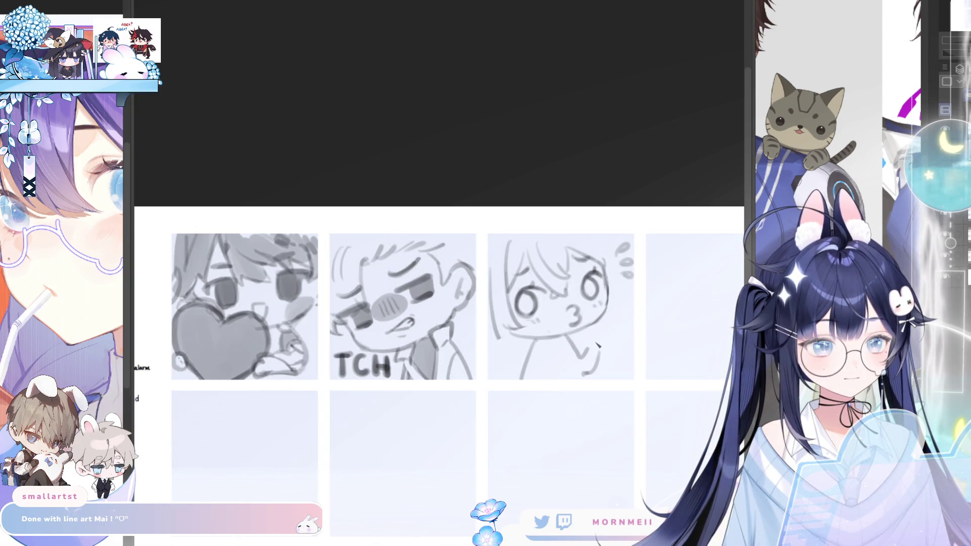
pyautogui.moveTo(590, 346); pyautogui.dragTo(601, 343)
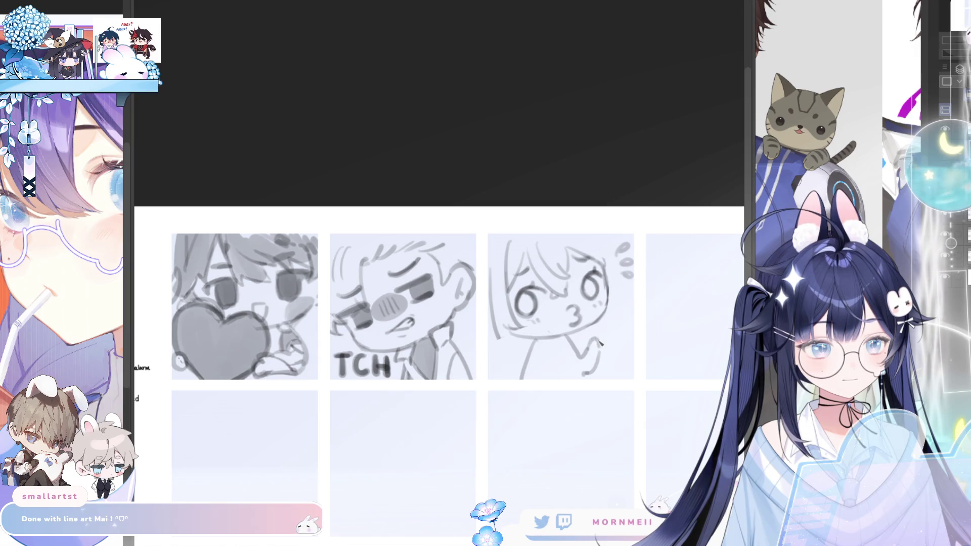
pyautogui.moveTo(559, 369)
pyautogui.mouseDown()
pyautogui.moveTo(557, 347)
pyautogui.moveTo(589, 334)
pyautogui.moveTo(572, 374)
pyautogui.mouseUp()
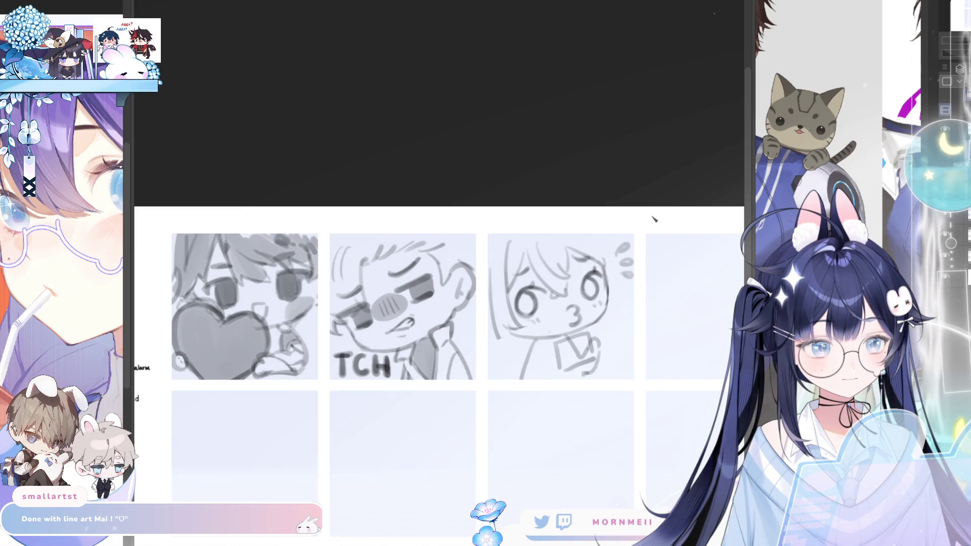
pyautogui.hotkey('ctrl', 'z')
pyautogui.hotkey('ctrl', 'z')
pyautogui.hotkey('ctrl', 'z')
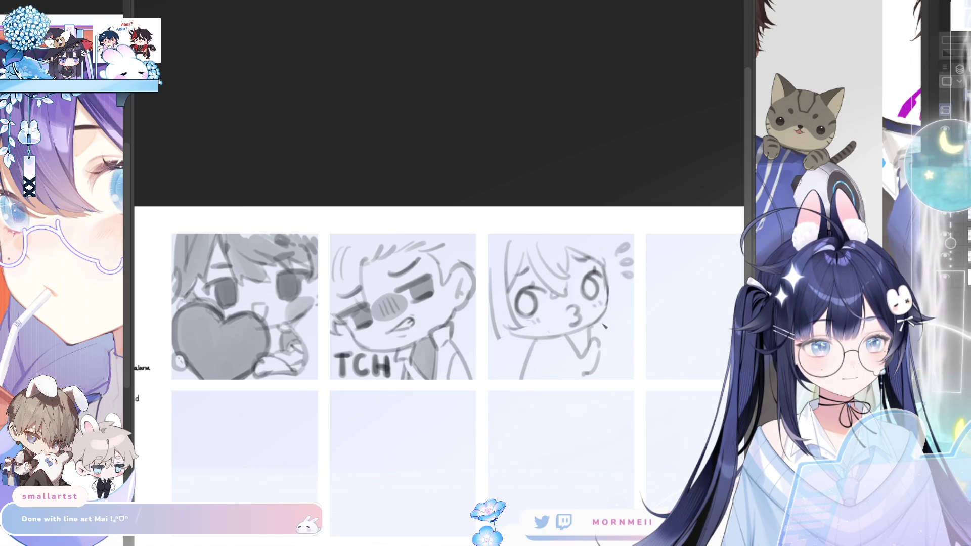
pyautogui.hotkey('ctrl', 'z')
pyautogui.moveTo(598, 343); pyautogui.dragTo(591, 331)
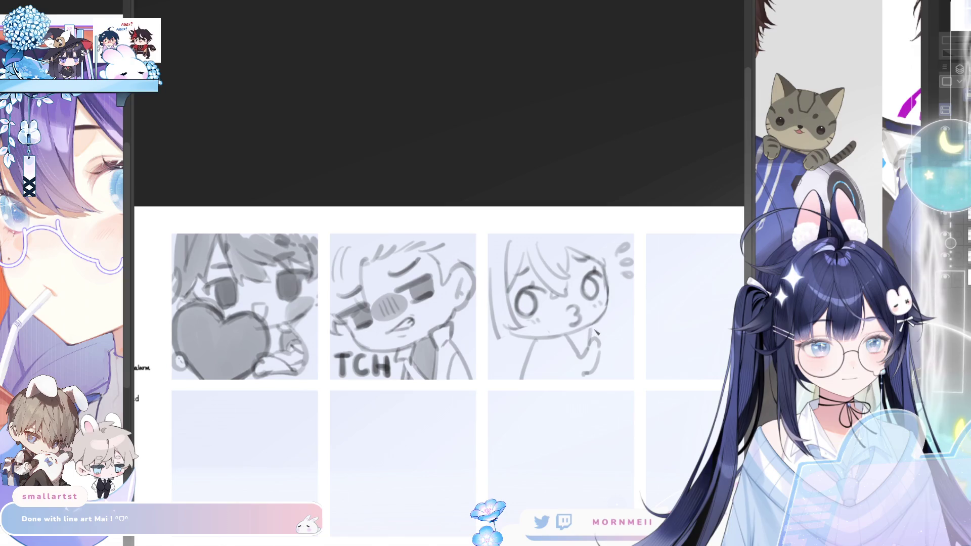
pyautogui.moveTo(595, 328)
pyautogui.mouseDown()
pyautogui.moveTo(590, 316)
pyautogui.moveTo(616, 313)
pyautogui.moveTo(630, 327)
pyautogui.moveTo(606, 349)
pyautogui.moveTo(627, 324)
pyautogui.mouseUp()
pyautogui.press('h')
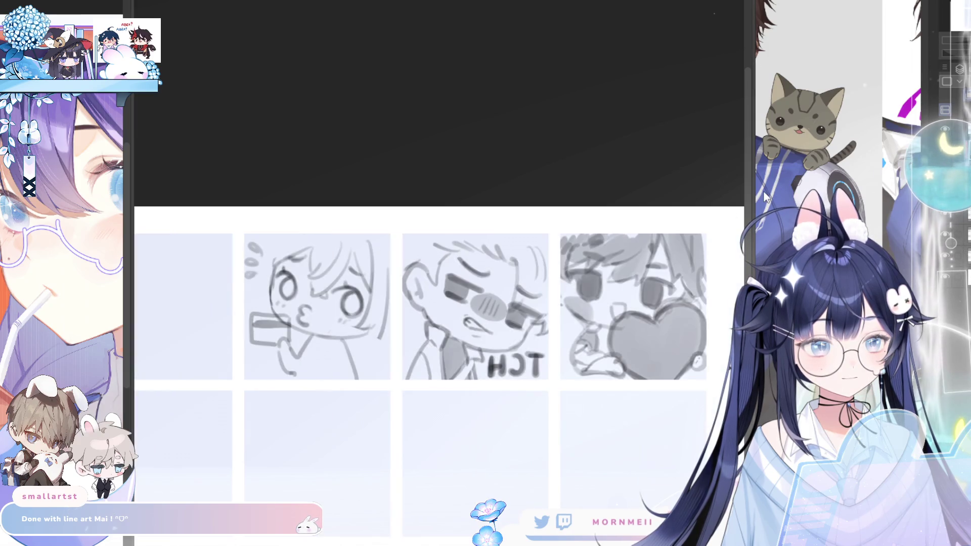
pyautogui.press('h')
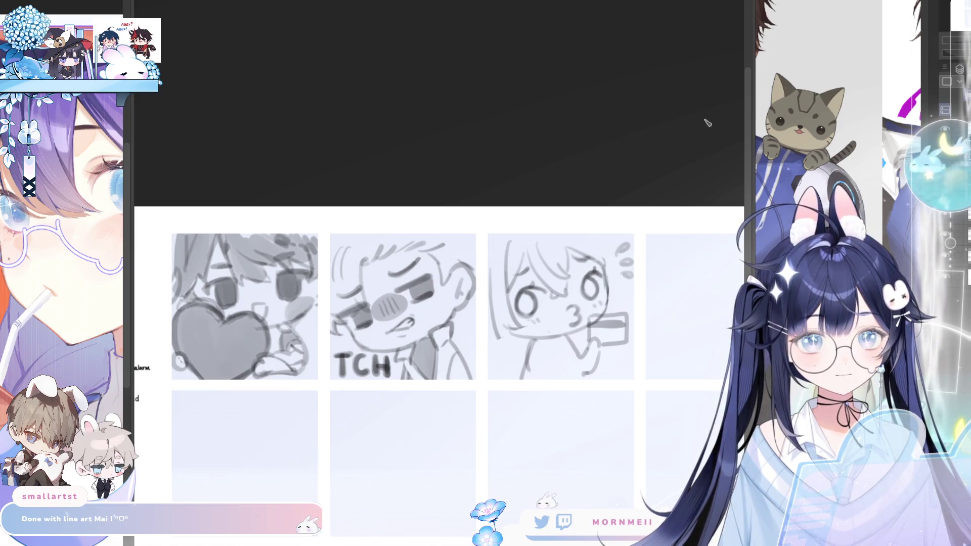
pyautogui.press('h')
pyautogui.press('h')
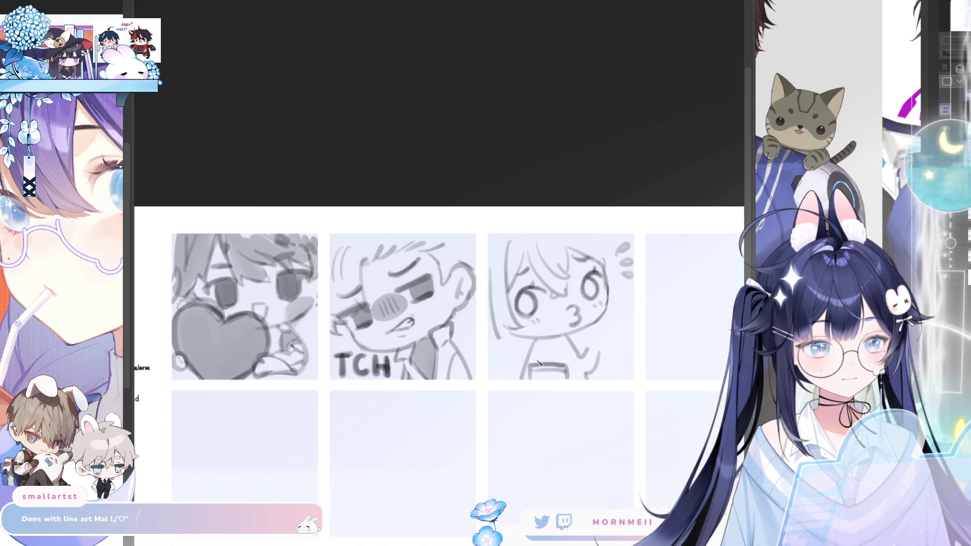
# Step: Redraw the strap line at the bottom with a curve at its left end
pyautogui.moveTo(536, 363); pyautogui.dragTo(562, 359)
pyautogui.hotkey('ctrl', 'z')
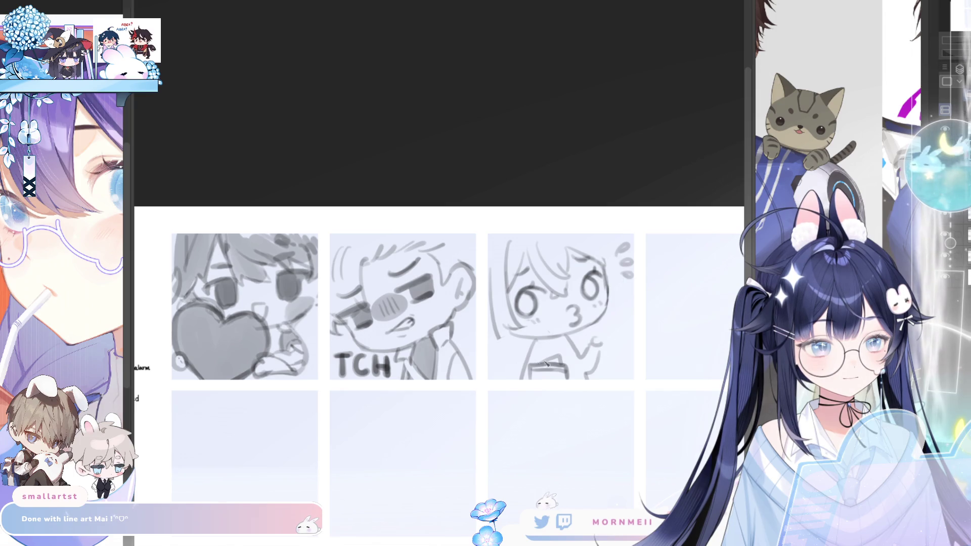
pyautogui.moveTo(529, 364); pyautogui.dragTo(518, 377)
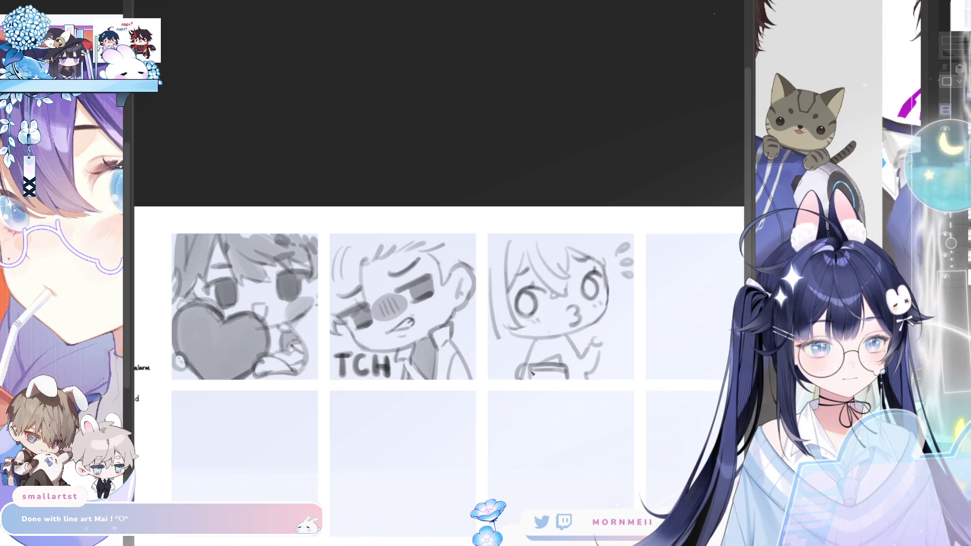
pyautogui.press('h')
pyautogui.press('h')
pyautogui.press('e')
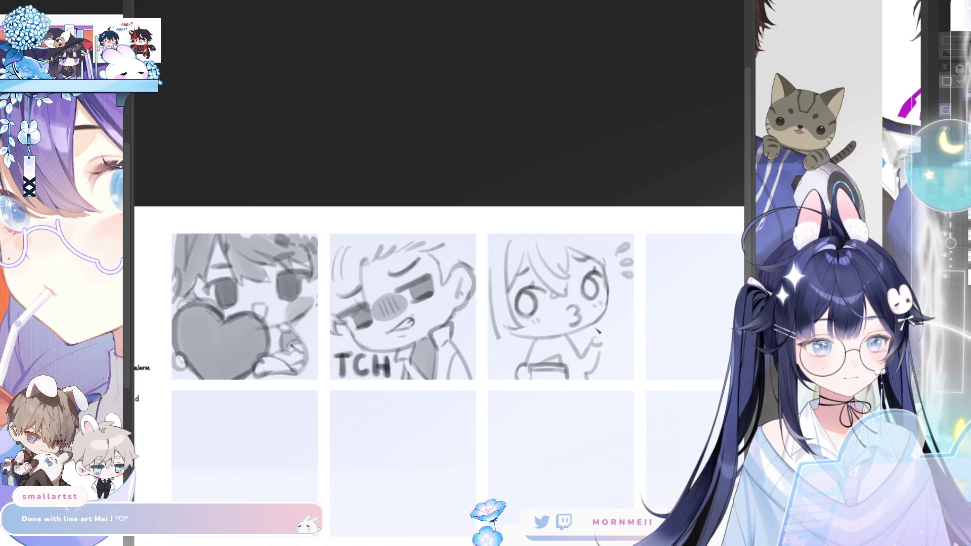
# Step: Extend the girl's raised arm to the right toward the card, mirroring to check
pyautogui.moveTo(598, 329); pyautogui.dragTo(630, 322)
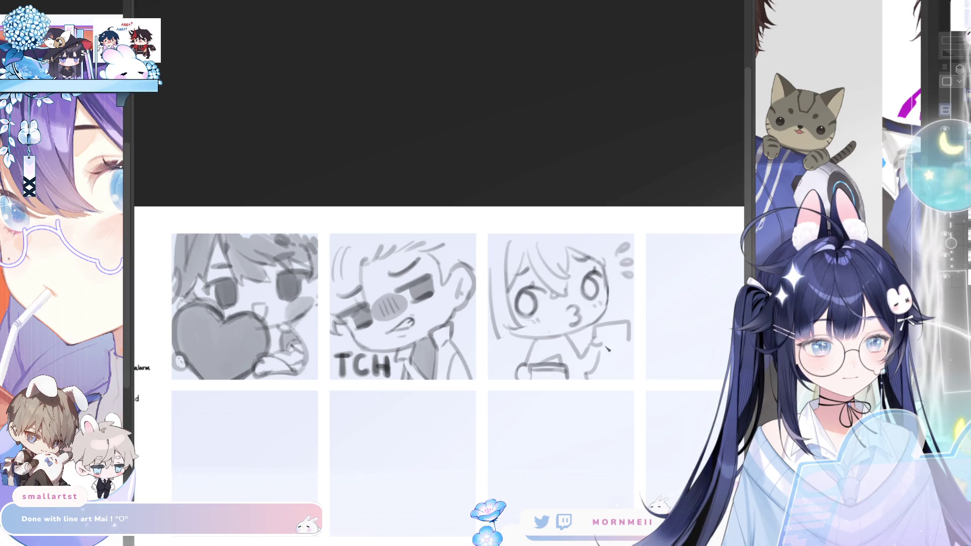
pyautogui.moveTo(598, 334)
pyautogui.mouseDown()
pyautogui.moveTo(629, 332)
pyautogui.moveTo(600, 329)
pyautogui.mouseUp()
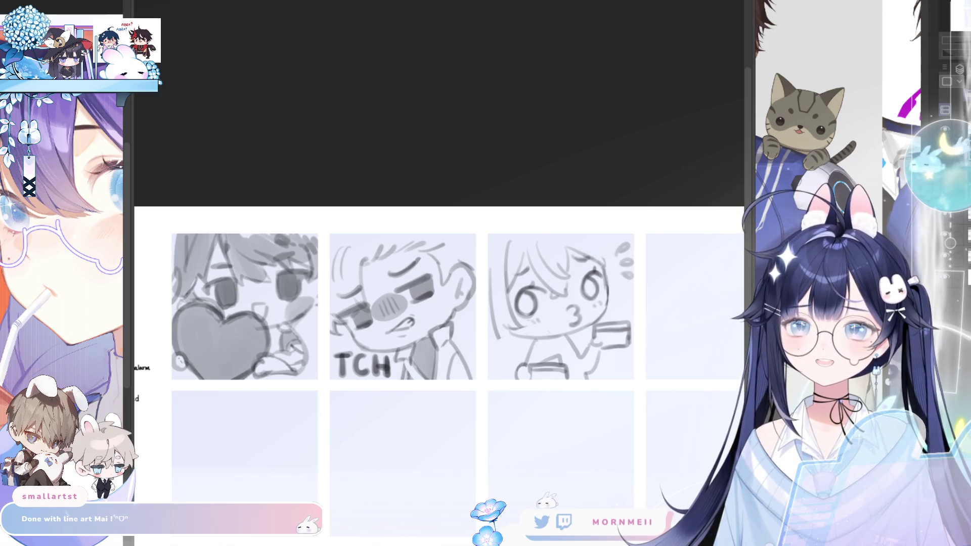
pyautogui.press('h')
pyautogui.press('h')
pyautogui.hotkey('ctrl', '+')
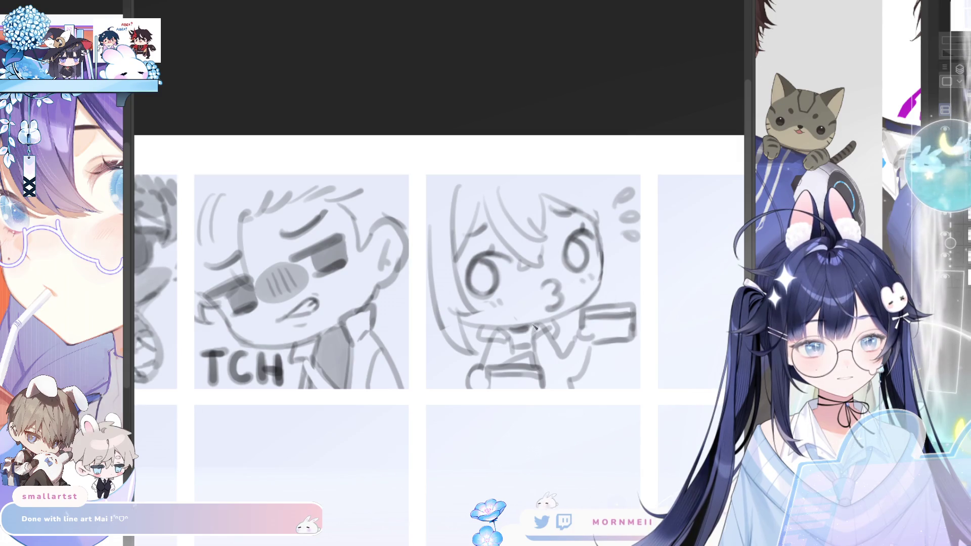
# Step: Zoom out and mirror the whole sheet several times to check the kissy face's balance
pyautogui.scroll(-2, 533, 326)
pyautogui.press('h')
pyautogui.press('h')
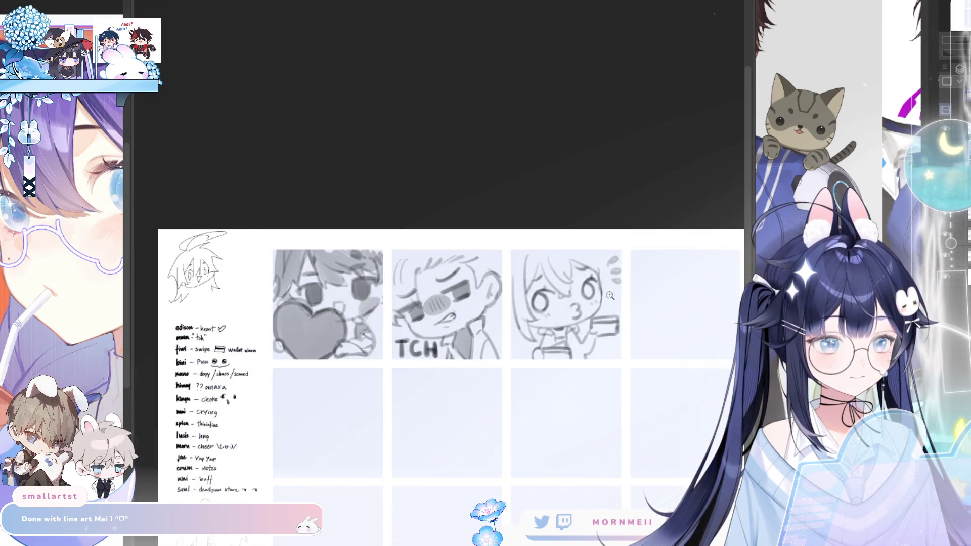
pyautogui.scroll(2, 580, 282)
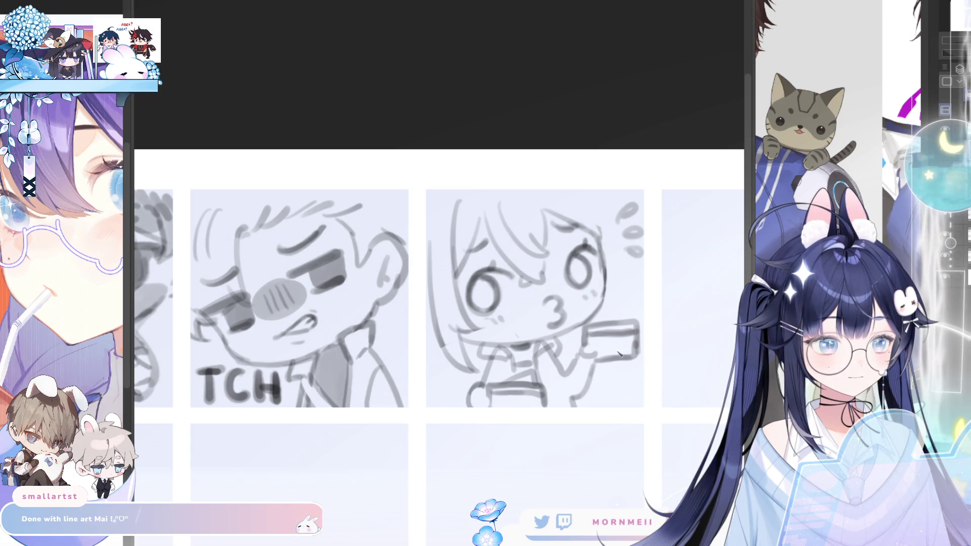
pyautogui.scroll(-2, 595, 370)
pyautogui.press('h')
pyautogui.press('h')
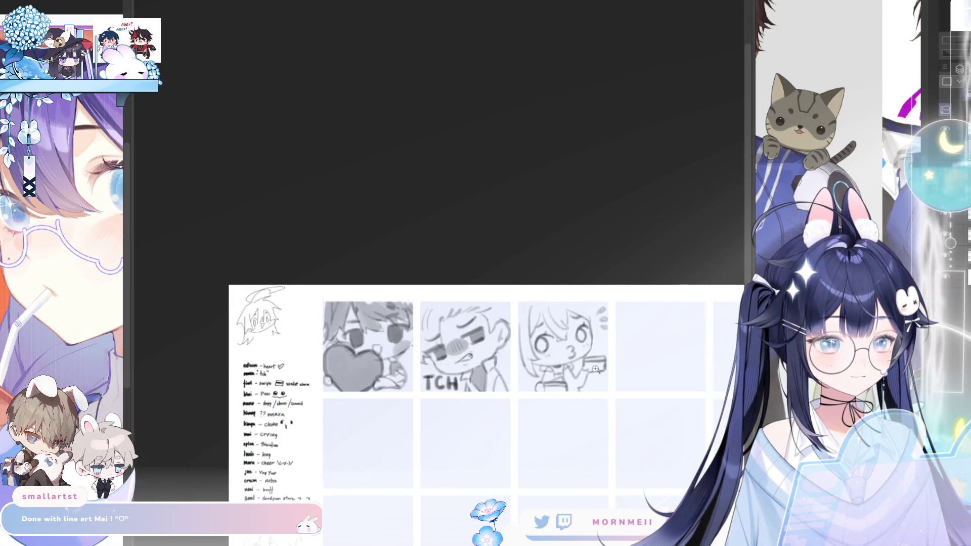
pyautogui.scroll(2, 595, 328)
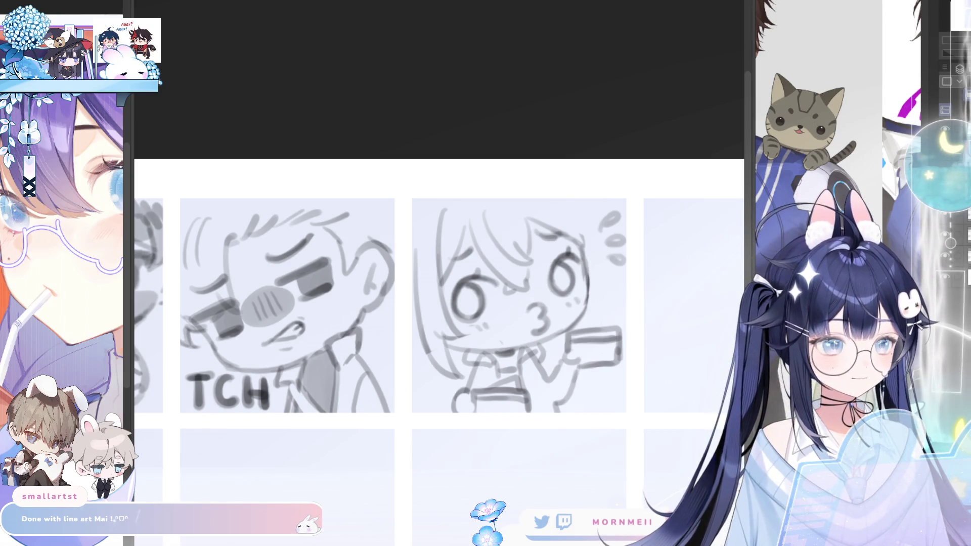
pyautogui.scroll(-5, 584, 339)
pyautogui.scroll(5, 589, 322)
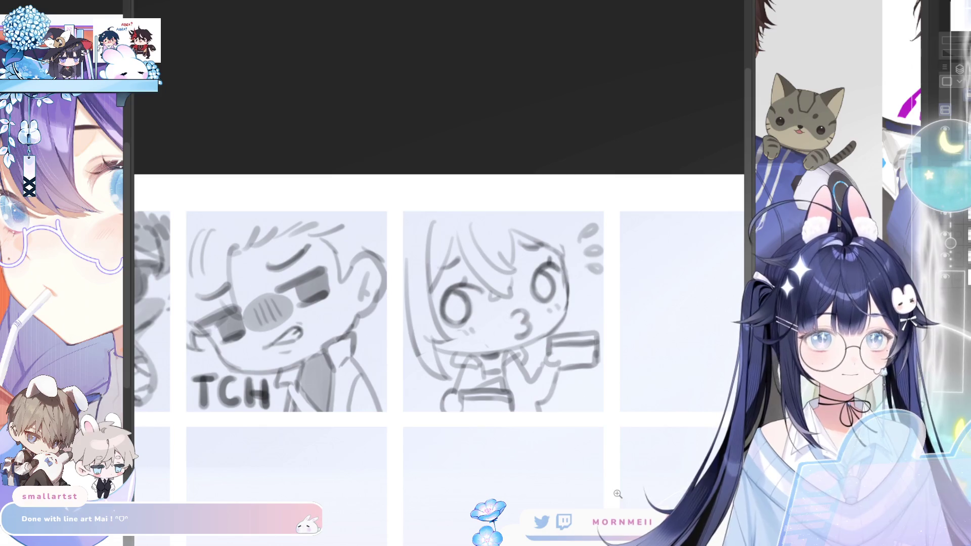
pyautogui.press('h')
pyautogui.press('h')
pyautogui.scroll(2, 529, 372)
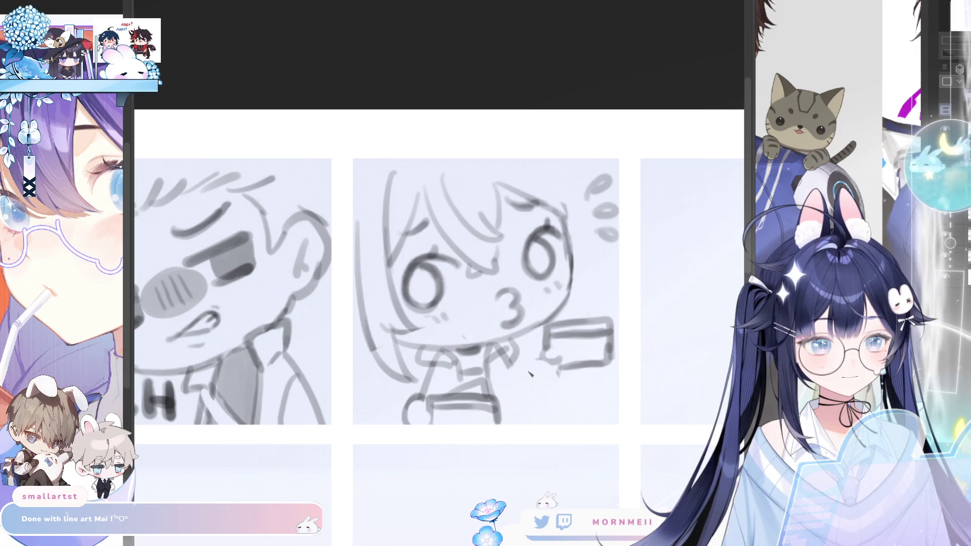
# Step: Erase the girl's body, arm and card strokes below her chin
pyautogui.moveTo(509, 355); pyautogui.dragTo(535, 405)
pyautogui.hotkey('ctrl', 'z')
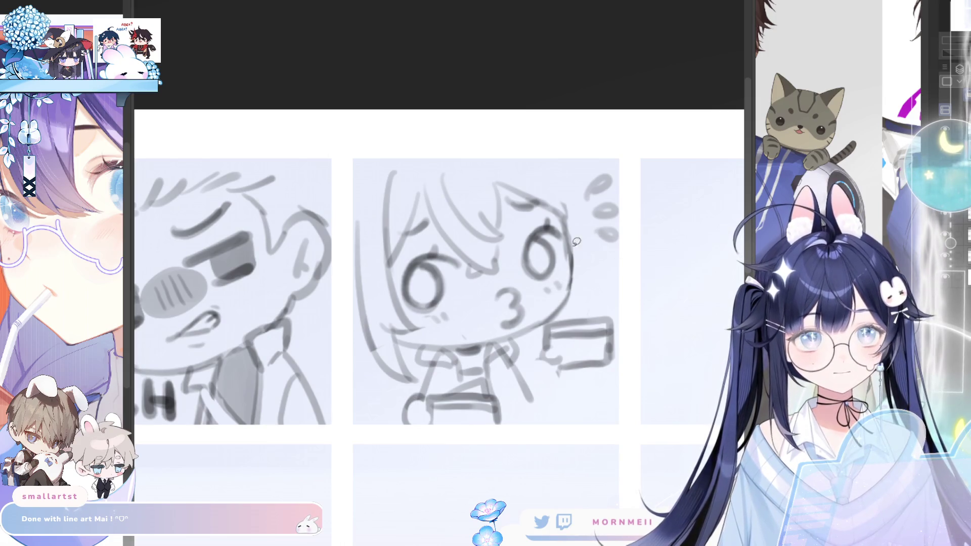
pyautogui.moveTo(410, 390)
pyautogui.mouseDown()
pyautogui.moveTo(423, 358)
pyautogui.moveTo(477, 347)
pyautogui.moveTo(482, 371)
pyautogui.moveTo(448, 379)
pyautogui.moveTo(568, 386)
pyautogui.moveTo(559, 325)
pyautogui.moveTo(512, 386)
pyautogui.mouseUp()
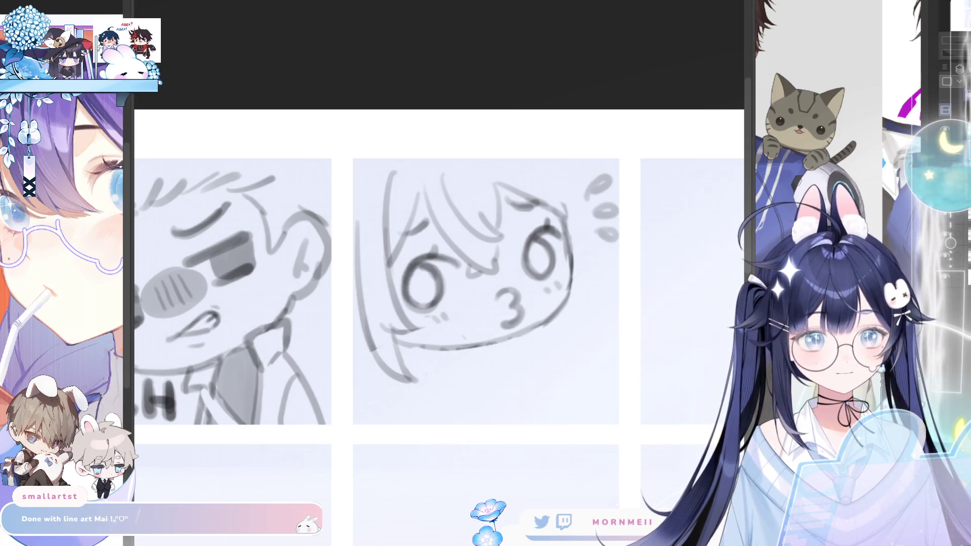
# Step: Rotate the kissy face's head slightly with Ctrl+T and commit the transform
pyautogui.hotkey('ctrl', 't')
pyautogui.moveTo(681, 256)
pyautogui.mouseDown()
pyautogui.moveTo(666, 275)
pyautogui.moveTo(623, 292)
pyautogui.mouseUp()
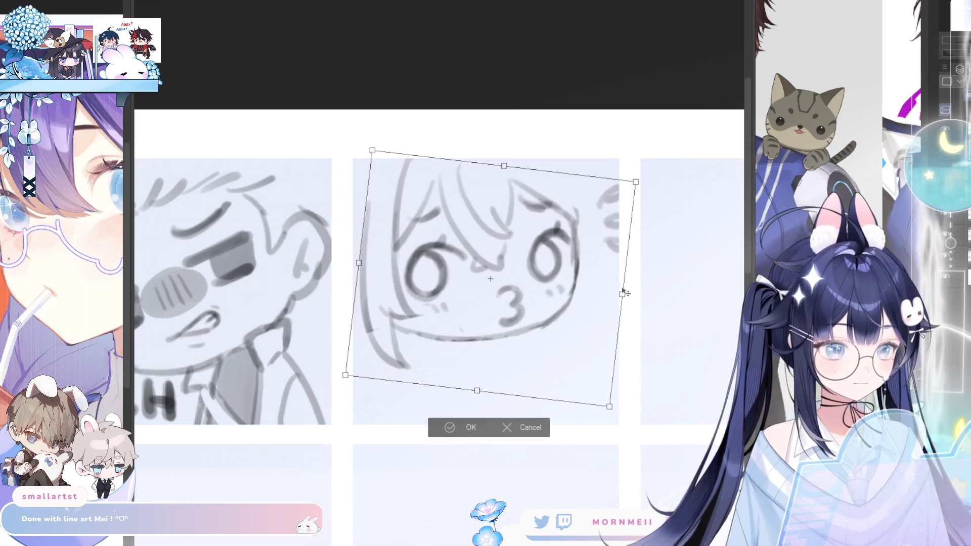
pyautogui.click(460, 427)
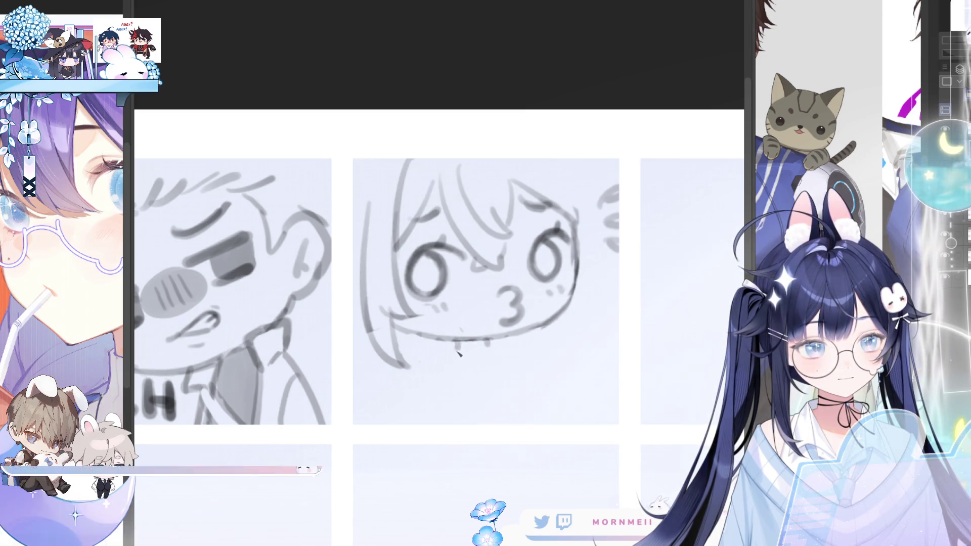
# Step: Draw the neck line down from the chin and a rim at the neck's base
pyautogui.moveTo(456, 345); pyautogui.dragTo(416, 422)
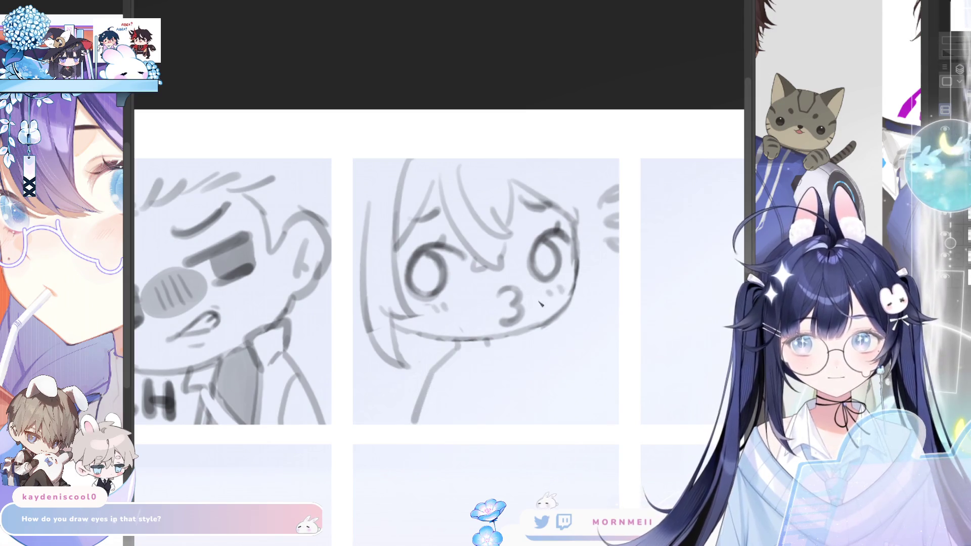
pyautogui.moveTo(488, 345)
pyautogui.mouseDown()
pyautogui.moveTo(525, 395)
pyautogui.moveTo(509, 361)
pyautogui.moveTo(524, 369)
pyautogui.mouseUp()
pyautogui.hotkey('ctrl', 'z')
pyautogui.hotkey('ctrl', 'z')
pyautogui.hotkey('ctrl', 'z')
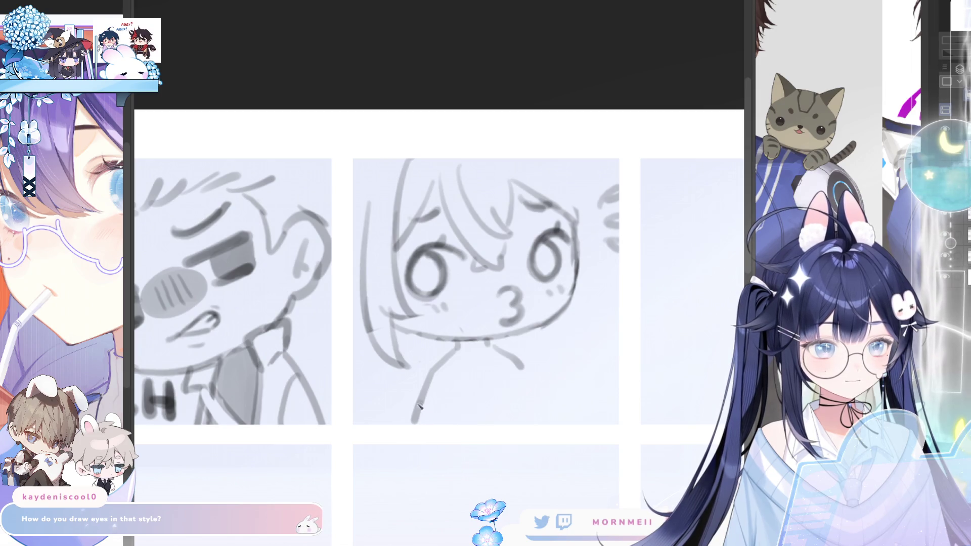
pyautogui.moveTo(421, 405); pyautogui.dragTo(491, 401)
pyautogui.hotkey('ctrl', 'z')
pyautogui.moveTo(435, 423)
pyautogui.mouseDown()
pyautogui.moveTo(433, 405)
pyautogui.moveTo(461, 398)
pyautogui.moveTo(486, 402)
pyautogui.moveTo(451, 400)
pyautogui.moveTo(501, 401)
pyautogui.moveTo(501, 425)
pyautogui.mouseUp()
pyautogui.hotkey('ctrl', 'z')
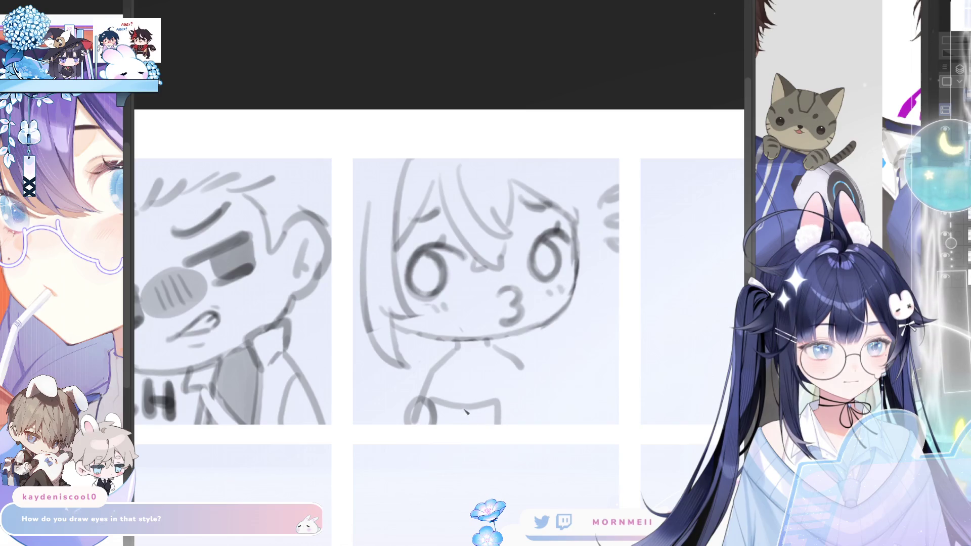
pyautogui.hotkey('ctrl', 'z')
pyautogui.moveTo(439, 404)
pyautogui.mouseDown()
pyautogui.moveTo(499, 403)
pyautogui.moveTo(485, 390)
pyautogui.moveTo(500, 425)
pyautogui.mouseUp()
pyautogui.hotkey('ctrl', 'z')
pyautogui.hotkey('ctrl', 'z')
pyautogui.hotkey('ctrl', 'z')
pyautogui.hotkey('ctrl', 'z')
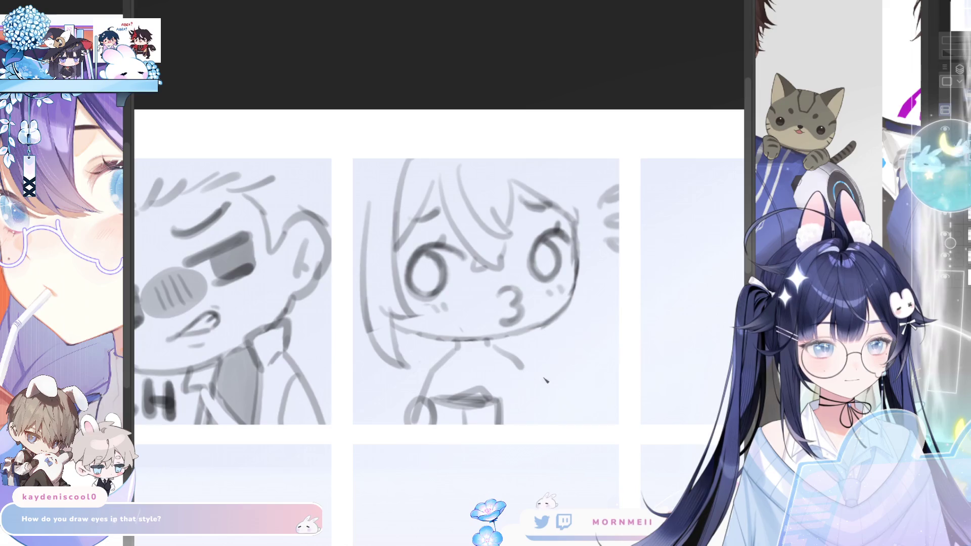
# Step: Sketch the right side of the body, raised arm, hand and card top edge, then mirror the sheet
pyautogui.moveTo(510, 358); pyautogui.dragTo(535, 400)
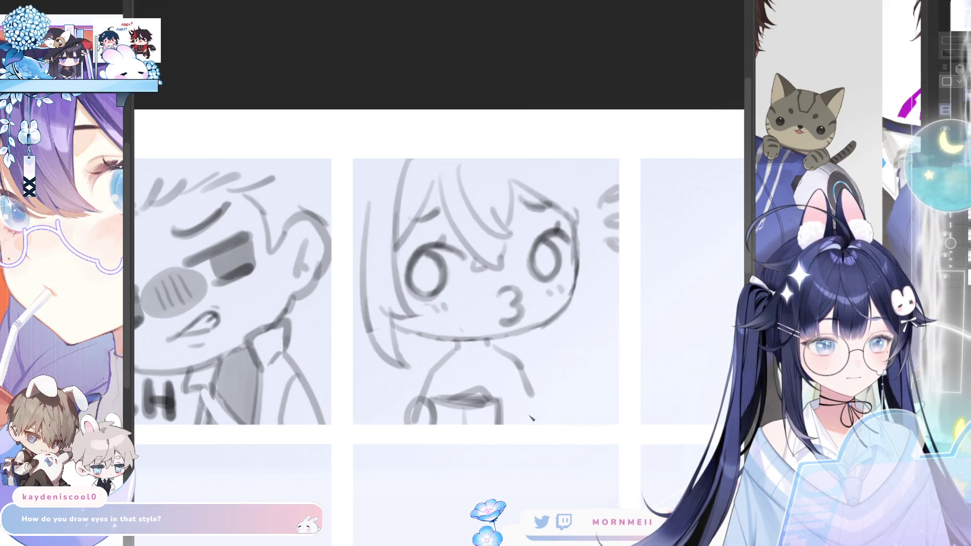
pyautogui.moveTo(535, 400)
pyautogui.mouseDown()
pyautogui.moveTo(545, 376)
pyautogui.moveTo(562, 420)
pyautogui.mouseUp()
pyautogui.moveTo(556, 375)
pyautogui.mouseDown()
pyautogui.moveTo(540, 332)
pyautogui.moveTo(605, 321)
pyautogui.moveTo(613, 362)
pyautogui.mouseUp()
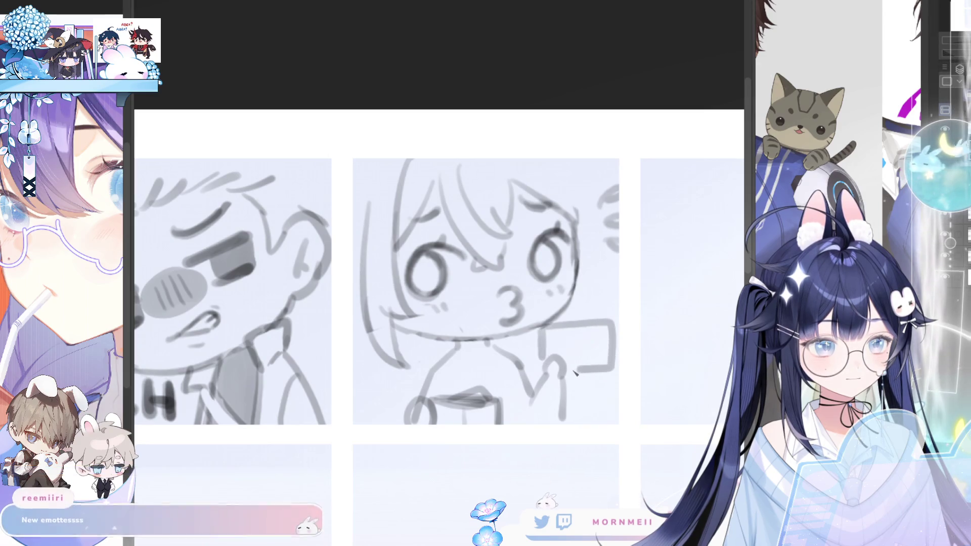
pyautogui.moveTo(544, 339); pyautogui.dragTo(609, 343)
pyautogui.hotkey('ctrl', 'z')
pyautogui.hotkey('ctrl', 'z')
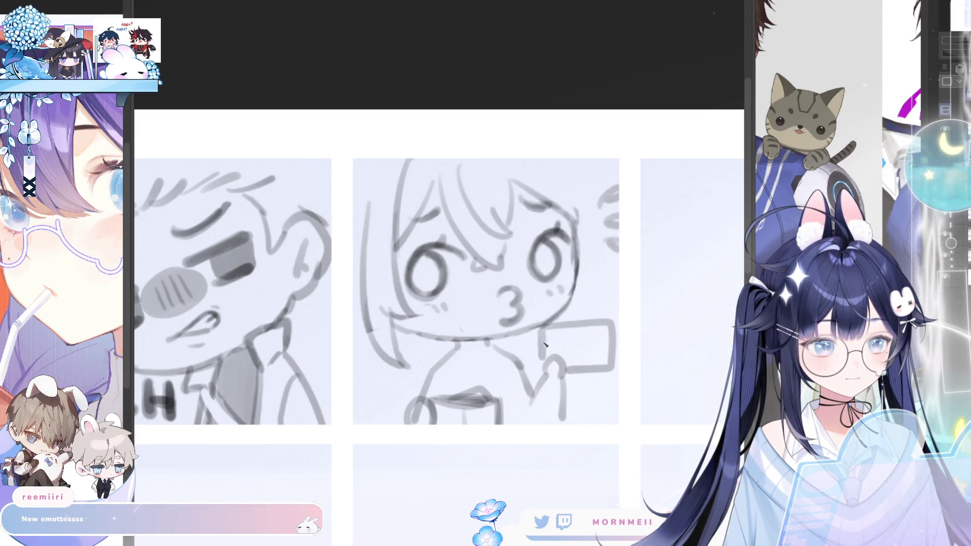
pyautogui.hotkey('ctrl', 'z')
pyautogui.moveTo(544, 337); pyautogui.dragTo(618, 332)
pyautogui.scroll(-5, 297, 454)
pyautogui.press('h')
pyautogui.press('h')
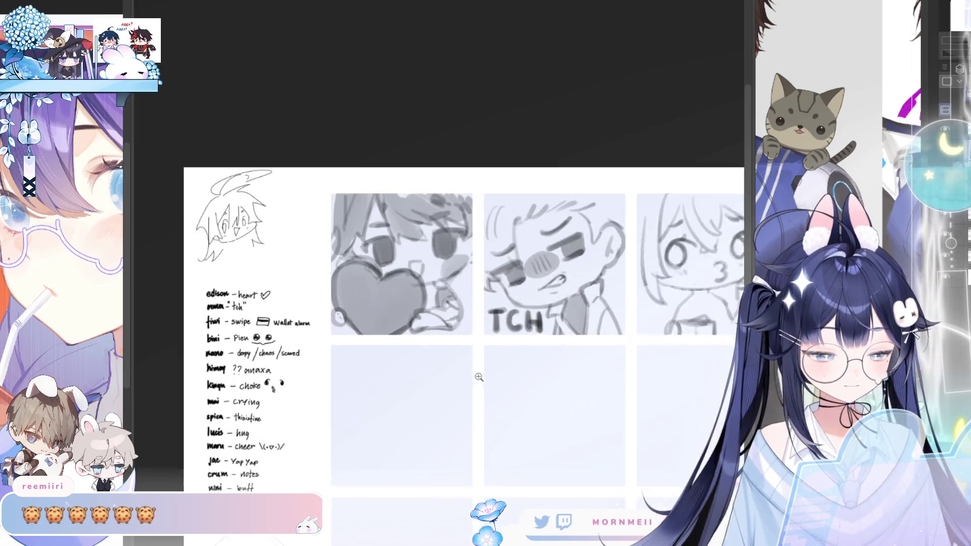
# Step: Zoom in and paint two grey eye marks in the empty cell
pyautogui.click(453, 378)
pyautogui.moveTo(357, 387); pyautogui.dragTo(435, 359)
pyautogui.moveTo(354, 400); pyautogui.dragTo(369, 400)
pyautogui.moveTo(424, 378); pyautogui.dragTo(436, 375)
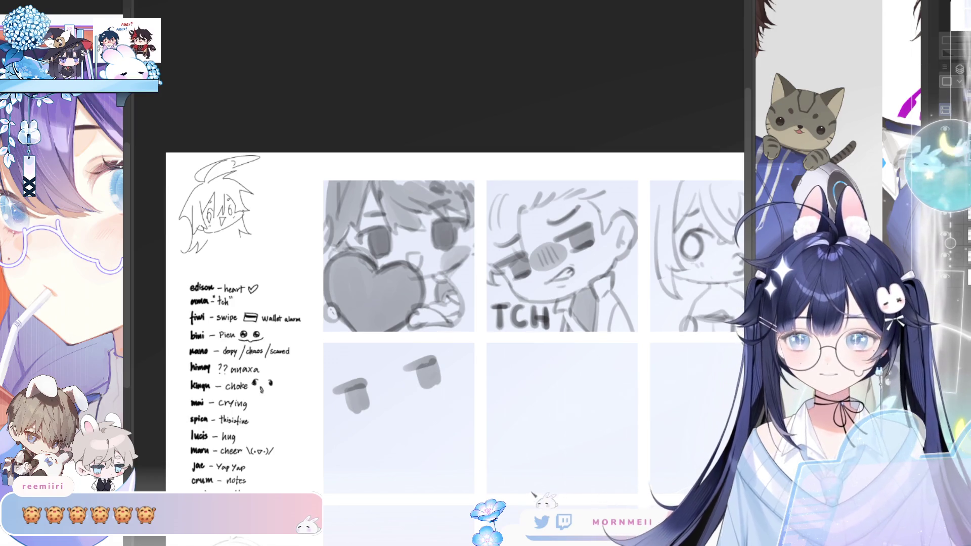
# Step: Draw a dark hook-shaped eye filled solid, then pan back to the TCH and kissy-face sketches
pyautogui.moveTo(545, 449); pyautogui.dragTo(396, 364)
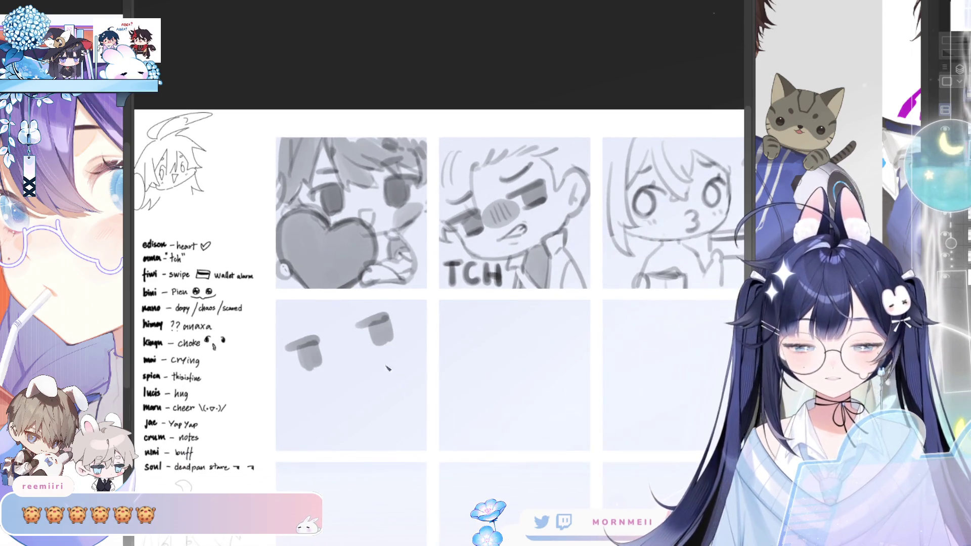
pyautogui.moveTo(319, 408); pyautogui.dragTo(326, 421)
pyautogui.hotkey('ctrl', 'z')
pyautogui.moveTo(383, 387)
pyautogui.mouseDown()
pyautogui.moveTo(394, 373)
pyautogui.moveTo(401, 397)
pyautogui.moveTo(386, 383)
pyautogui.mouseUp()
pyautogui.hotkey('ctrl', 'z')
pyautogui.hotkey('ctrl', 'z')
pyautogui.scroll(-1, 493, 196)
pyautogui.hotkey('ctrl', 'z')
pyautogui.hotkey('ctrl', 'z')
pyautogui.hotkey('ctrl', 'z')
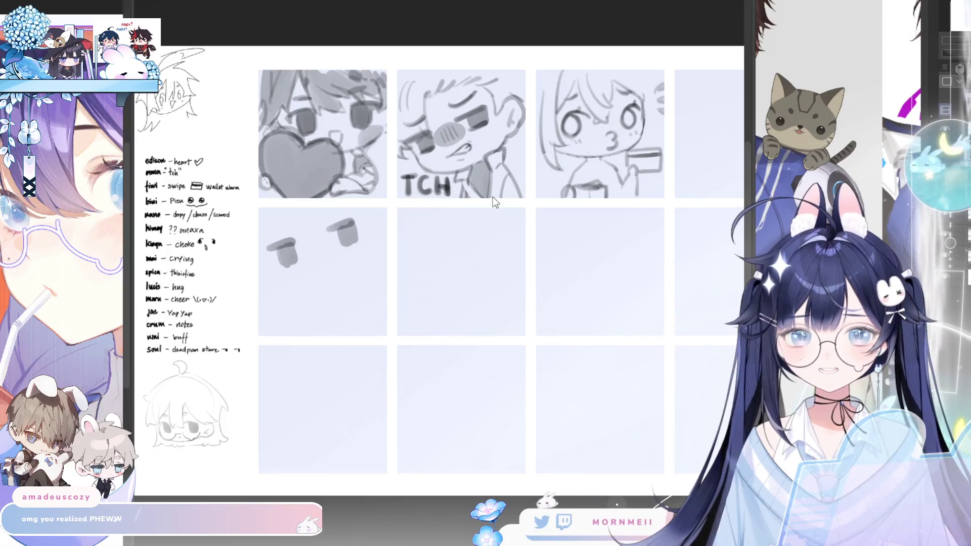
pyautogui.scroll(2, 672, 89)
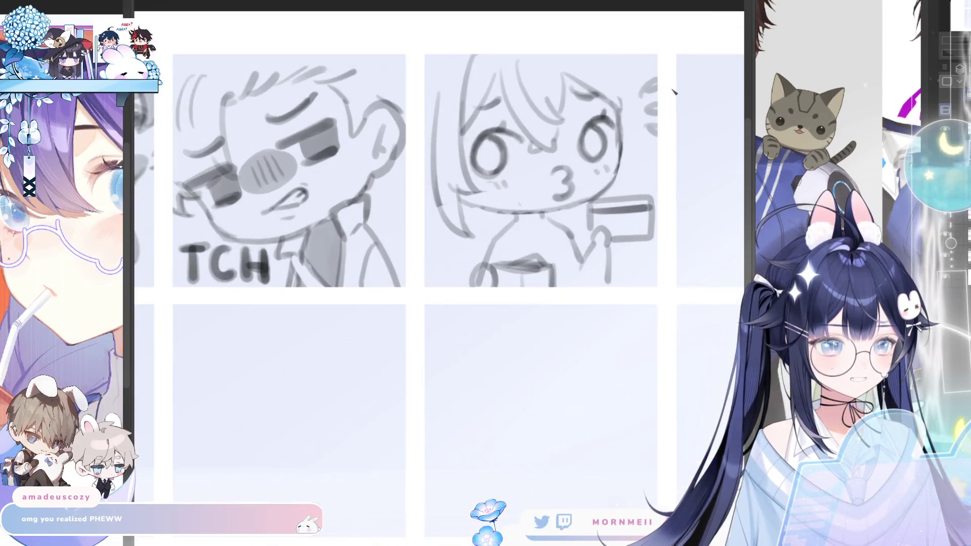
pyautogui.moveTo(619, 85); pyautogui.dragTo(552, 189)
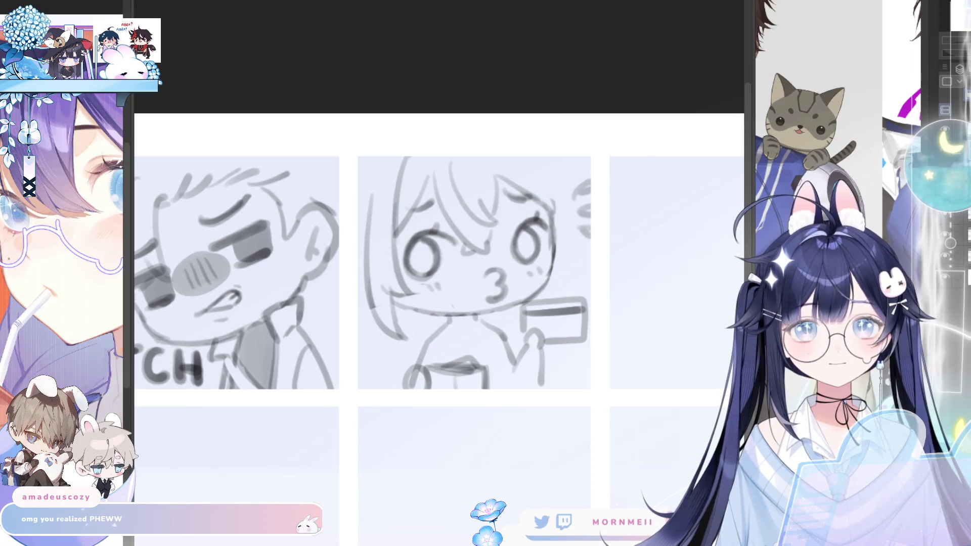
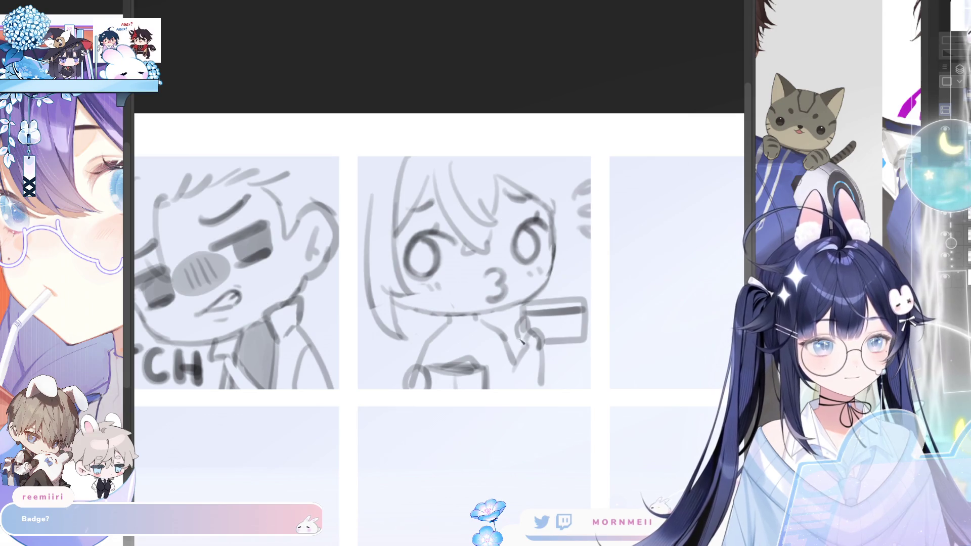
# Step: Flip the canvas view back and forth to check the sketches' proportions
pyautogui.press('h')
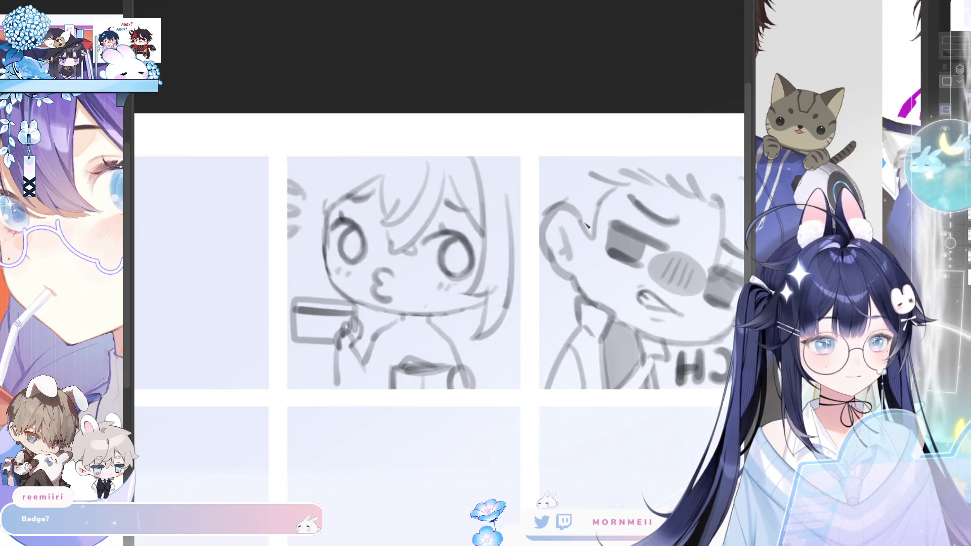
pyautogui.press('h')
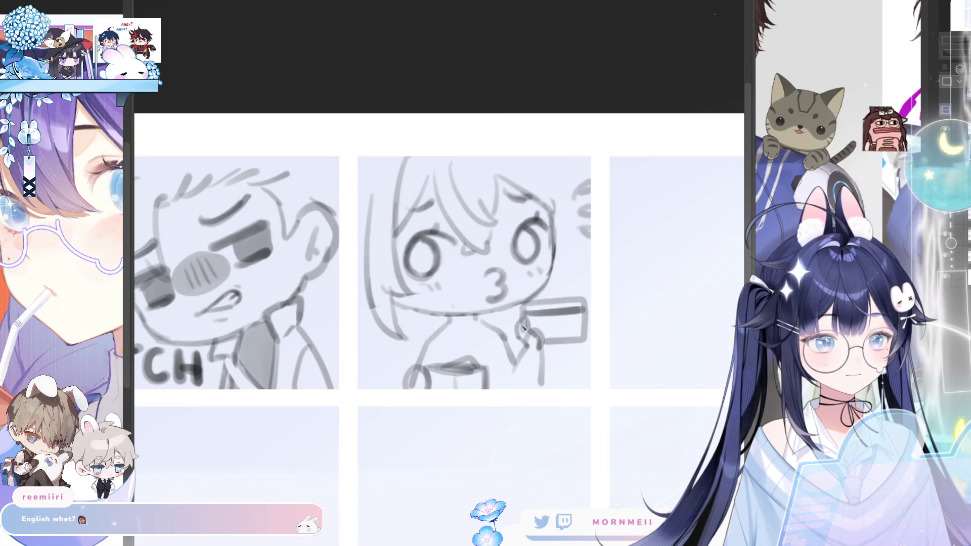
pyautogui.press('h')
pyautogui.press('h')
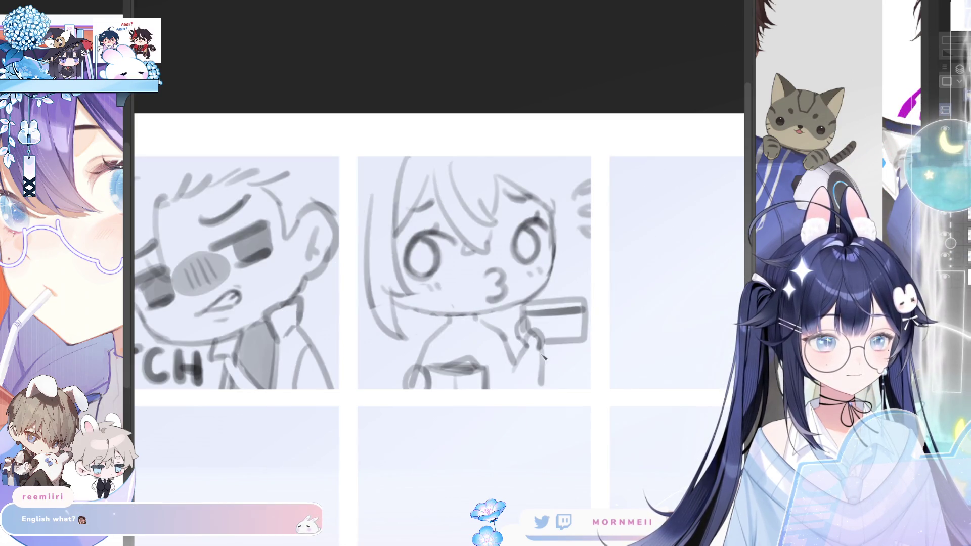
pyautogui.scroll(-5, 668, 240)
pyautogui.press('h')
pyautogui.press('h')
pyautogui.scroll(-2, 601, 289)
pyautogui.scroll(5, 594, 301)
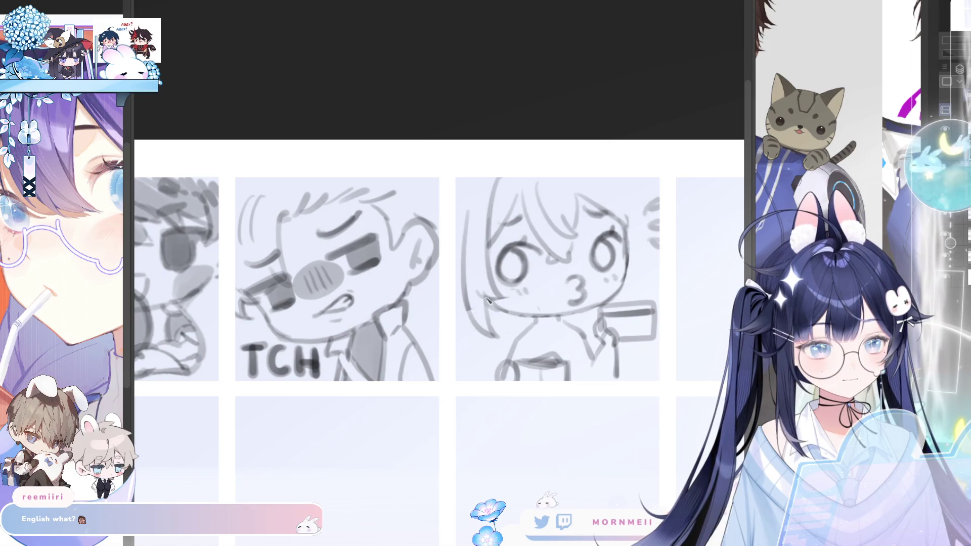
pyautogui.press('h')
pyautogui.press('h')
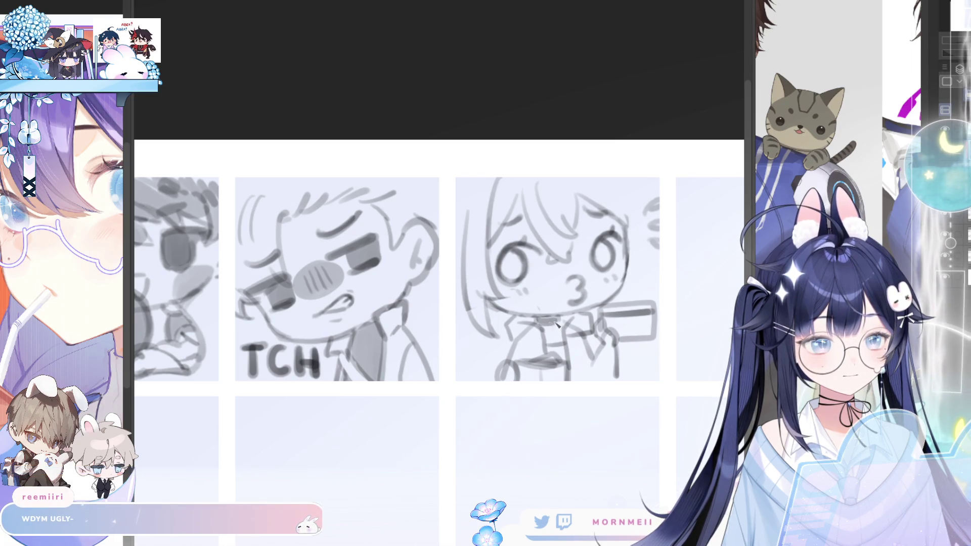
pyautogui.scroll(-3, 574, 314)
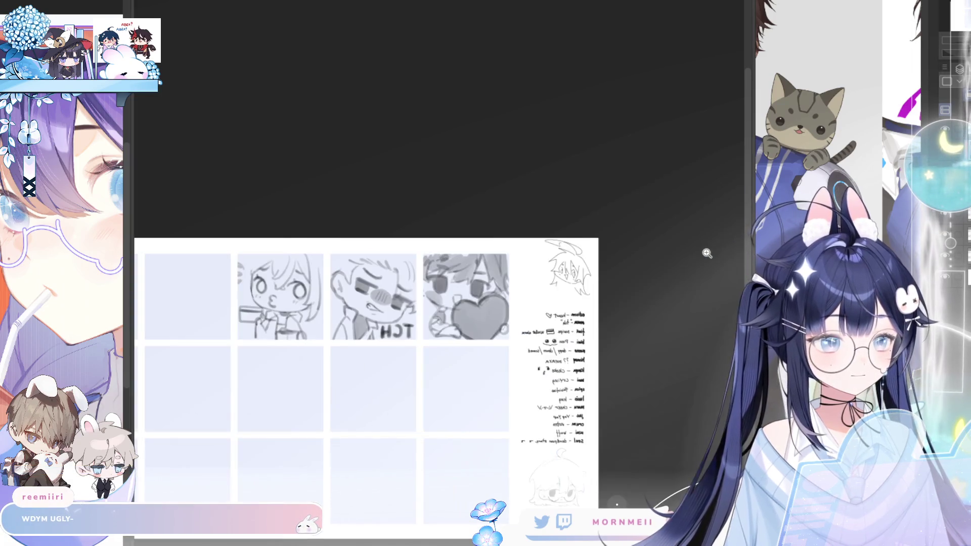
pyautogui.scroll(3, 643, 314)
pyautogui.moveTo(643, 313); pyautogui.dragTo(576, 337)
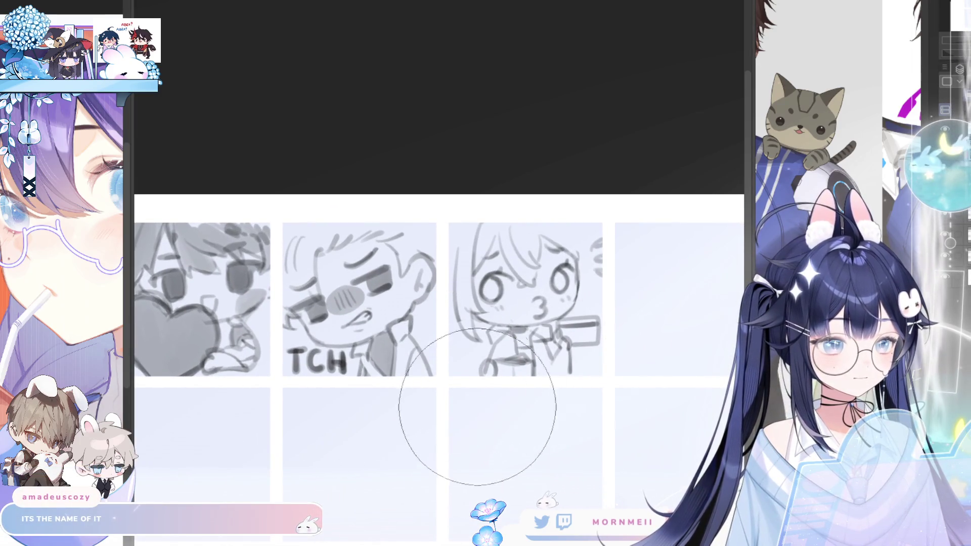
pyautogui.press('h')
pyautogui.press('h')
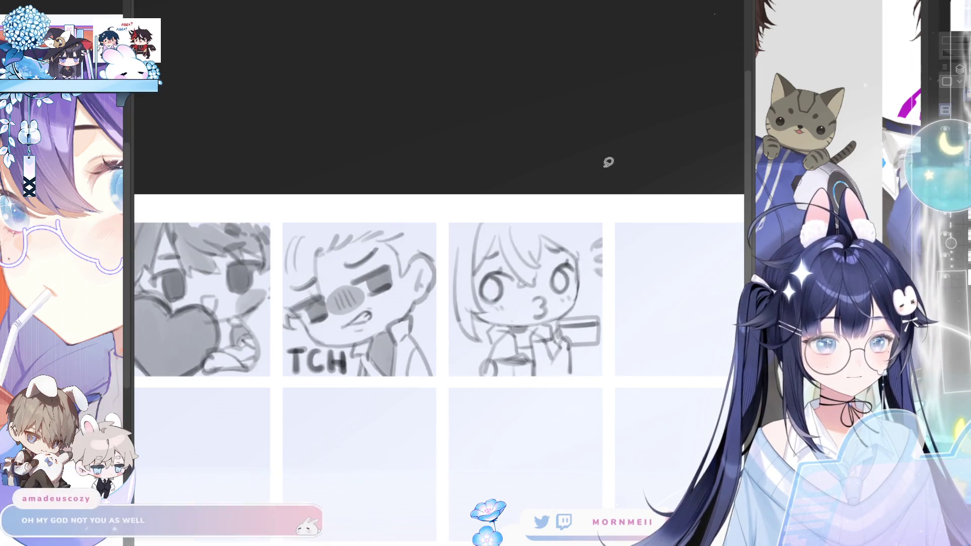
pyautogui.press('h')
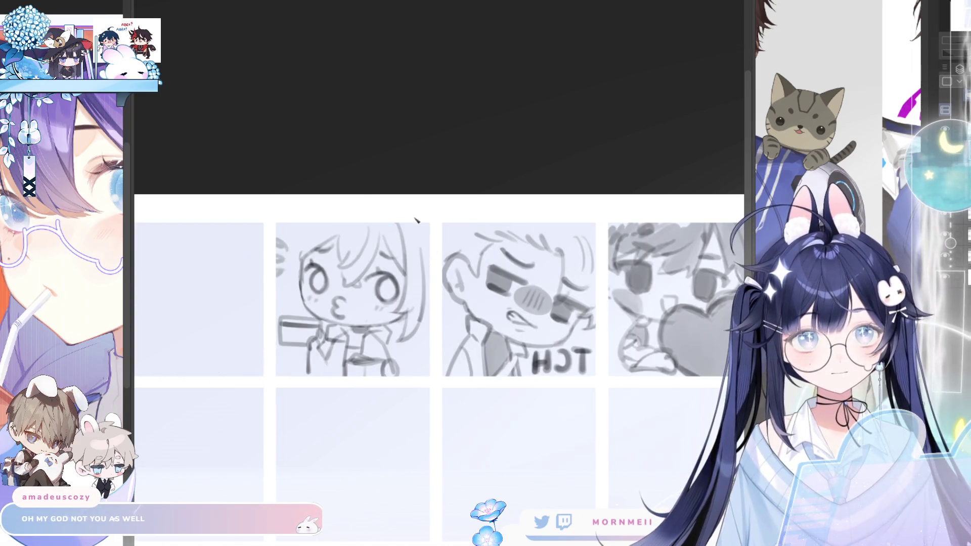
# Step: Darken the kissing chibi's face contour down to the chin and fill both irises grey
pyautogui.click(305, 282)
pyautogui.moveTo(305, 253); pyautogui.dragTo(303, 319)
pyautogui.moveTo(299, 283); pyautogui.dragTo(336, 364)
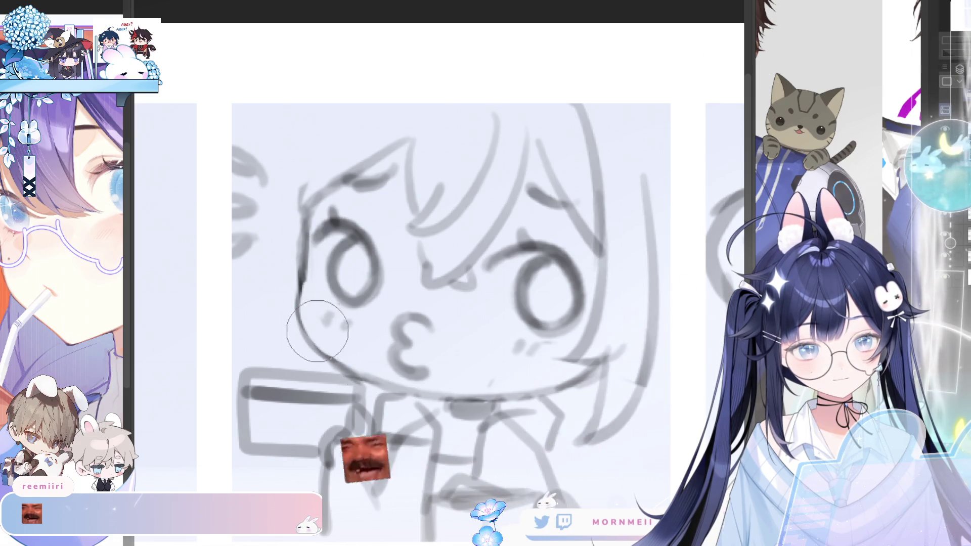
pyautogui.press('h')
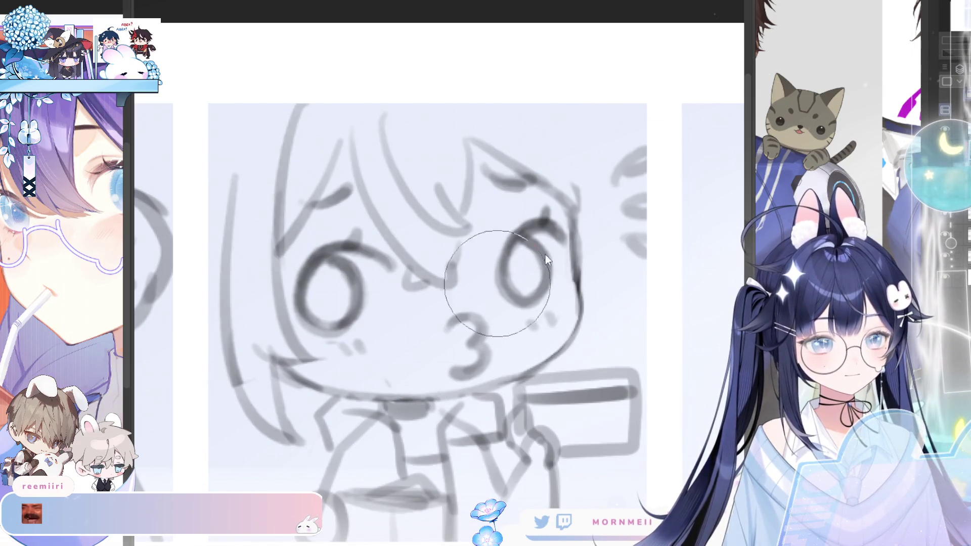
pyautogui.moveTo(514, 253); pyautogui.dragTo(524, 269)
pyautogui.moveTo(332, 283)
pyautogui.mouseDown()
pyautogui.moveTo(328, 304)
pyautogui.moveTo(310, 298)
pyautogui.mouseUp()
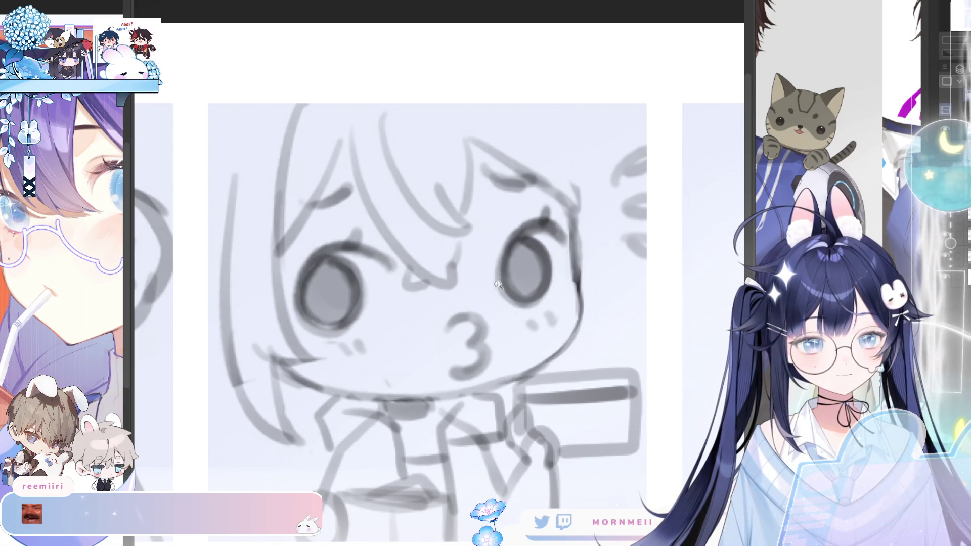
# Step: Enlarge the brush and lasso-select the kissing chibi's hand and card area
pyautogui.hotkey('ctrl', '0')
pyautogui.scroll(3, 508, 268)
pyautogui.press('h')
pyautogui.press('h')
pyautogui.scroll(2, 521, 288)
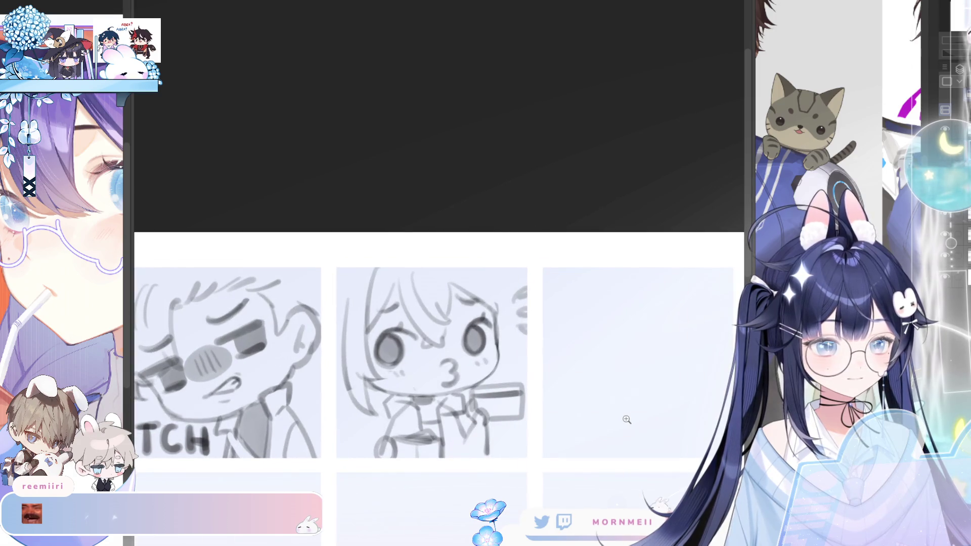
pyautogui.press('h')
pyautogui.press('h')
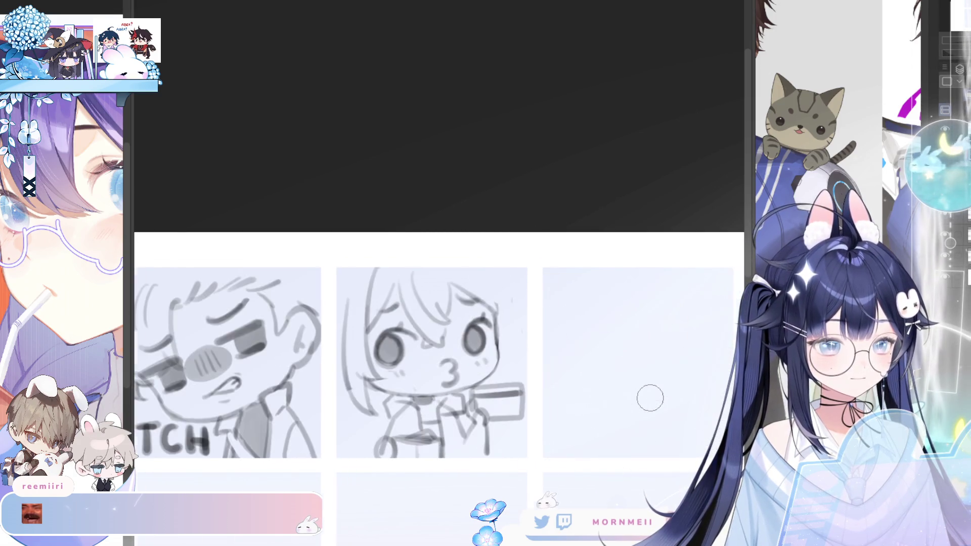
pyautogui.press(']')
pyautogui.press(']')
pyautogui.press(']')
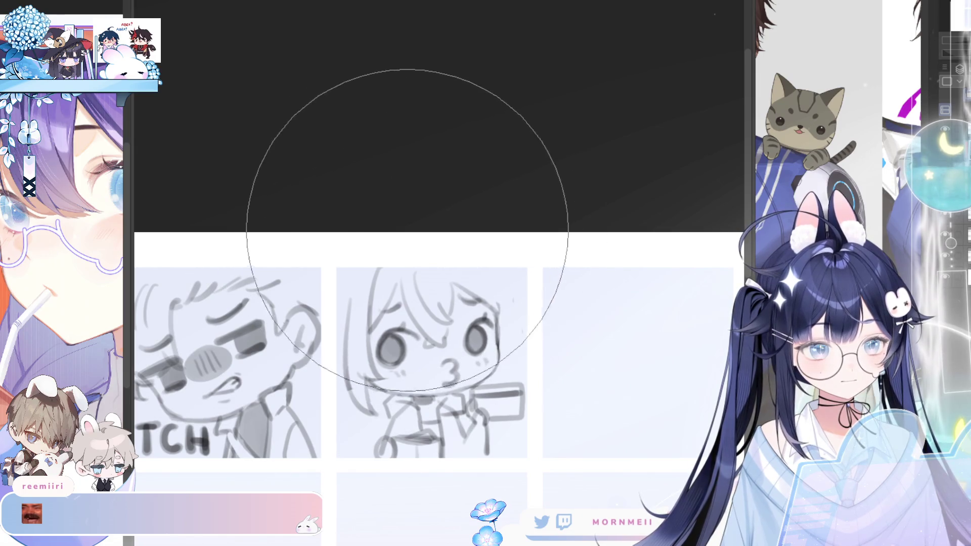
pyautogui.press('h')
pyautogui.press('h')
pyautogui.moveTo(536, 445)
pyautogui.mouseDown()
pyautogui.moveTo(568, 371)
pyautogui.moveTo(584, 286)
pyautogui.mouseUp()
pyautogui.moveTo(488, 382)
pyautogui.mouseDown()
pyautogui.moveTo(651, 311)
pyautogui.moveTo(592, 231)
pyautogui.moveTo(531, 255)
pyautogui.moveTo(487, 255)
pyautogui.moveTo(461, 278)
pyautogui.moveTo(479, 365)
pyautogui.moveTo(501, 380)
pyautogui.mouseUp()
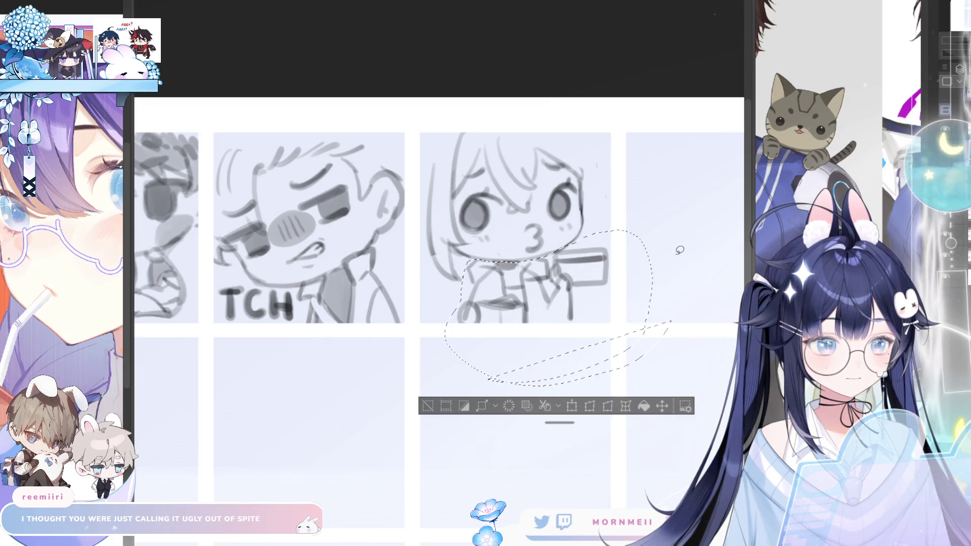
# Step: Shift the hand and card slightly left, rotate them a little clockwise, then deselect
pyautogui.click(571, 405)
pyautogui.moveTo(599, 369)
pyautogui.mouseDown()
pyautogui.moveTo(590, 370)
pyautogui.moveTo(617, 357)
pyautogui.mouseUp()
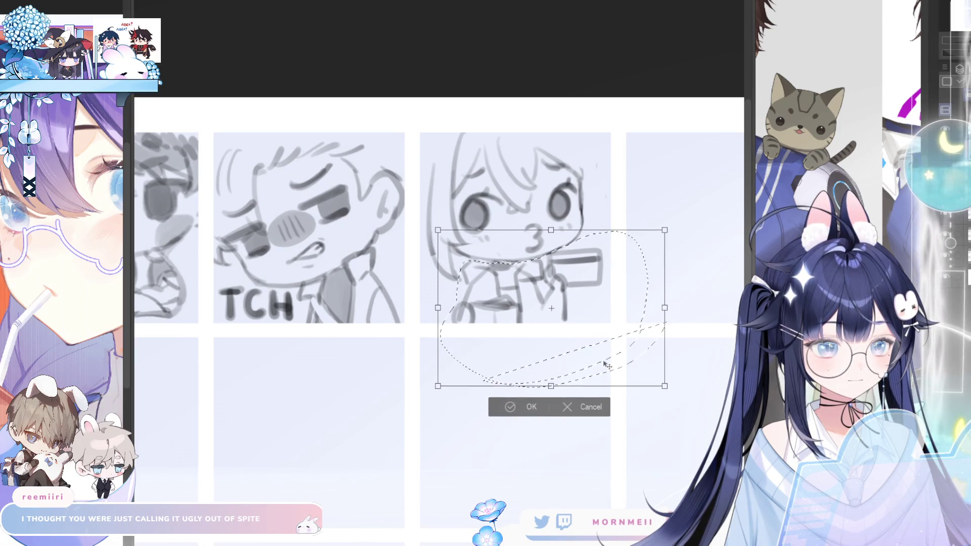
pyautogui.moveTo(672, 340); pyautogui.dragTo(689, 342)
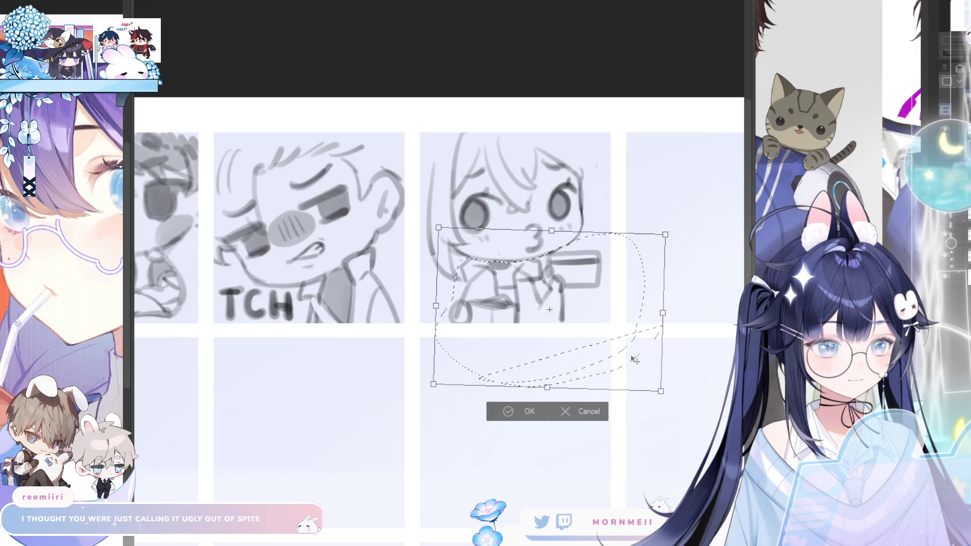
pyautogui.click(526, 410)
pyautogui.click(418, 407)
pyautogui.hotkey('ctrl', '-')
pyautogui.press('h')
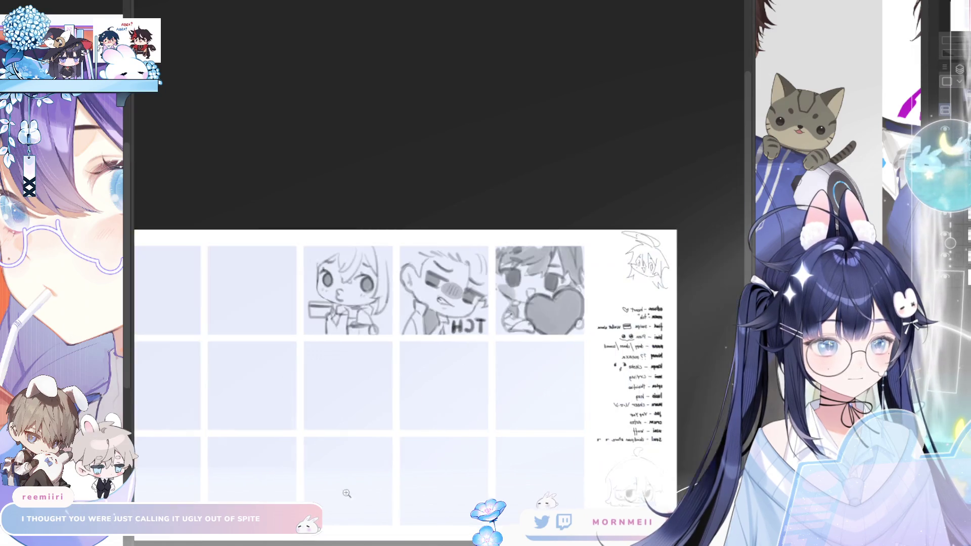
pyautogui.press('h')
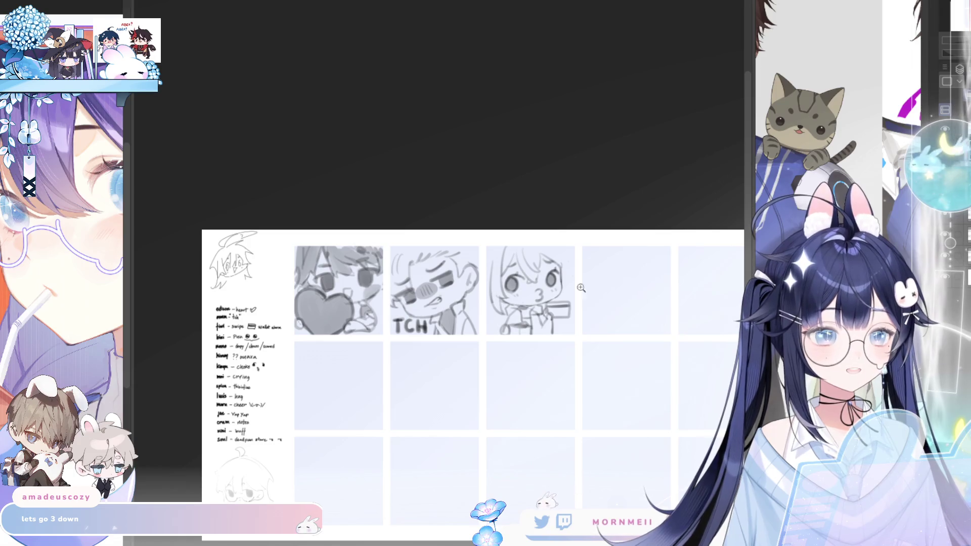
pyautogui.scroll(3, 582, 293)
pyautogui.press('h')
pyautogui.press('h')
pyautogui.moveTo(444, 349)
pyautogui.mouseDown()
pyautogui.moveTo(541, 347)
pyautogui.moveTo(529, 347)
pyautogui.moveTo(573, 304)
pyautogui.mouseUp()
pyautogui.press('h')
pyautogui.press('h')
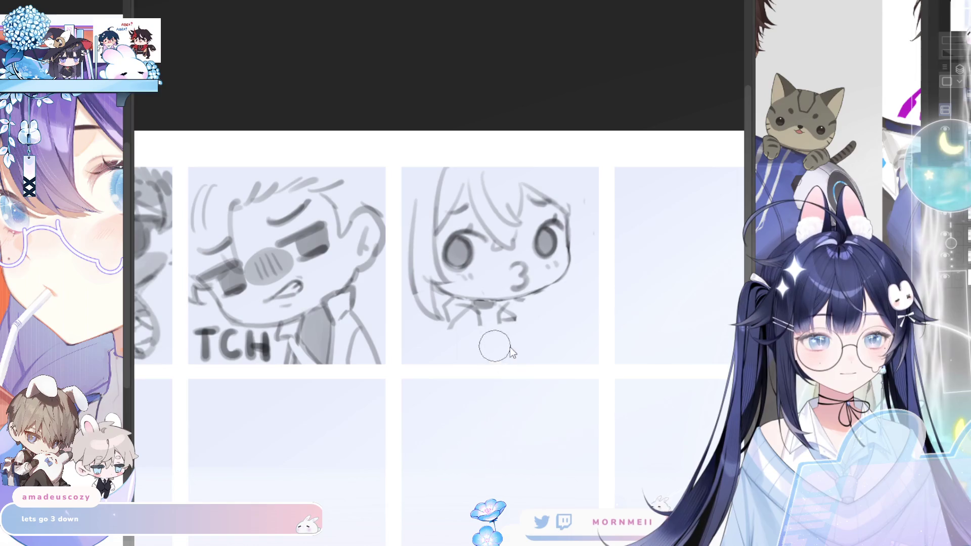
pyautogui.moveTo(486, 354)
pyautogui.mouseDown()
pyautogui.moveTo(486, 329)
pyautogui.moveTo(552, 304)
pyautogui.moveTo(554, 353)
pyautogui.mouseUp()
pyautogui.hotkey('ctrl', 'z')
pyautogui.moveTo(484, 324); pyautogui.dragTo(548, 314)
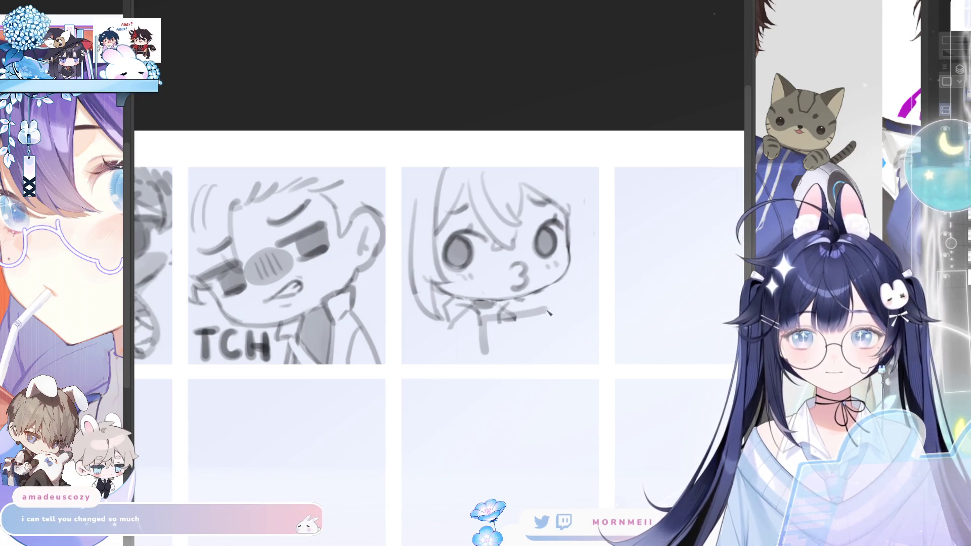
pyautogui.hotkey('ctrl', 'z')
pyautogui.moveTo(482, 355)
pyautogui.mouseDown()
pyautogui.moveTo(483, 320)
pyautogui.moveTo(545, 317)
pyautogui.moveTo(543, 360)
pyautogui.moveTo(486, 358)
pyautogui.moveTo(545, 334)
pyautogui.mouseUp()
pyautogui.hotkey('ctrl', 'z')
pyautogui.moveTo(485, 335); pyautogui.dragTo(545, 328)
pyautogui.hotkey('ctrl', 'z')
pyautogui.hotkey('ctrl', 'z')
pyautogui.hotkey('ctrl', 'z')
pyautogui.moveTo(480, 362)
pyautogui.mouseDown()
pyautogui.moveTo(479, 327)
pyautogui.moveTo(545, 316)
pyautogui.moveTo(505, 360)
pyautogui.moveTo(479, 363)
pyautogui.mouseUp()
pyautogui.press('h')
pyautogui.press('h')
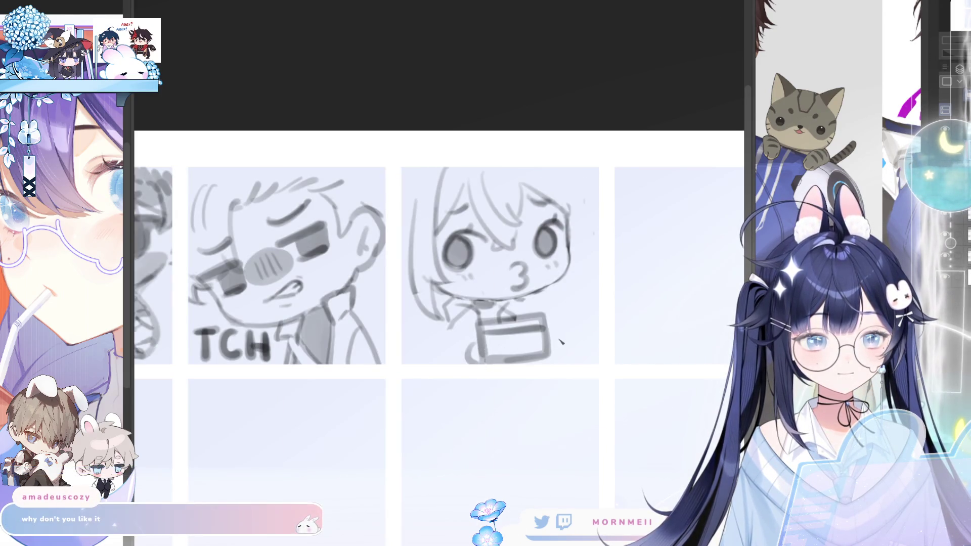
pyautogui.moveTo(557, 338); pyautogui.dragTo(556, 360)
pyautogui.press('h')
pyautogui.press('h')
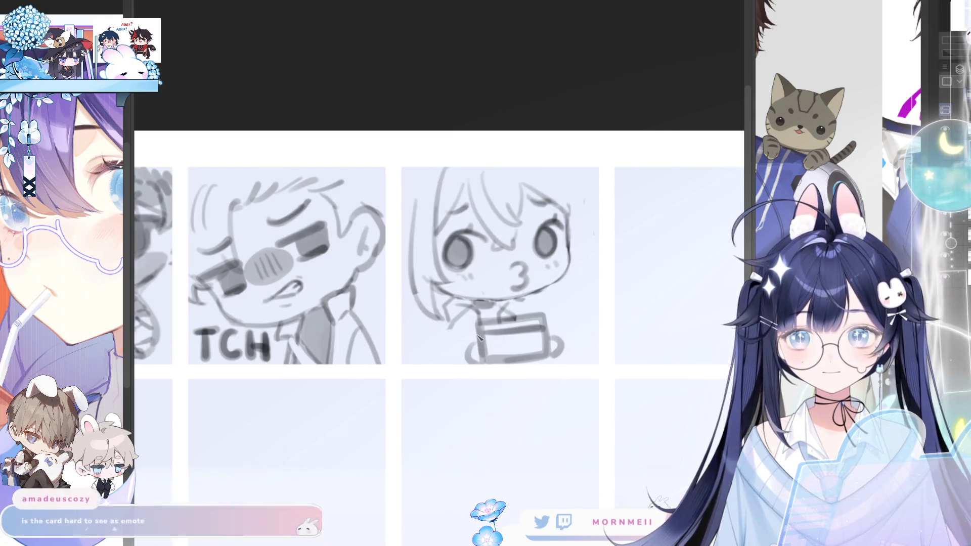
pyautogui.moveTo(448, 327); pyautogui.dragTo(441, 362)
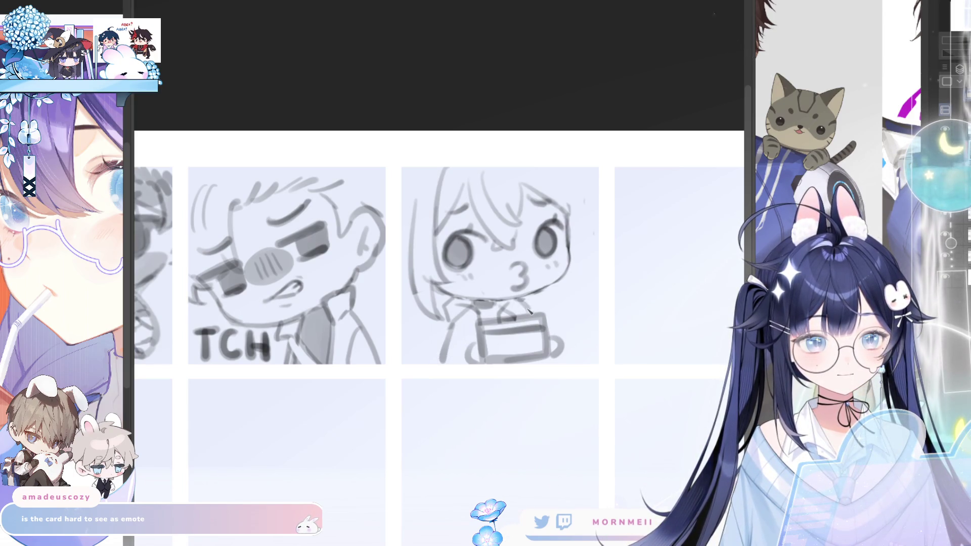
pyautogui.scroll(-3, 323, 430)
pyautogui.press('h')
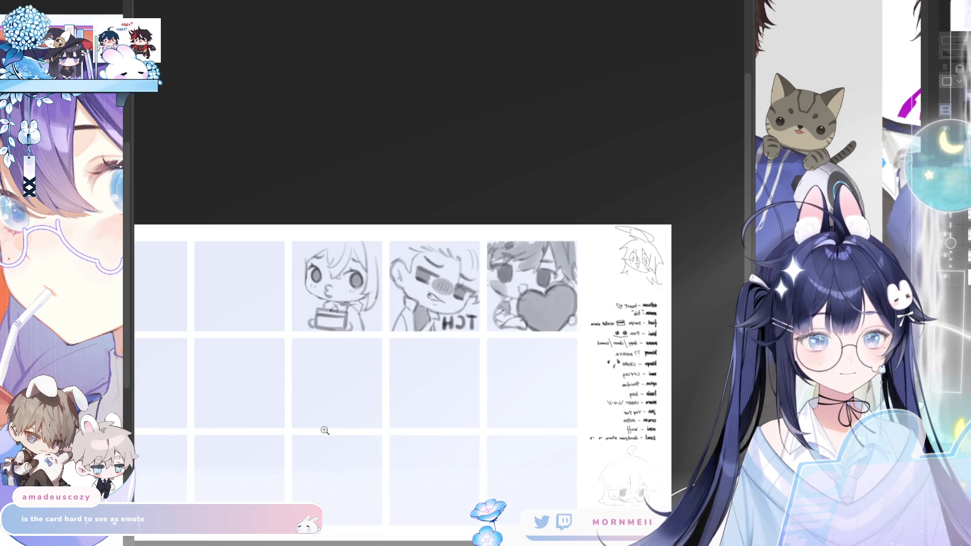
pyautogui.press('h')
pyautogui.scroll(4, 601, 274)
pyautogui.scroll(1, 602, 274)
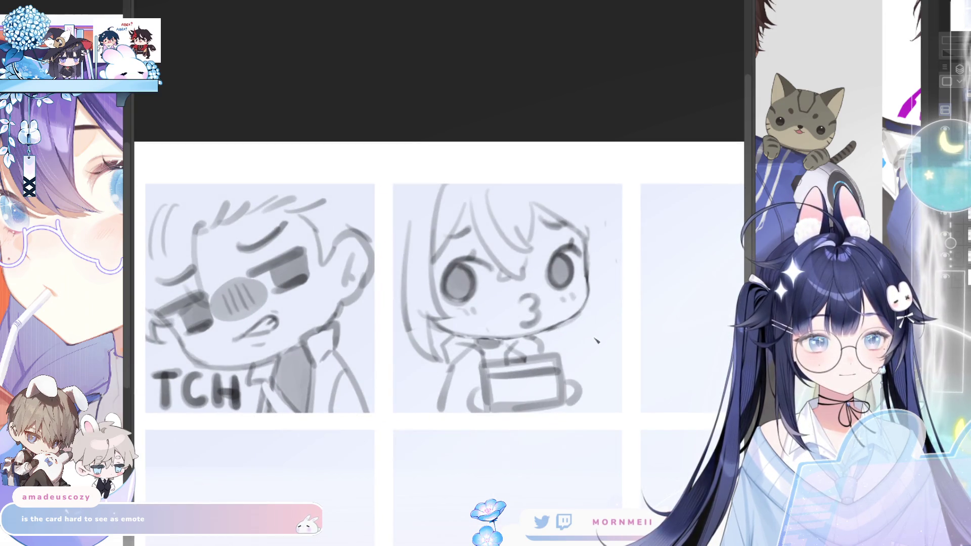
pyautogui.press('h')
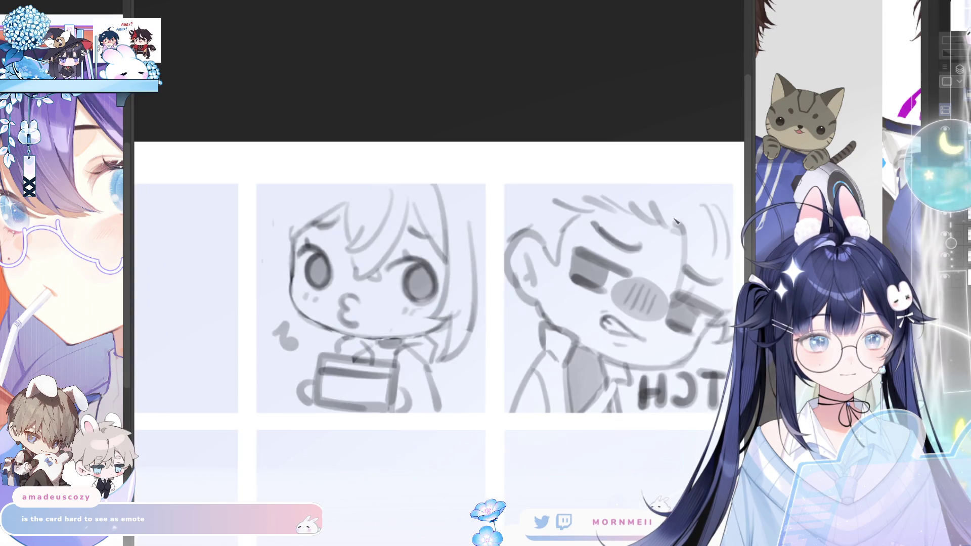
pyautogui.press('h')
pyautogui.scroll(-3, 554, 385)
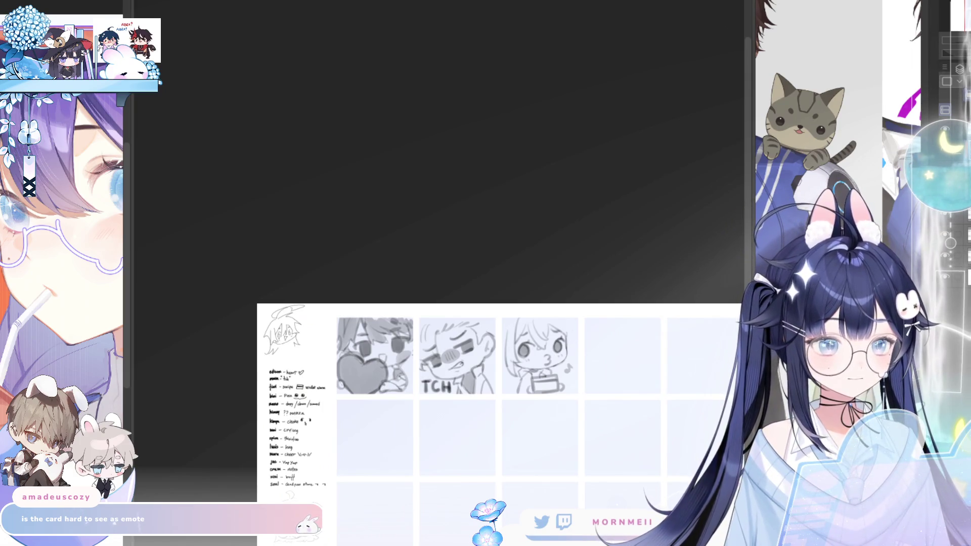
pyautogui.scroll(-2, 606, 328)
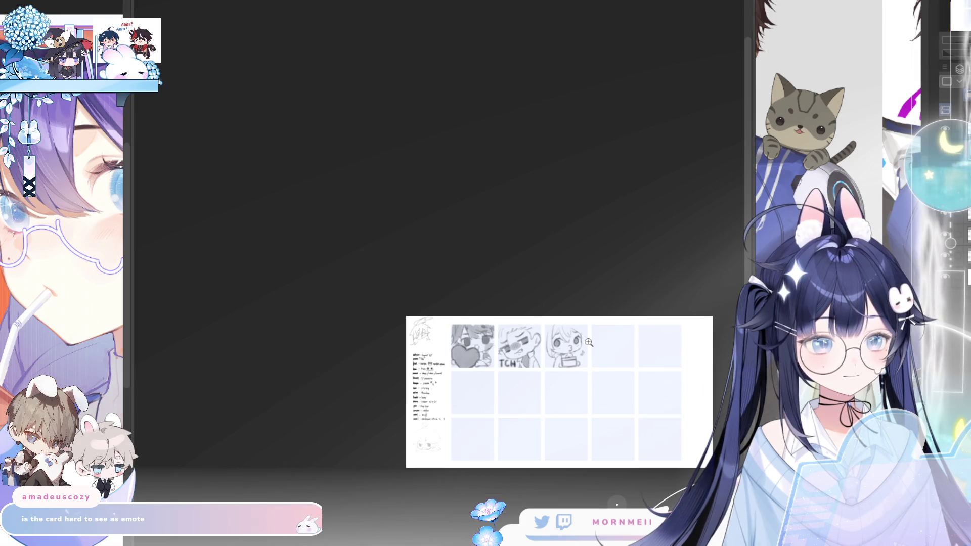
pyautogui.scroll(5, 589, 343)
pyautogui.scroll(1, 586, 365)
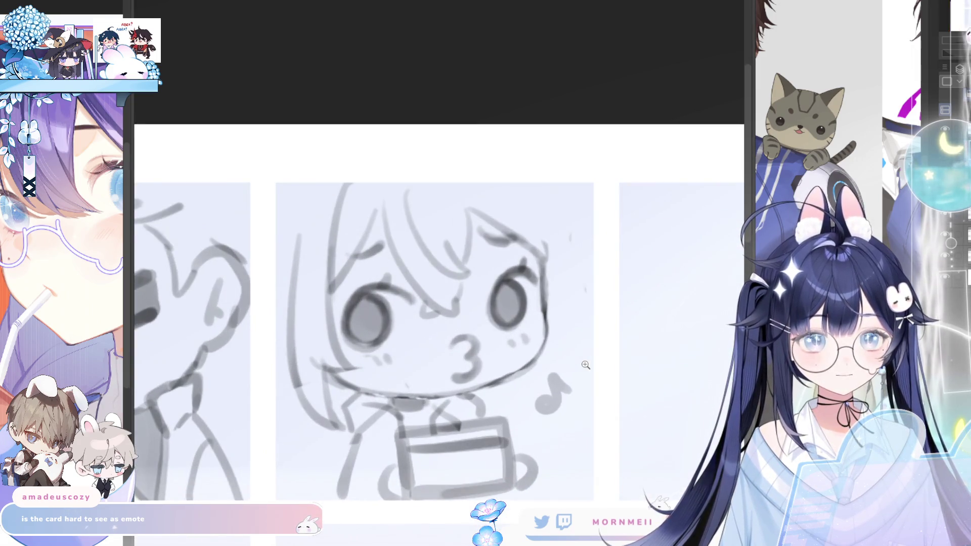
# Step: Erase the card below the chibi's face and redraw her arm curving right and down
pyautogui.press('h')
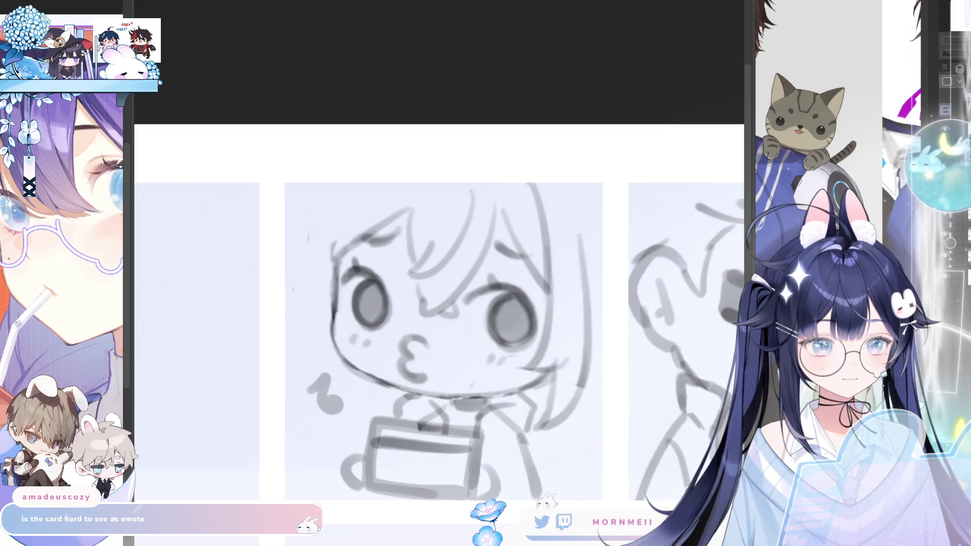
pyautogui.press('h')
pyautogui.moveTo(584, 407); pyautogui.dragTo(628, 325)
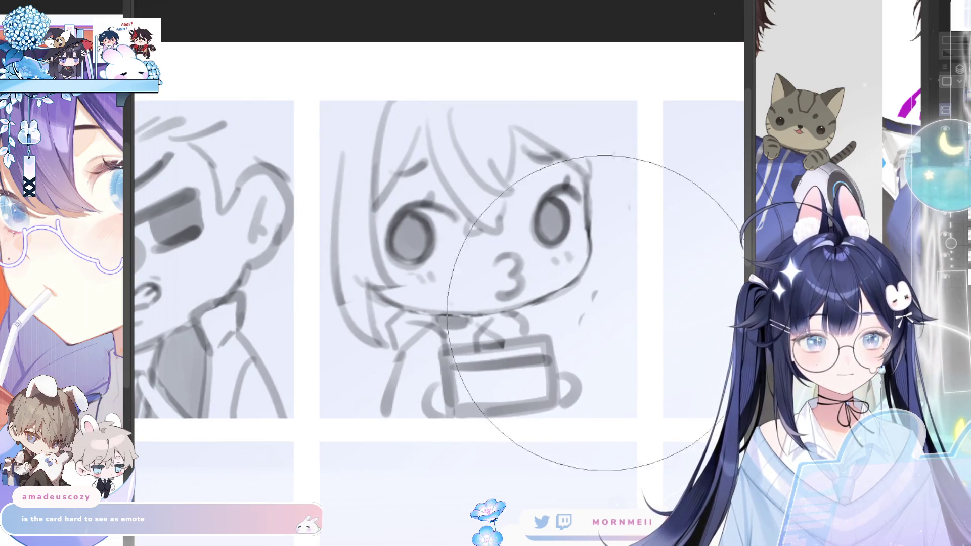
pyautogui.moveTo(456, 381)
pyautogui.mouseDown()
pyautogui.moveTo(465, 358)
pyautogui.moveTo(445, 380)
pyautogui.moveTo(531, 412)
pyautogui.mouseUp()
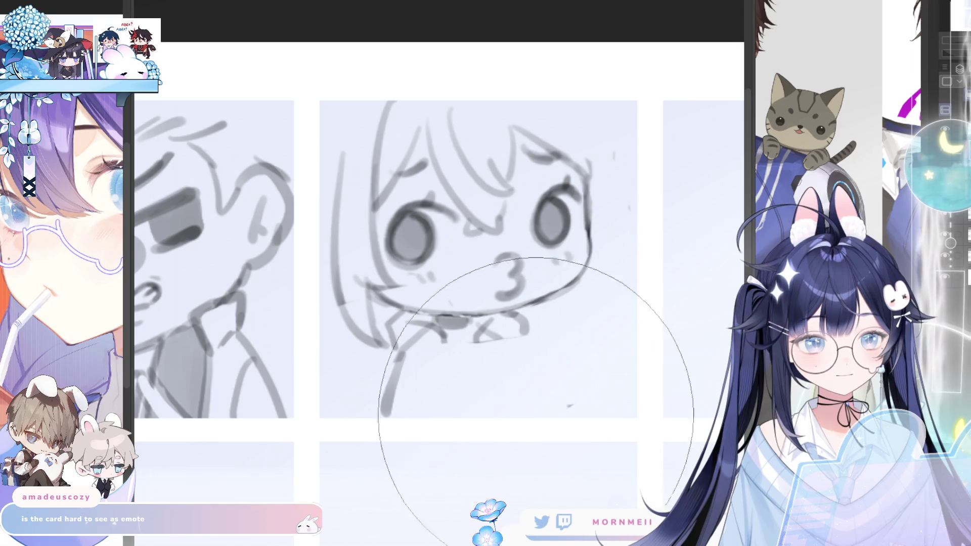
pyautogui.moveTo(441, 340); pyautogui.dragTo(506, 408)
pyautogui.hotkey('ctrl', 'z')
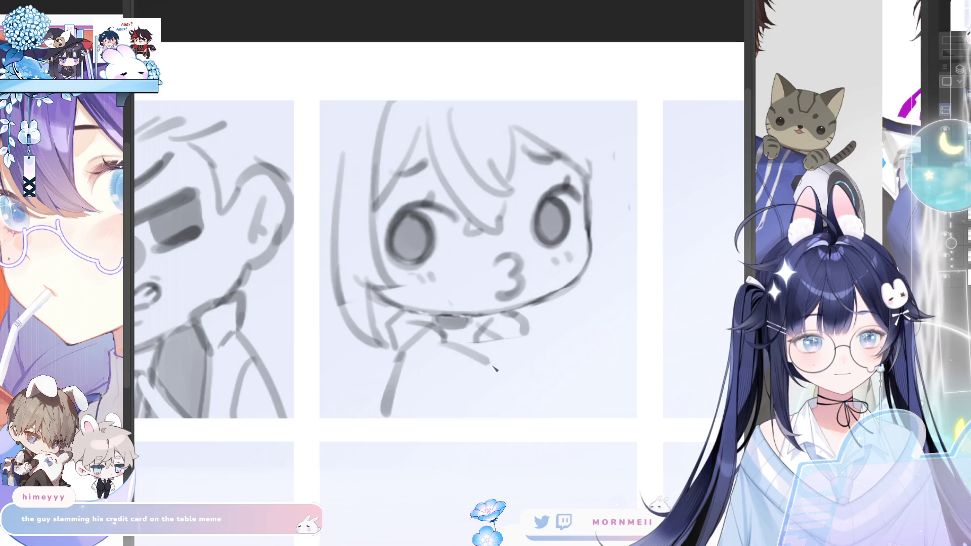
pyautogui.moveTo(414, 357)
pyautogui.mouseDown()
pyautogui.moveTo(523, 383)
pyautogui.moveTo(514, 416)
pyautogui.moveTo(538, 407)
pyautogui.moveTo(542, 344)
pyautogui.mouseUp()
# Step: Redraw a straighter finger, the card's edges, its bottom edge and a darker inner line
pyautogui.hotkey('ctrl', 'z')
pyautogui.moveTo(526, 387); pyautogui.dragTo(528, 348)
pyautogui.moveTo(615, 334); pyautogui.dragTo(612, 397)
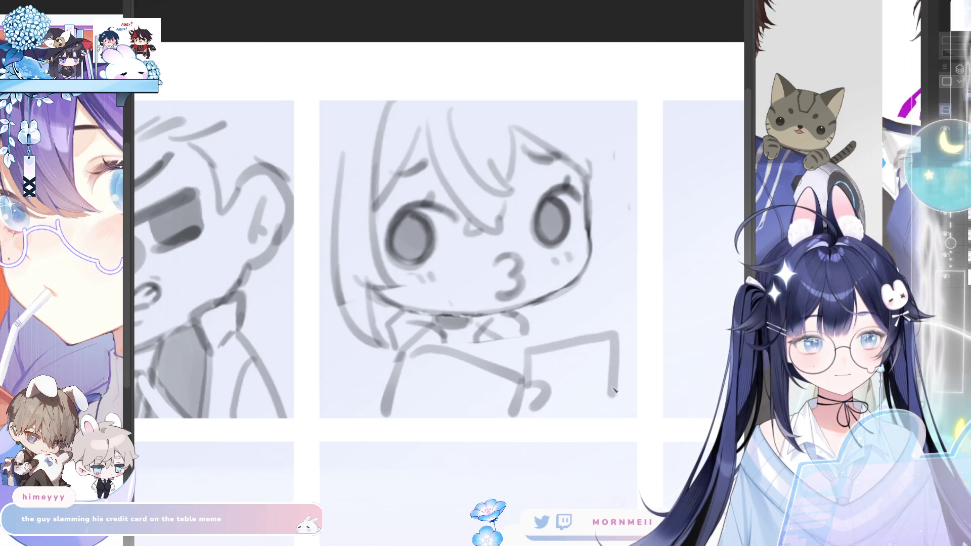
pyautogui.hotkey('ctrl', 'z')
pyautogui.hotkey('ctrl', 'z')
pyautogui.moveTo(529, 349)
pyautogui.mouseDown()
pyautogui.moveTo(526, 387)
pyautogui.moveTo(624, 336)
pyautogui.moveTo(631, 392)
pyautogui.mouseUp()
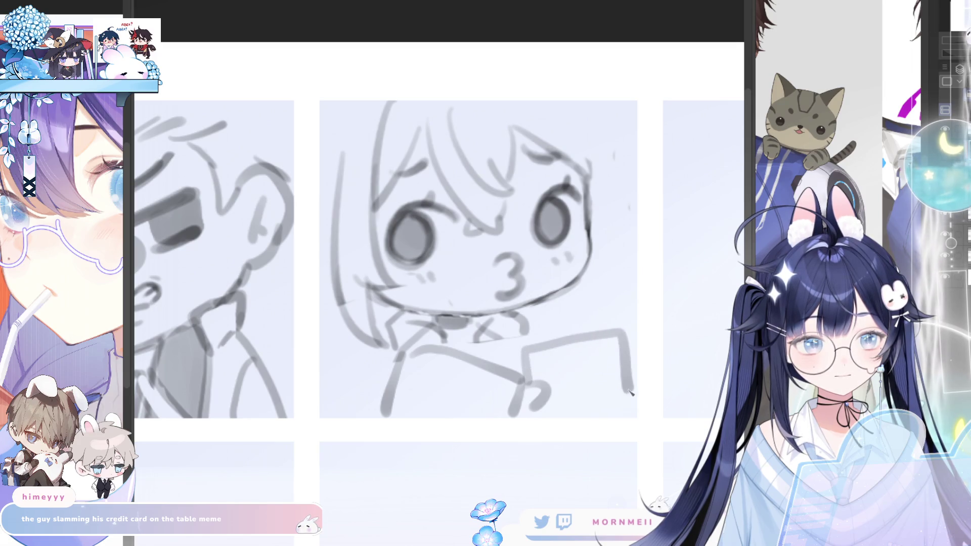
pyautogui.moveTo(546, 414); pyautogui.dragTo(623, 400)
pyautogui.moveTo(529, 360); pyautogui.dragTo(628, 346)
pyautogui.hotkey('ctrl', 'z')
pyautogui.moveTo(534, 362); pyautogui.dragTo(585, 356)
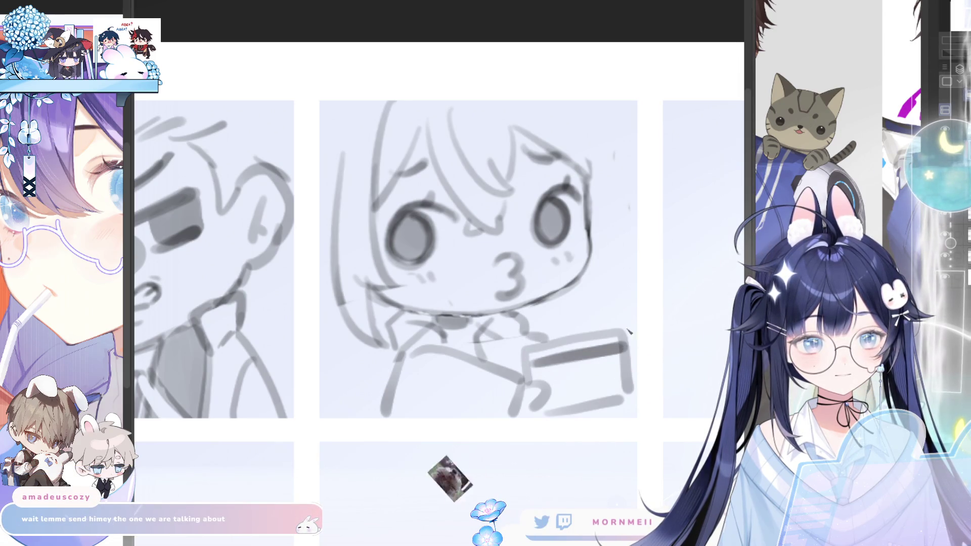
# Step: Erase most of the kiss emote sketch from its panel
pyautogui.hotkey('ctrl', '-')
pyautogui.press('h')
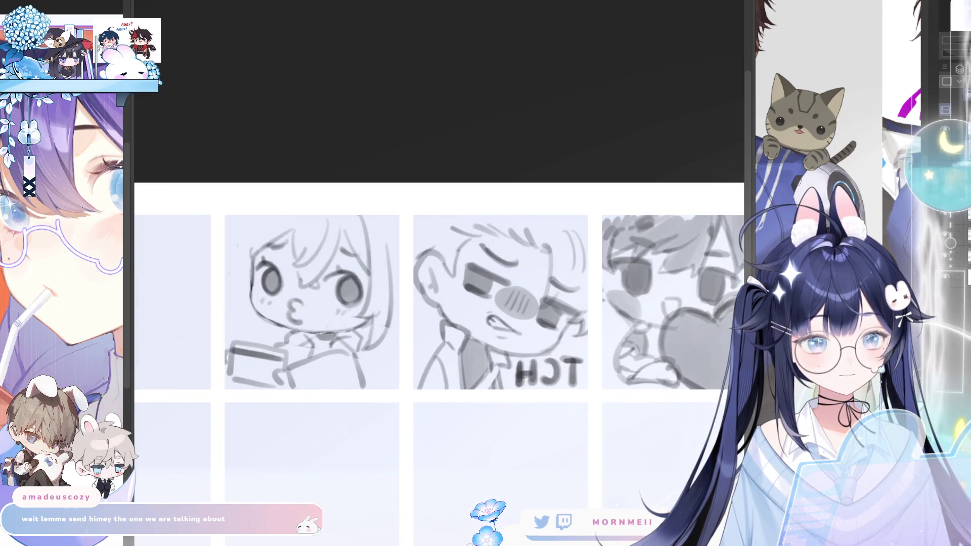
pyautogui.press('h')
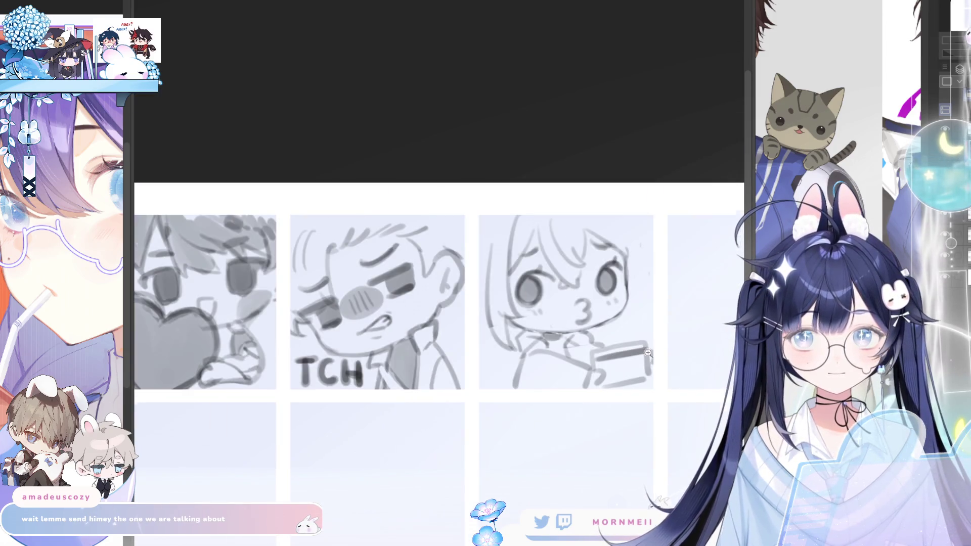
pyautogui.hotkey('ctrl', '+')
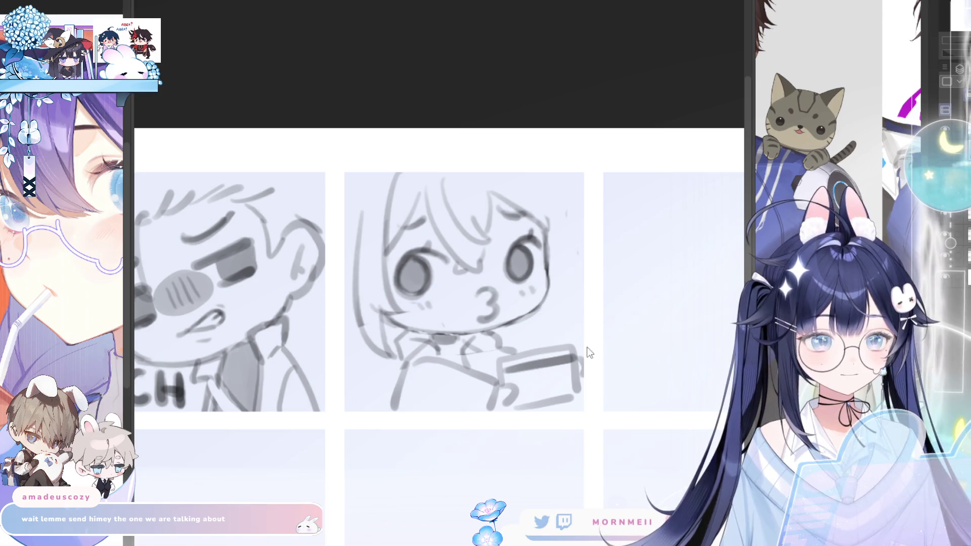
pyautogui.moveTo(531, 397)
pyautogui.mouseDown()
pyautogui.moveTo(470, 407)
pyautogui.moveTo(519, 369)
pyautogui.moveTo(413, 361)
pyautogui.moveTo(509, 162)
pyautogui.moveTo(396, 217)
pyautogui.mouseUp()
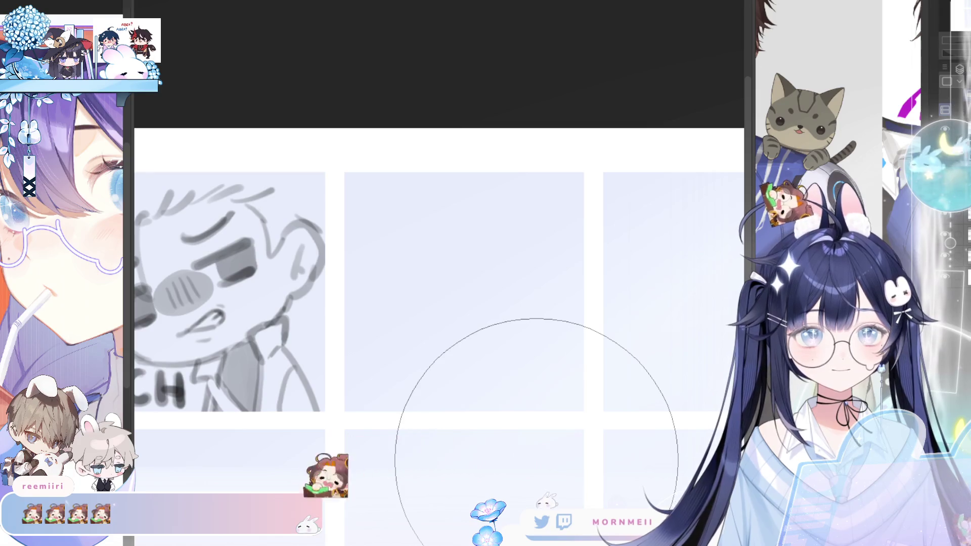
# Step: Draw a long diagonal table edge with a round hand resting on it
pyautogui.moveTo(349, 409); pyautogui.dragTo(584, 319)
pyautogui.hotkey('ctrl', 'z')
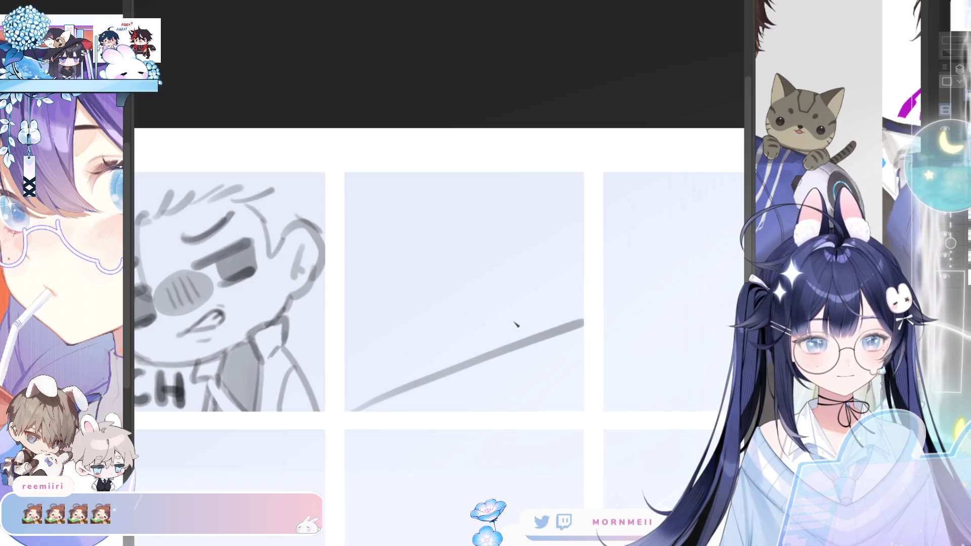
pyautogui.moveTo(524, 321)
pyautogui.mouseDown()
pyautogui.moveTo(543, 352)
pyautogui.moveTo(526, 319)
pyautogui.mouseUp()
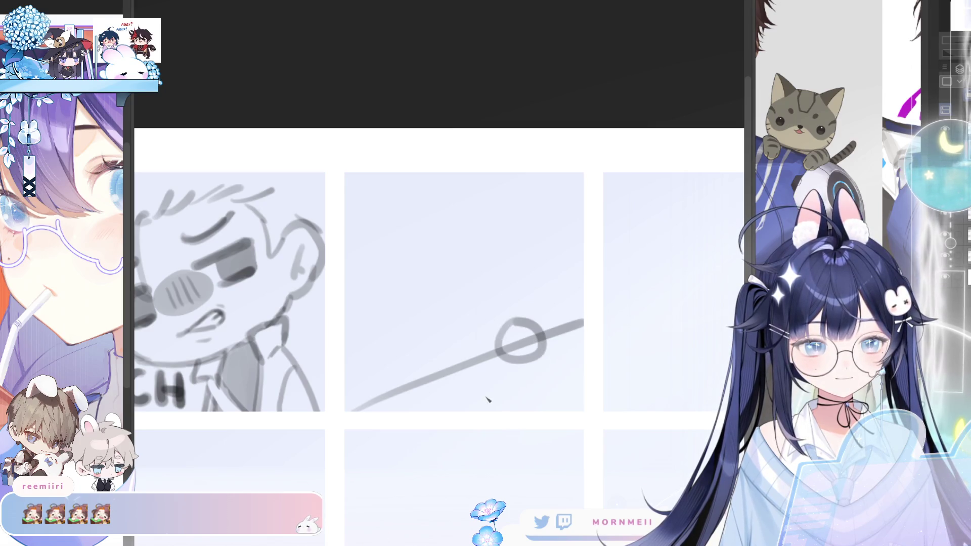
pyautogui.moveTo(504, 356); pyautogui.dragTo(454, 405)
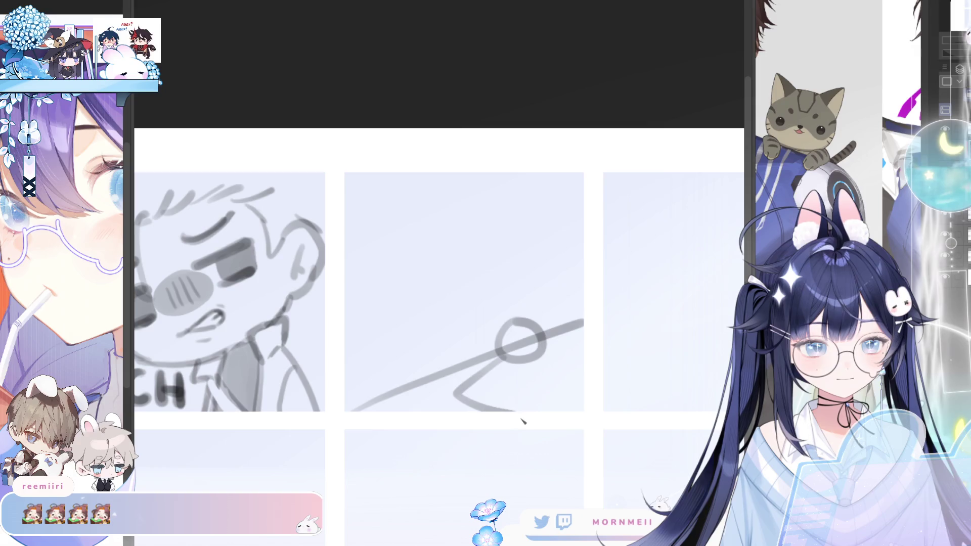
pyautogui.hotkey('ctrl', 'z')
pyautogui.moveTo(502, 357)
pyautogui.mouseDown()
pyautogui.moveTo(457, 405)
pyautogui.moveTo(513, 408)
pyautogui.mouseUp()
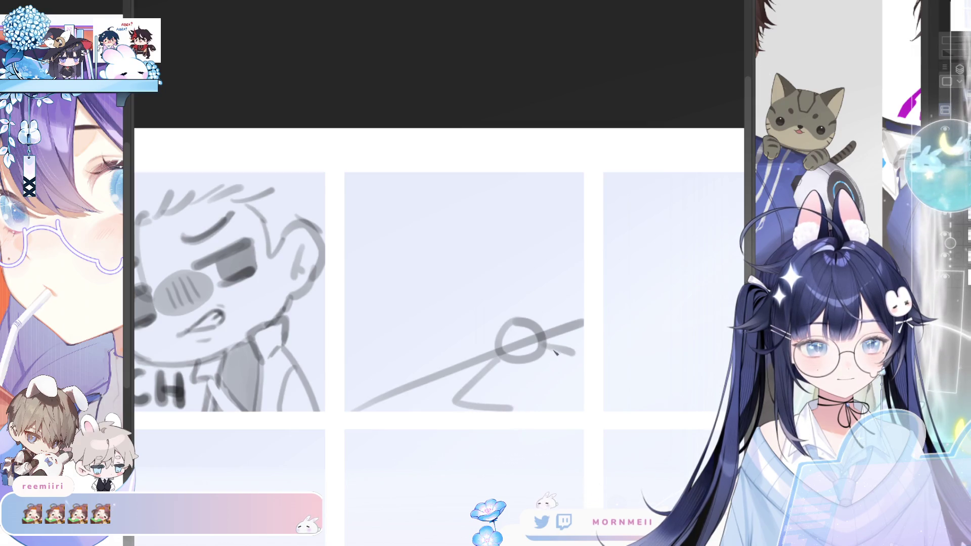
# Step: Sketch the card's sides under the hand, a wavy stroke above, and a stroke crossing the table line
pyautogui.moveTo(554, 350); pyautogui.dragTo(531, 408)
pyautogui.hotkey('ctrl', 'z')
pyautogui.moveTo(542, 342)
pyautogui.mouseDown()
pyautogui.moveTo(531, 408)
pyautogui.moveTo(542, 372)
pyautogui.moveTo(520, 405)
pyautogui.moveTo(506, 407)
pyautogui.mouseUp()
pyautogui.hotkey('ctrl', 'z')
pyautogui.moveTo(516, 303)
pyautogui.mouseDown()
pyautogui.moveTo(575, 302)
pyautogui.moveTo(579, 323)
pyautogui.mouseUp()
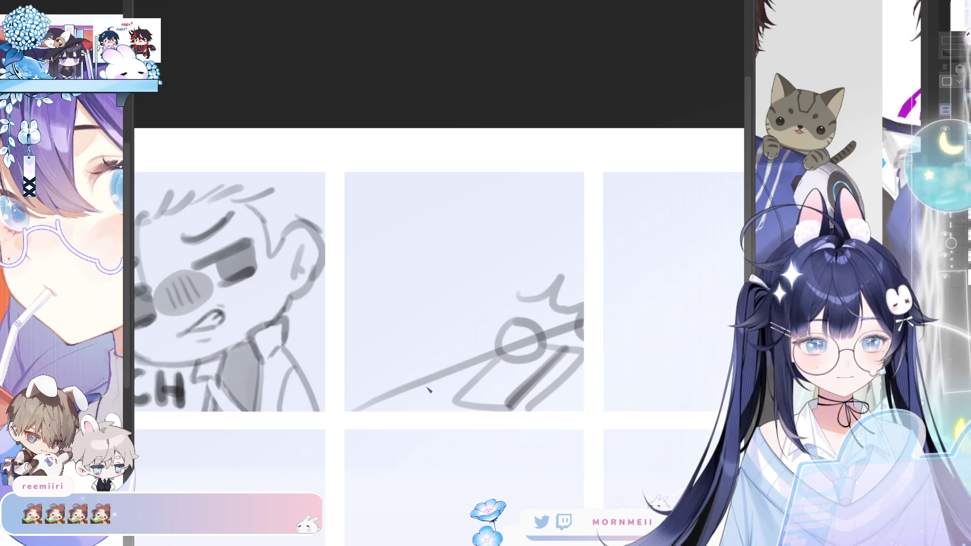
pyautogui.moveTo(401, 394)
pyautogui.mouseDown()
pyautogui.moveTo(424, 389)
pyautogui.moveTo(440, 408)
pyautogui.mouseUp()
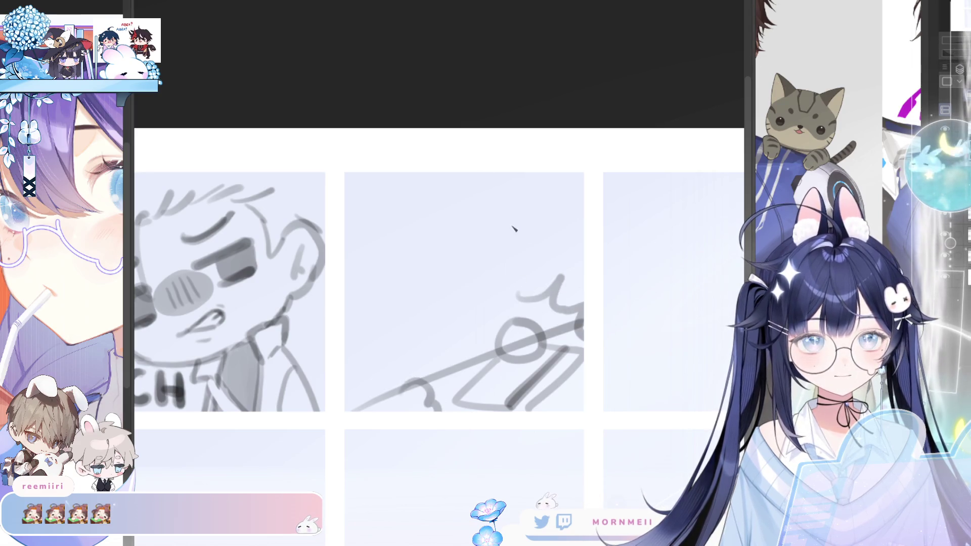
pyautogui.hotkey('ctrl', 'z')
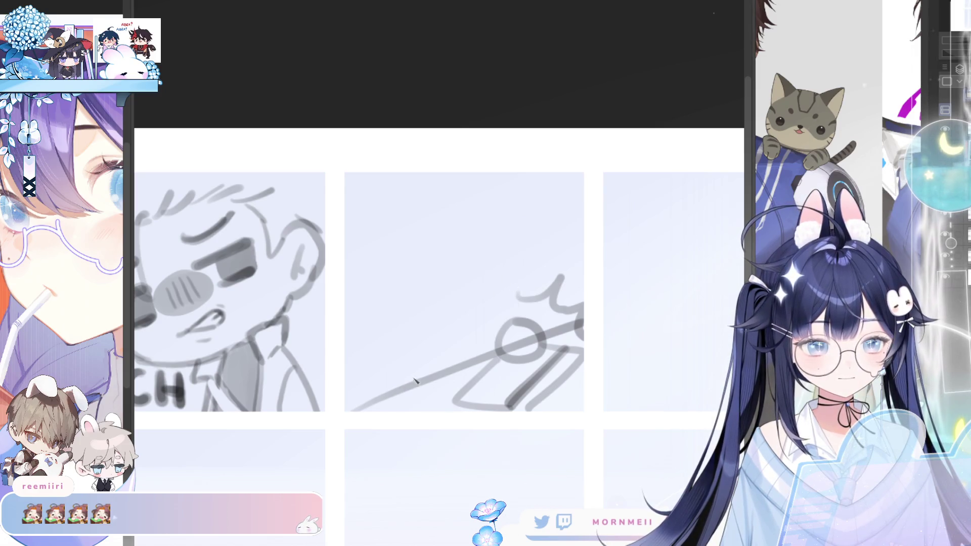
pyautogui.moveTo(439, 376)
pyautogui.mouseDown()
pyautogui.moveTo(404, 382)
pyautogui.moveTo(429, 412)
pyautogui.mouseUp()
pyautogui.press('h')
pyautogui.press('h')
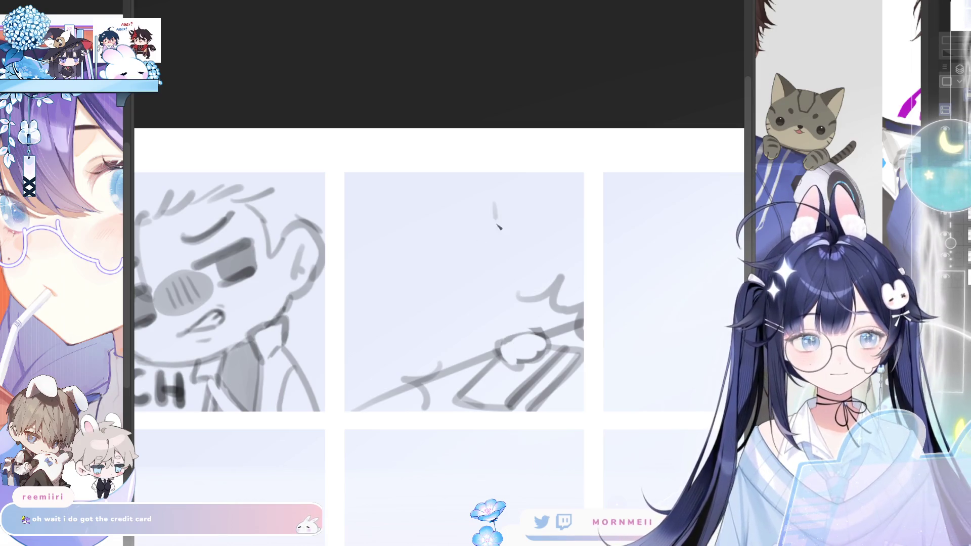
# Step: Redraw the upper and lower curved strokes in the middle panel until they sit right
pyautogui.hotkey('ctrl', 'z')
pyautogui.moveTo(501, 218)
pyautogui.mouseDown()
pyautogui.moveTo(504, 273)
pyautogui.moveTo(453, 307)
pyautogui.mouseUp()
pyautogui.hotkey('ctrl', 'z')
pyautogui.hotkey('ctrl', 'z')
pyautogui.moveTo(505, 264); pyautogui.dragTo(450, 307)
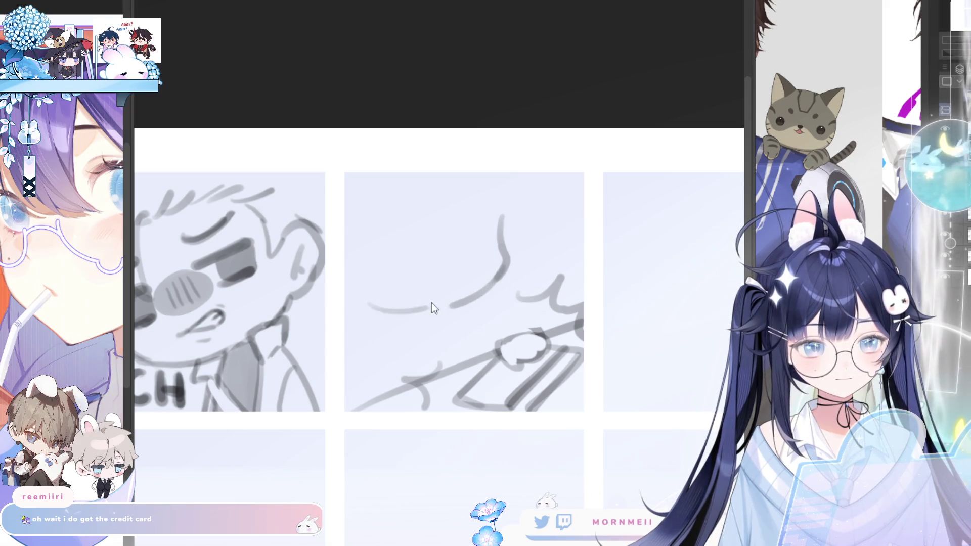
pyautogui.moveTo(379, 297); pyautogui.dragTo(446, 305)
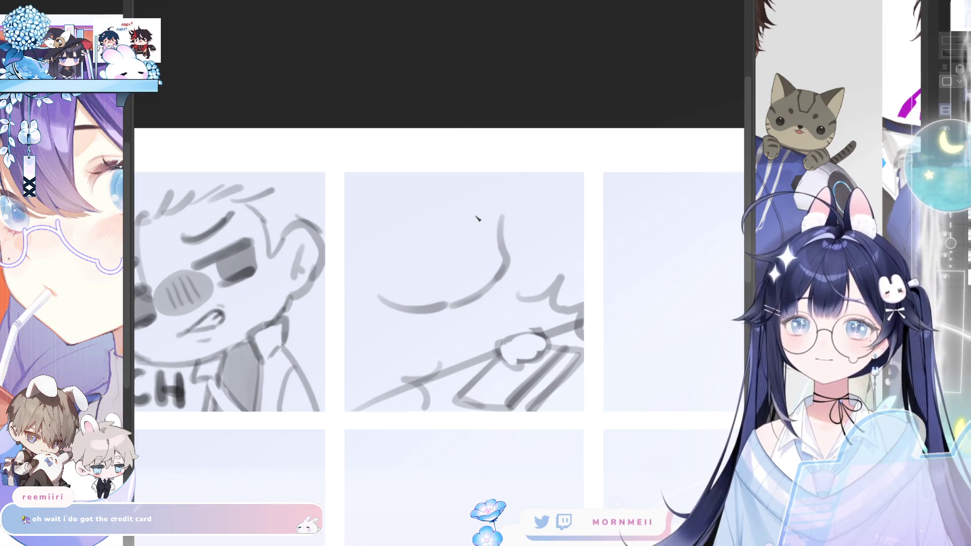
pyautogui.hotkey('ctrl', 'z')
pyautogui.moveTo(380, 299); pyautogui.dragTo(445, 306)
pyautogui.hotkey('ctrl', 'z')
pyautogui.hotkey('ctrl', 'z')
pyautogui.moveTo(378, 307); pyautogui.dragTo(453, 312)
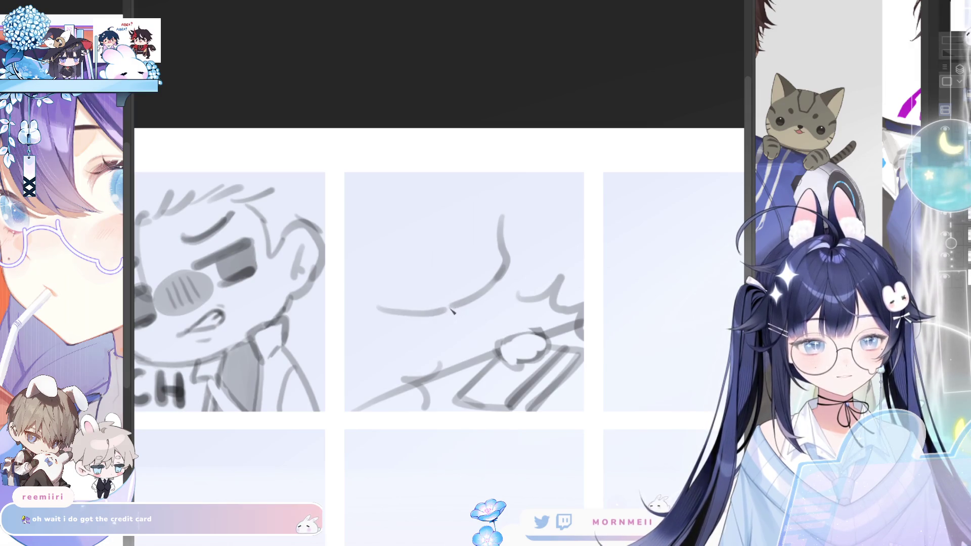
pyautogui.hotkey('ctrl', 'z')
pyautogui.moveTo(378, 307); pyautogui.dragTo(444, 312)
pyautogui.hotkey('ctrl', 'z')
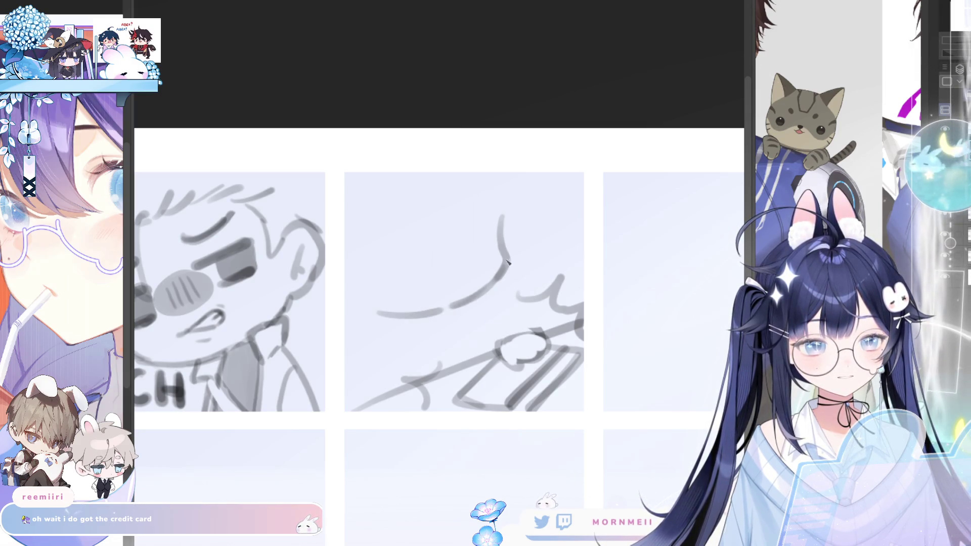
pyautogui.hotkey('ctrl', 'z')
pyautogui.hotkey('ctrl', 'z')
pyautogui.moveTo(379, 307); pyautogui.dragTo(450, 307)
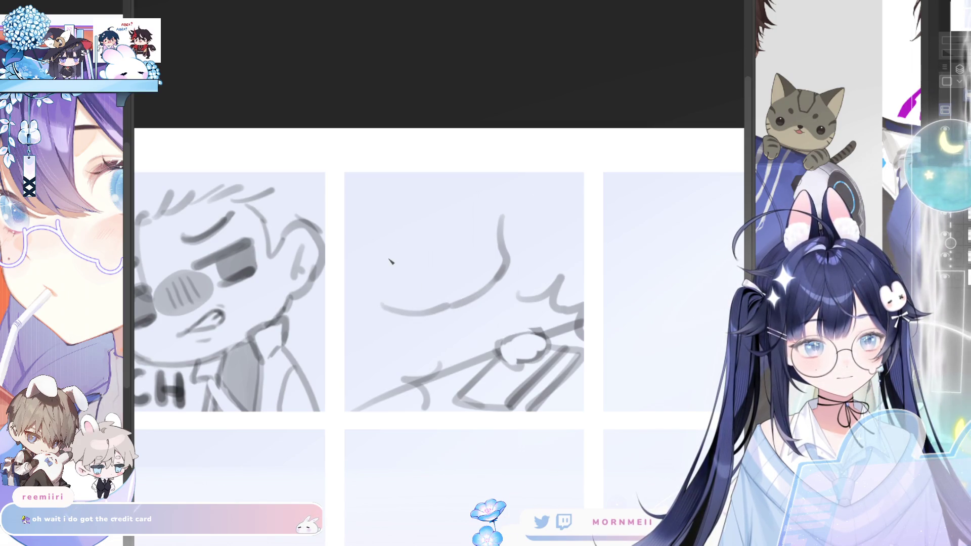
# Step: Add the second swirl eye, short eyebrows above both eyes, and shade the right eye
pyautogui.hotkey('ctrl', 'z')
pyautogui.moveTo(412, 247)
pyautogui.mouseDown()
pyautogui.moveTo(400, 283)
pyautogui.moveTo(402, 260)
pyautogui.moveTo(415, 262)
pyautogui.mouseUp()
pyautogui.hotkey('ctrl', 'z')
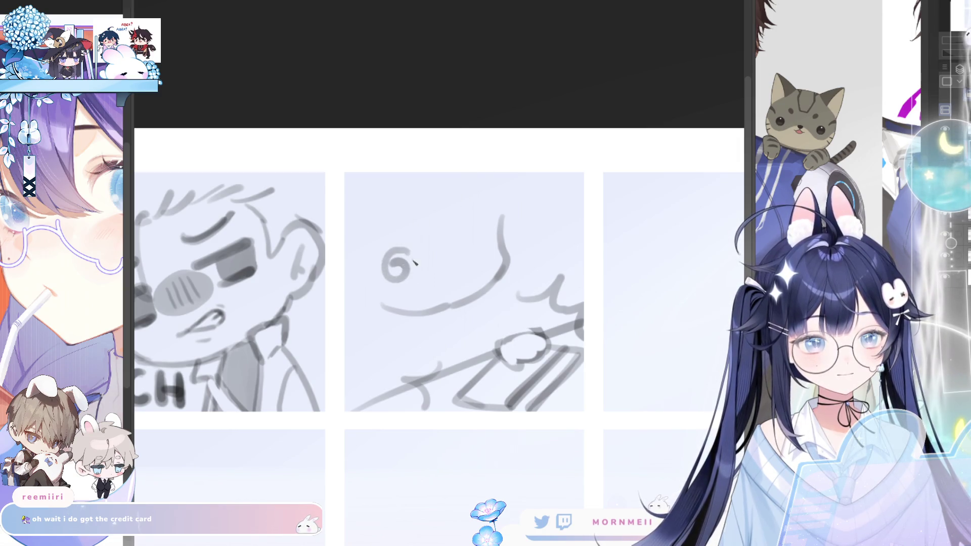
pyautogui.moveTo(478, 230)
pyautogui.mouseDown()
pyautogui.moveTo(463, 246)
pyautogui.moveTo(473, 241)
pyautogui.mouseUp()
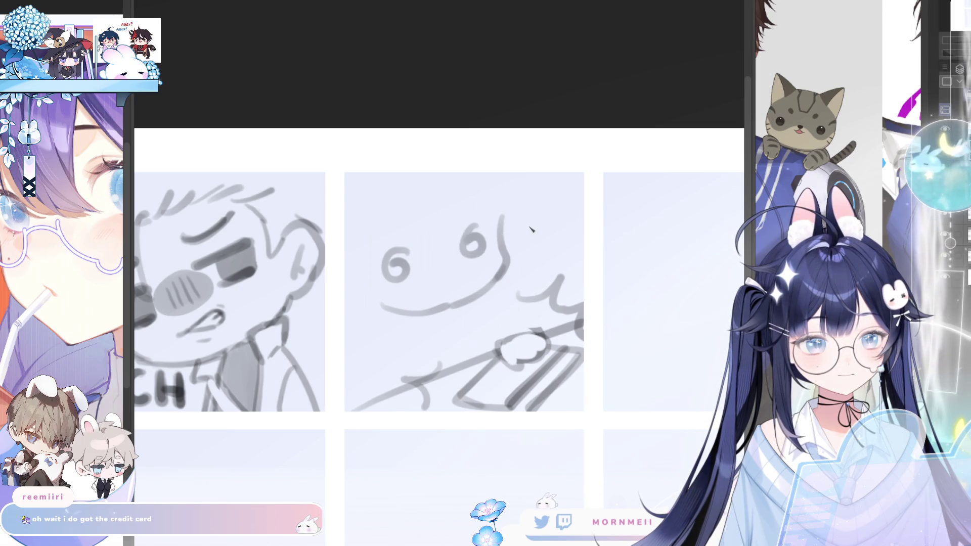
pyautogui.press('h')
pyautogui.press('h')
pyautogui.moveTo(430, 276); pyautogui.dragTo(459, 263)
pyautogui.hotkey('ctrl', 'z')
pyautogui.hotkey('ctrl', 'z')
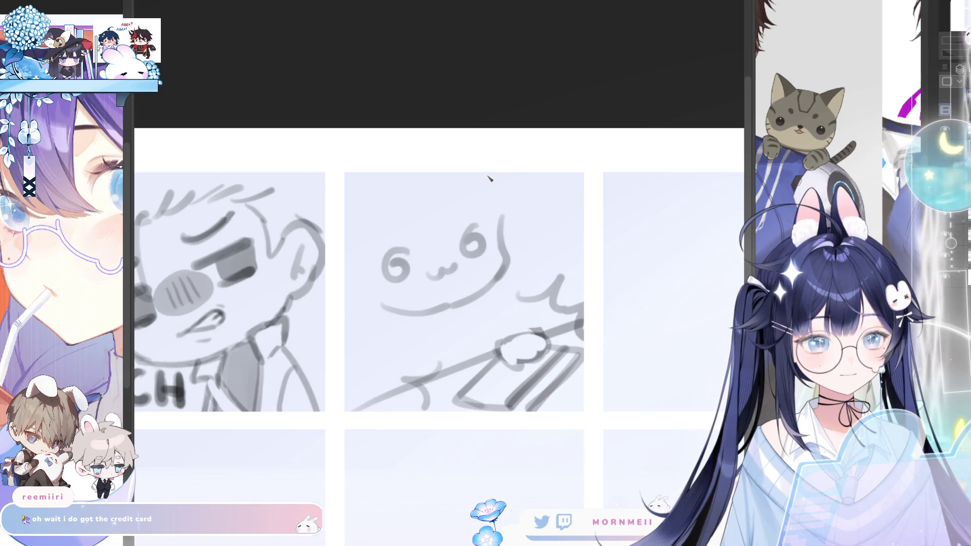
pyautogui.moveTo(381, 236); pyautogui.dragTo(478, 207)
pyautogui.hotkey('ctrl', 'z')
pyautogui.hotkey('ctrl', 'z')
pyautogui.moveTo(399, 268); pyautogui.dragTo(400, 268)
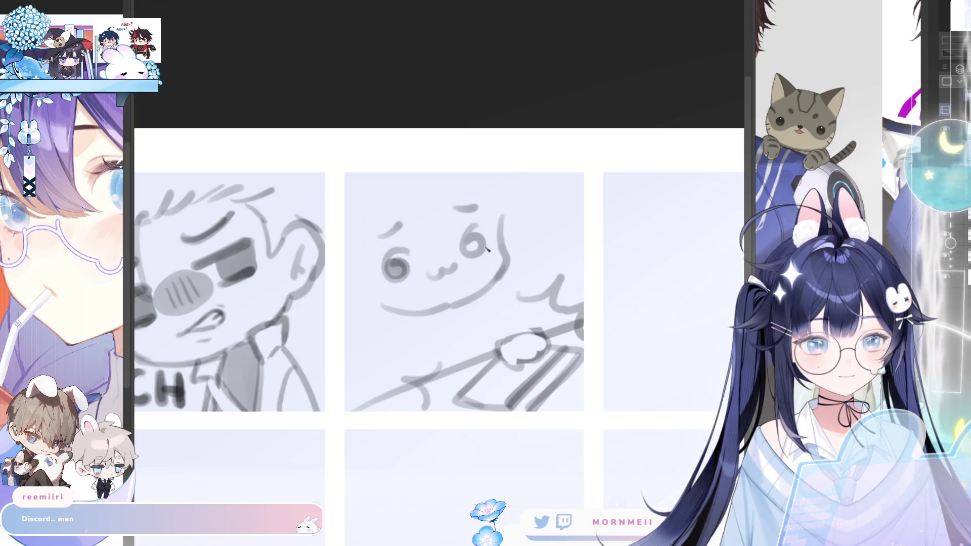
pyautogui.moveTo(470, 243); pyautogui.dragTo(473, 255)
# Step: Flip the canvas back to normal and zoom in on the middle sketches
pyautogui.press('h')
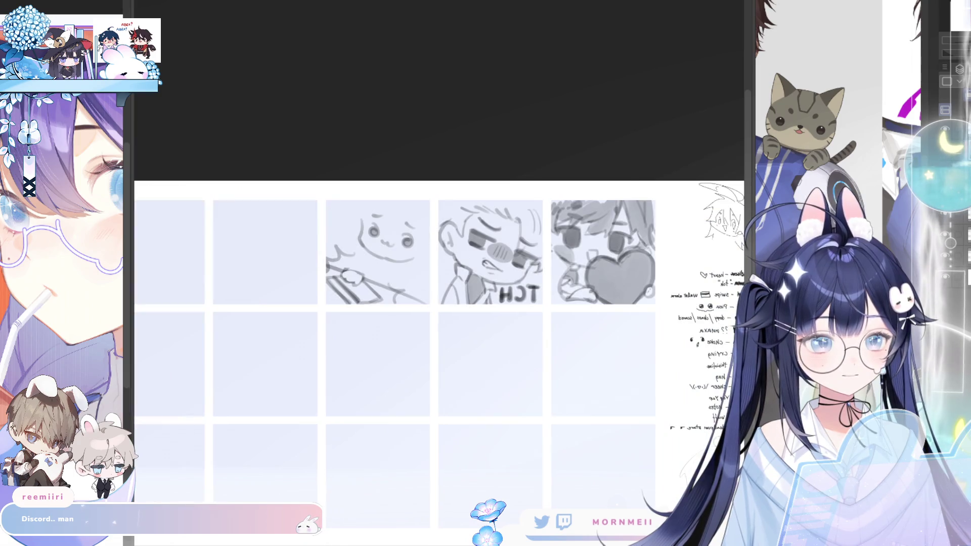
pyautogui.press('h')
pyautogui.scroll(2, 479, 203)
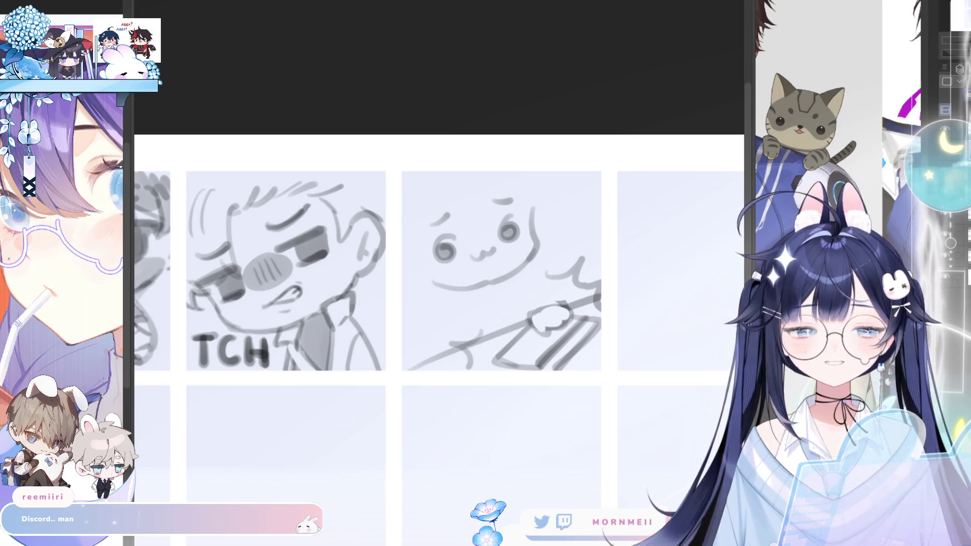
# Step: Erase the small mouth under the eyes and dab blush on the left and right cheeks
pyautogui.press('h')
pyautogui.press('h')
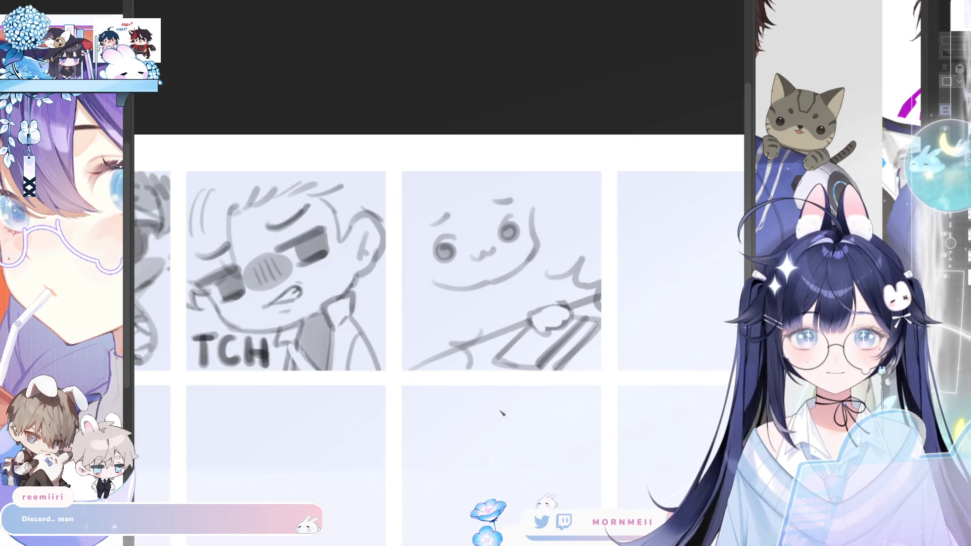
pyautogui.press('h')
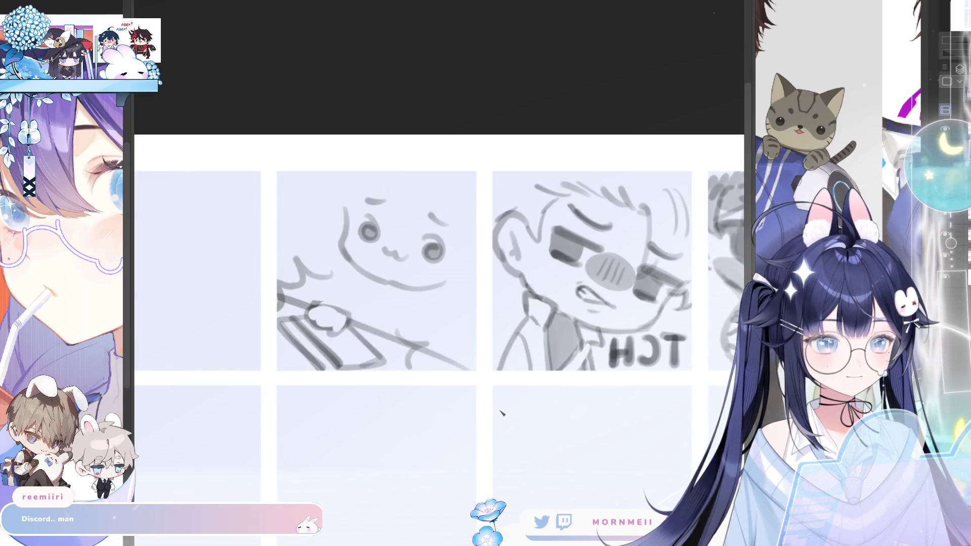
pyautogui.press('h')
pyautogui.moveTo(489, 259); pyautogui.dragTo(455, 255)
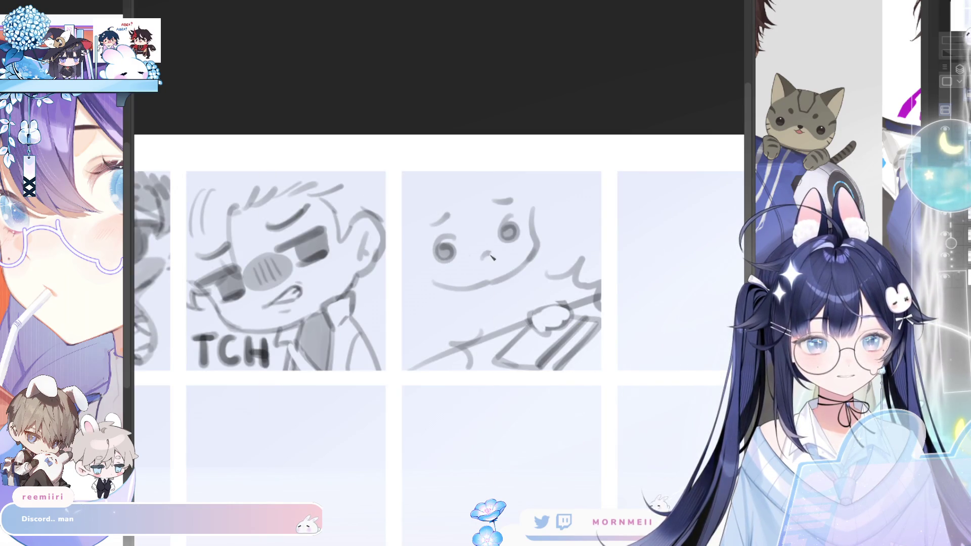
pyautogui.press('h')
pyautogui.press('h')
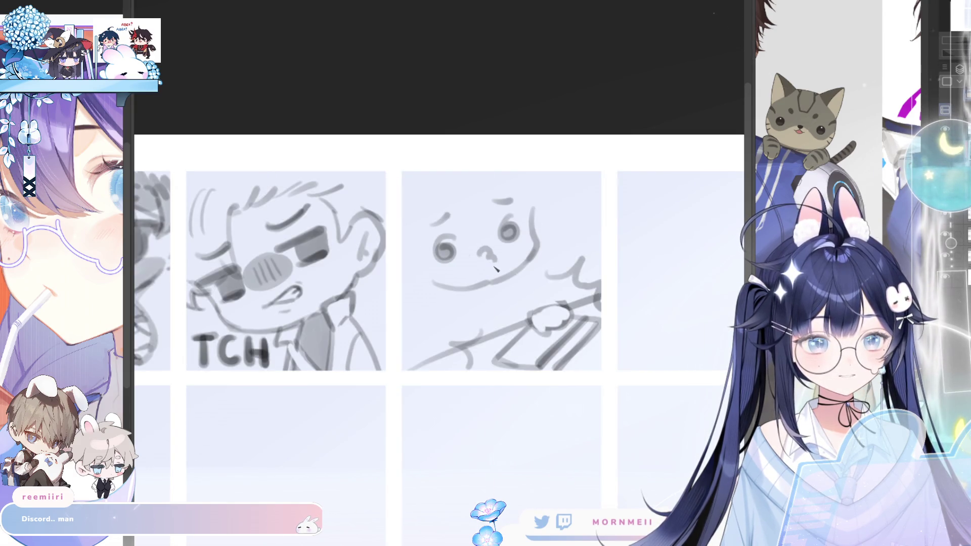
pyautogui.click(434, 269)
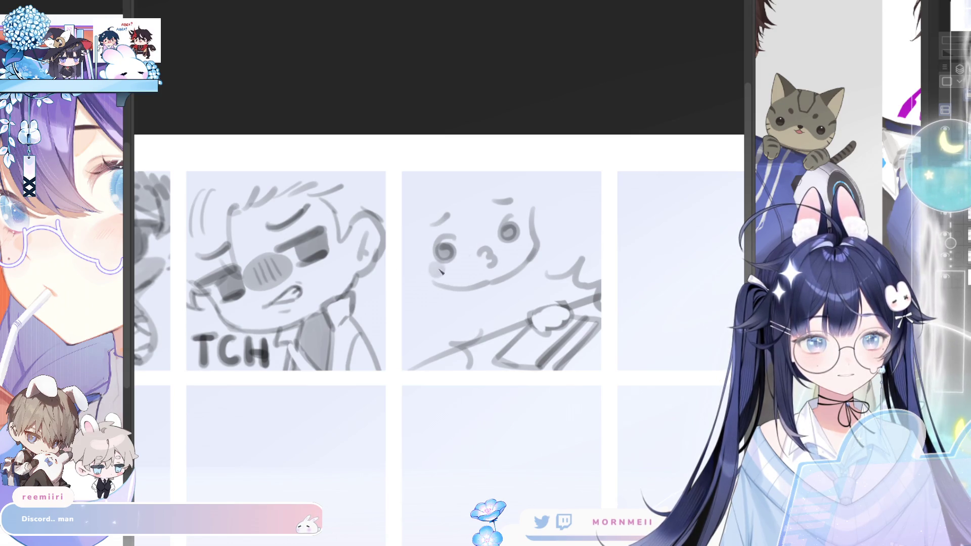
pyautogui.hotkey('ctrl', 'z')
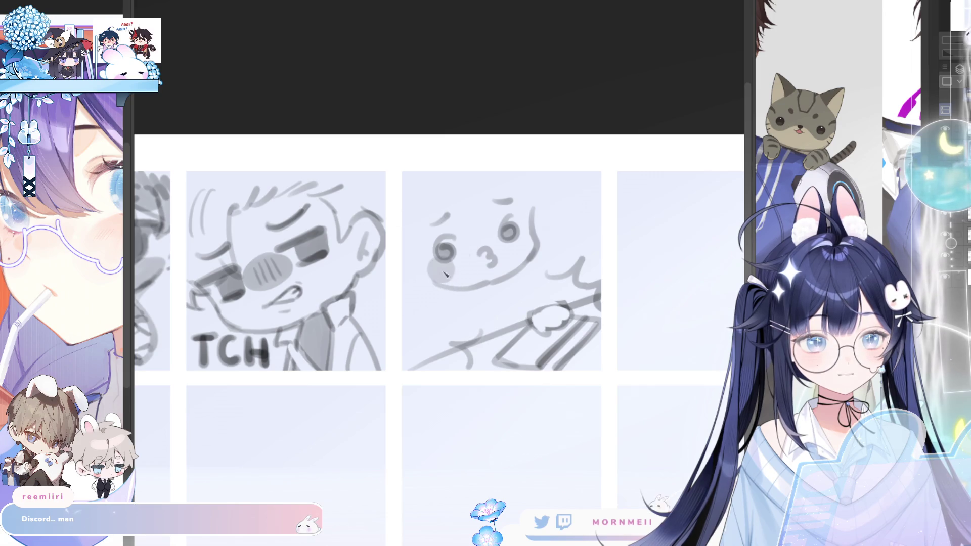
pyautogui.click(445, 271)
pyautogui.click(524, 244)
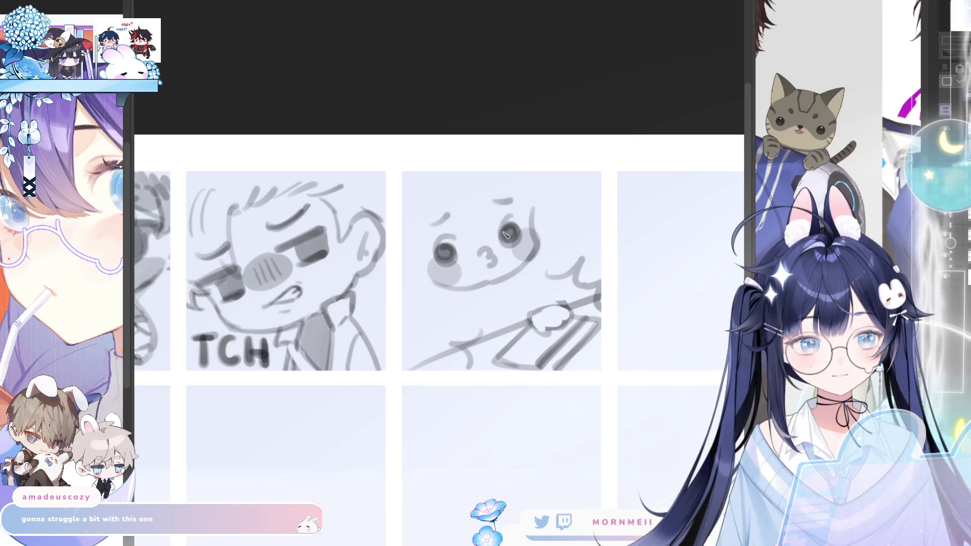
# Step: Darken the right eye's shading, erase the 3-shaped kiss mouth, and lasso the middle face
pyautogui.moveTo(512, 231); pyautogui.dragTo(510, 234)
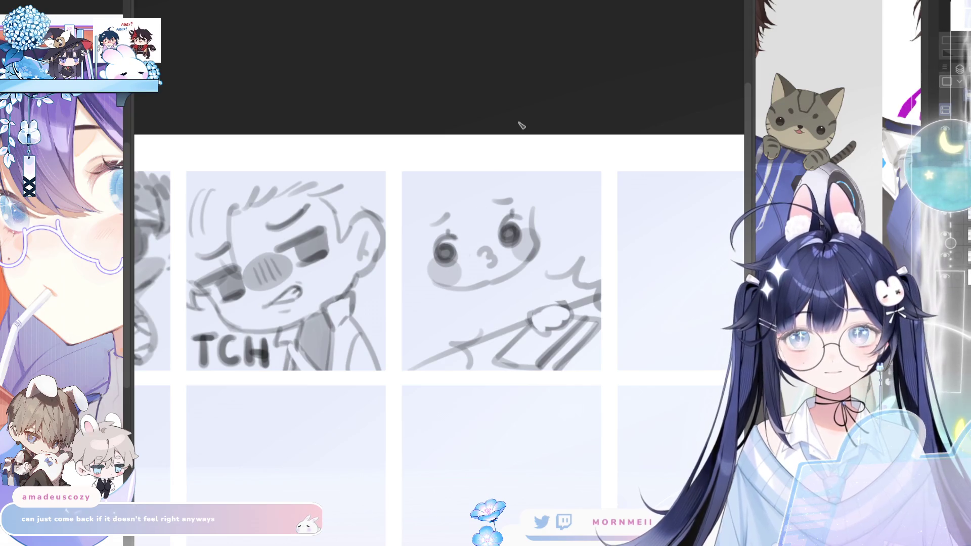
pyautogui.click(891, 163)
pyautogui.press('h')
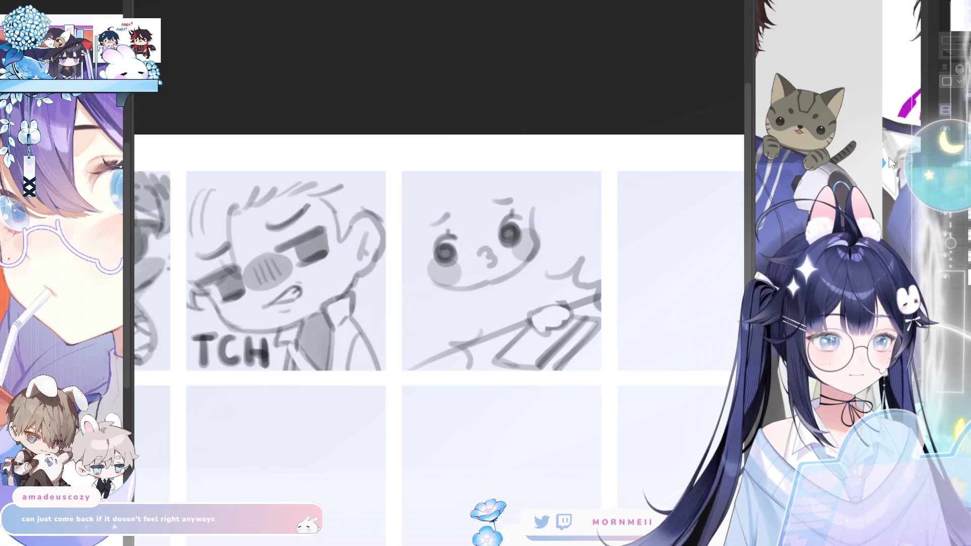
pyautogui.moveTo(473, 255)
pyautogui.mouseDown()
pyautogui.moveTo(488, 260)
pyautogui.moveTo(475, 253)
pyautogui.moveTo(486, 258)
pyautogui.moveTo(484, 223)
pyautogui.moveTo(488, 258)
pyautogui.moveTo(471, 257)
pyautogui.mouseUp()
pyautogui.press('h')
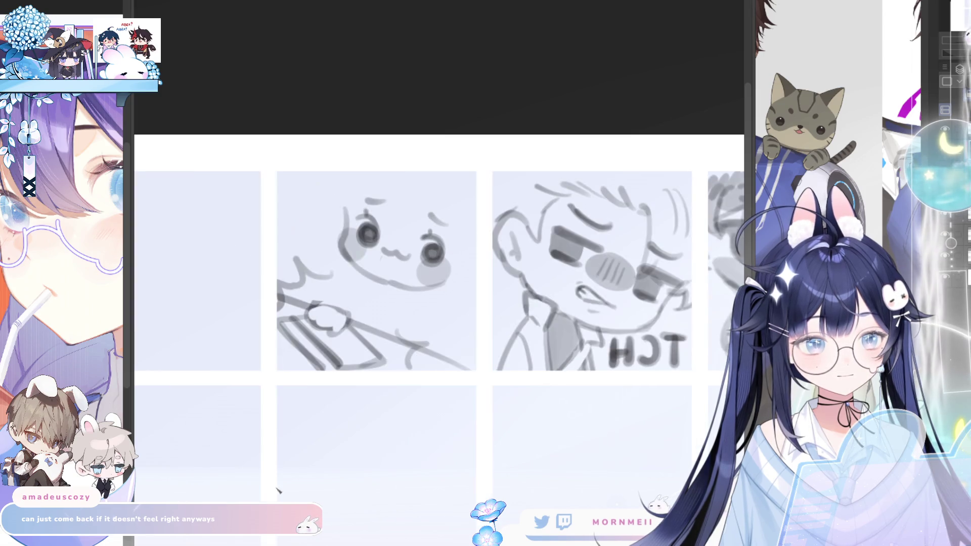
pyautogui.press('h')
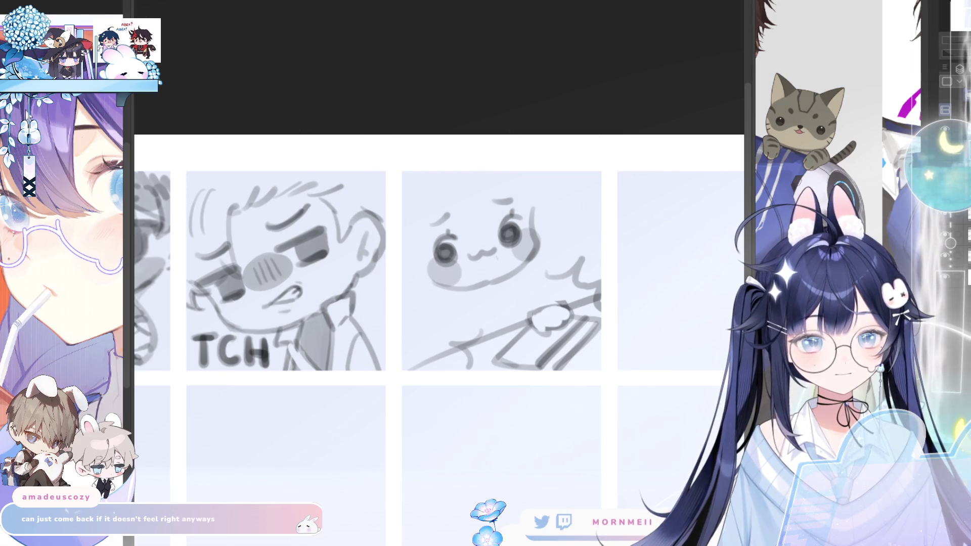
pyautogui.moveTo(530, 265)
pyautogui.mouseDown()
pyautogui.moveTo(461, 169)
pyautogui.moveTo(521, 280)
pyautogui.moveTo(537, 285)
pyautogui.mouseUp()
# Step: Enlarge the selected face slightly and erase the cat mouth strokes
pyautogui.click(505, 336)
pyautogui.moveTo(495, 312); pyautogui.dragTo(516, 325)
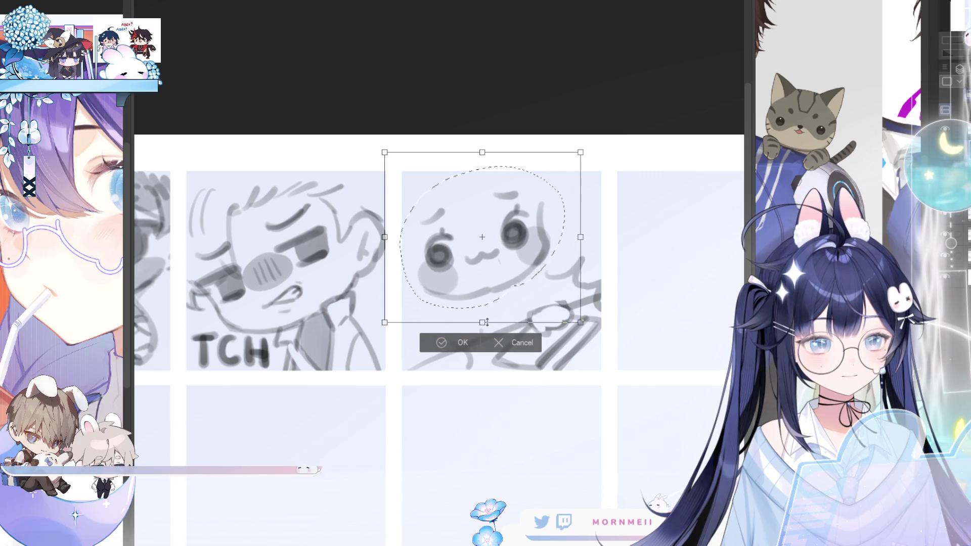
pyautogui.click(450, 346)
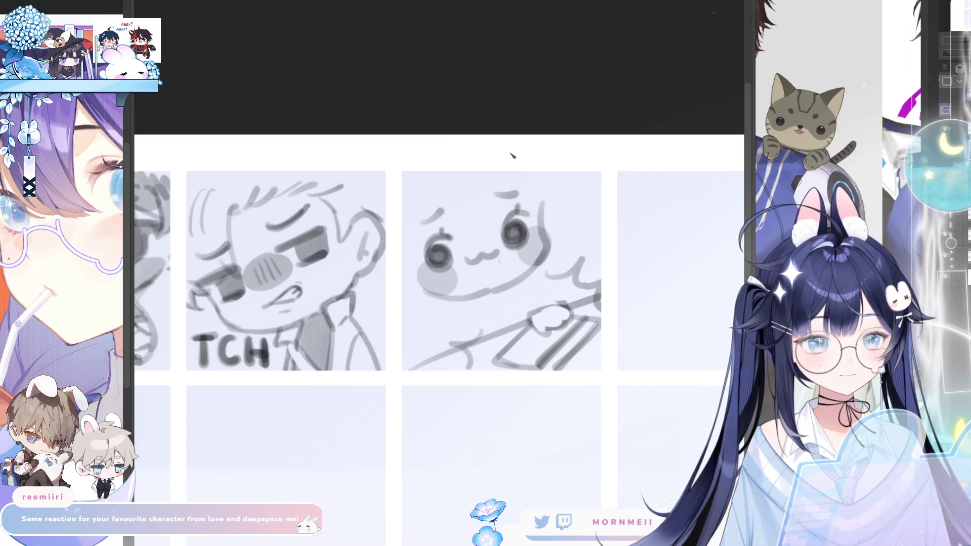
pyautogui.press('h')
pyautogui.press('h')
pyautogui.moveTo(445, 253)
pyautogui.mouseDown()
pyautogui.moveTo(506, 273)
pyautogui.moveTo(494, 266)
pyautogui.moveTo(489, 279)
pyautogui.moveTo(493, 271)
pyautogui.moveTo(501, 280)
pyautogui.moveTo(489, 270)
pyautogui.mouseUp()
pyautogui.press('h')
pyautogui.press('h')
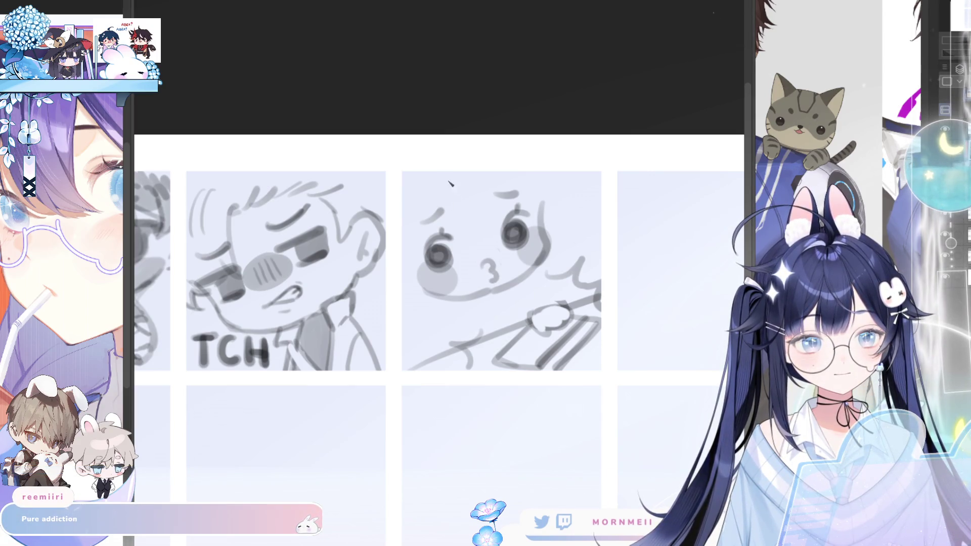
# Step: Draw a new mouth under the nose and the face's right outline, then clear the selection
pyautogui.press('h')
pyautogui.press('h')
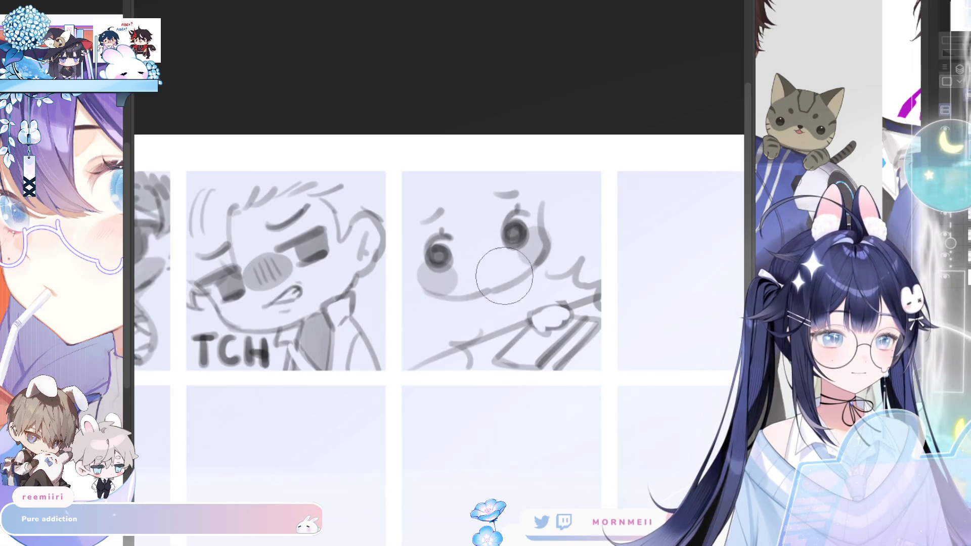
pyautogui.press('h')
pyautogui.press('h')
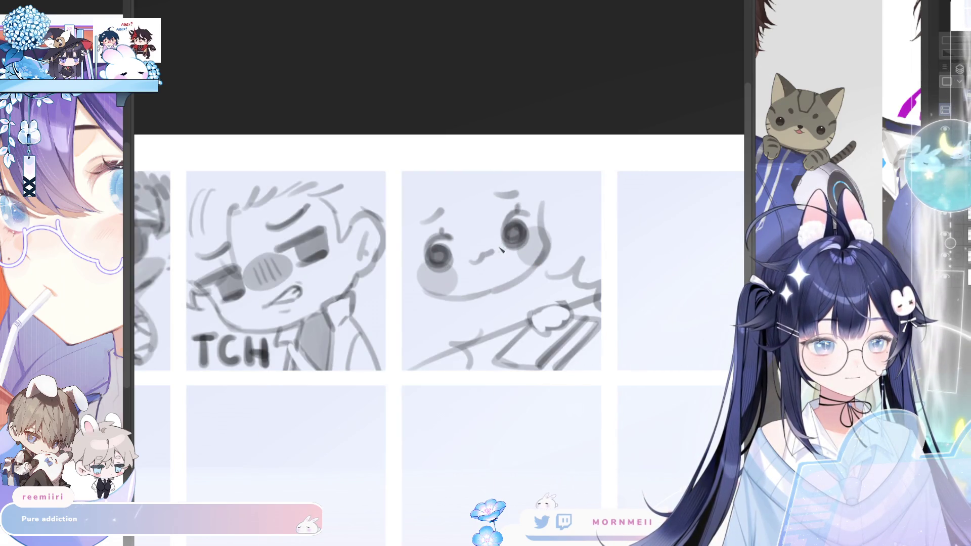
pyautogui.moveTo(481, 260); pyautogui.dragTo(494, 258)
pyautogui.press('h')
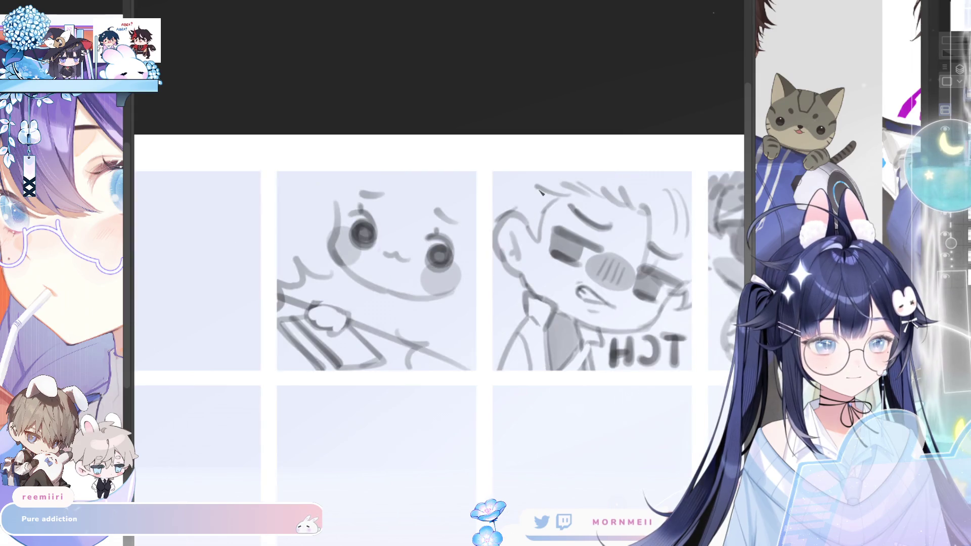
pyautogui.press('h')
pyautogui.scroll(3, 541, 191)
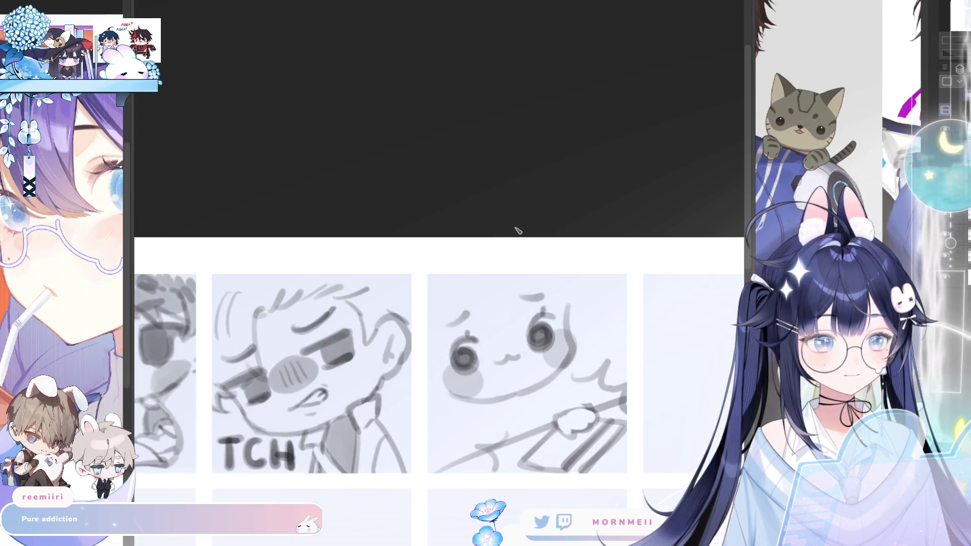
pyautogui.moveTo(540, 354)
pyautogui.mouseDown()
pyautogui.moveTo(559, 331)
pyautogui.moveTo(548, 278)
pyautogui.moveTo(442, 343)
pyautogui.moveTo(465, 375)
pyautogui.moveTo(516, 375)
pyautogui.moveTo(541, 355)
pyautogui.mouseUp()
pyautogui.click(603, 399)
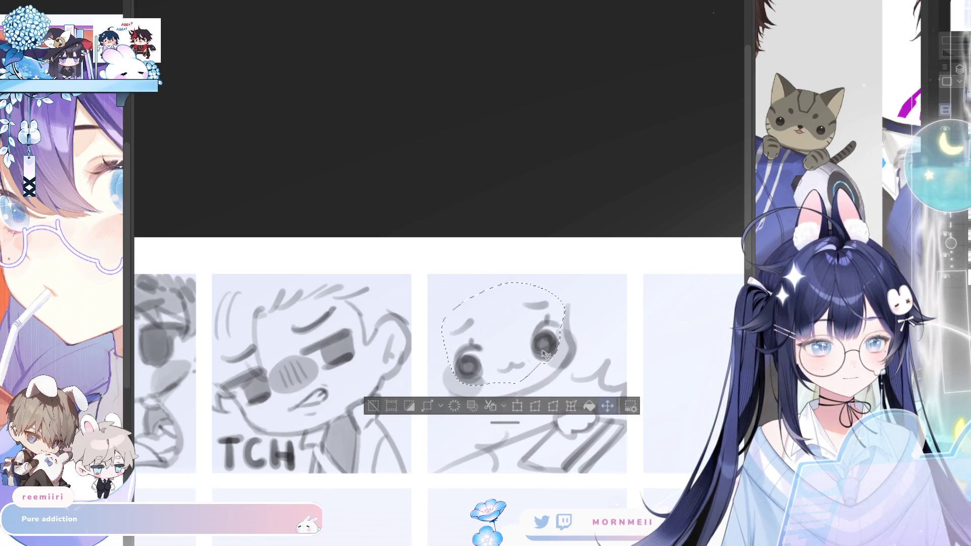
pyautogui.hotkey('ctrl', 'd')
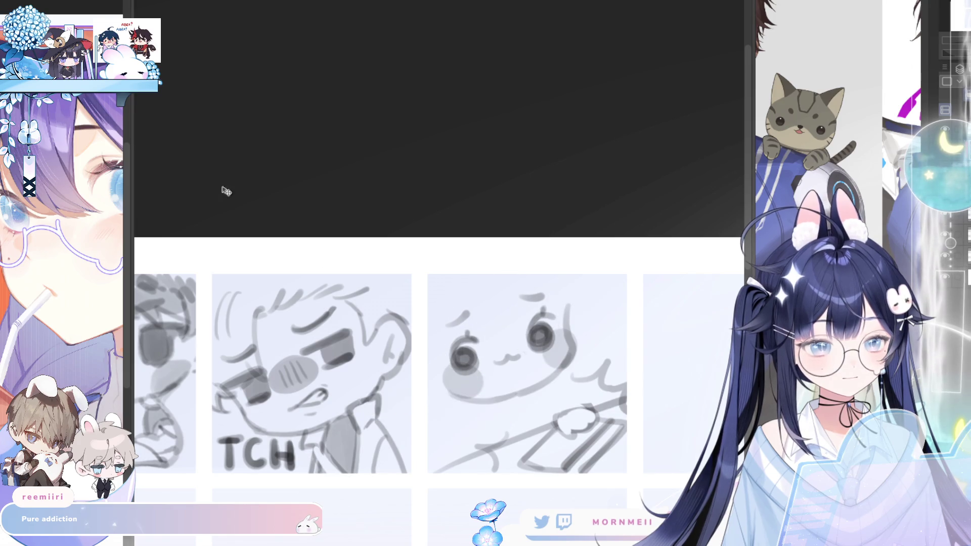
# Step: Draw the left cheek outline and a new open mouth on the chibi
pyautogui.moveTo(485, 292)
pyautogui.mouseDown()
pyautogui.moveTo(446, 354)
pyautogui.moveTo(459, 364)
pyautogui.moveTo(516, 363)
pyautogui.mouseUp()
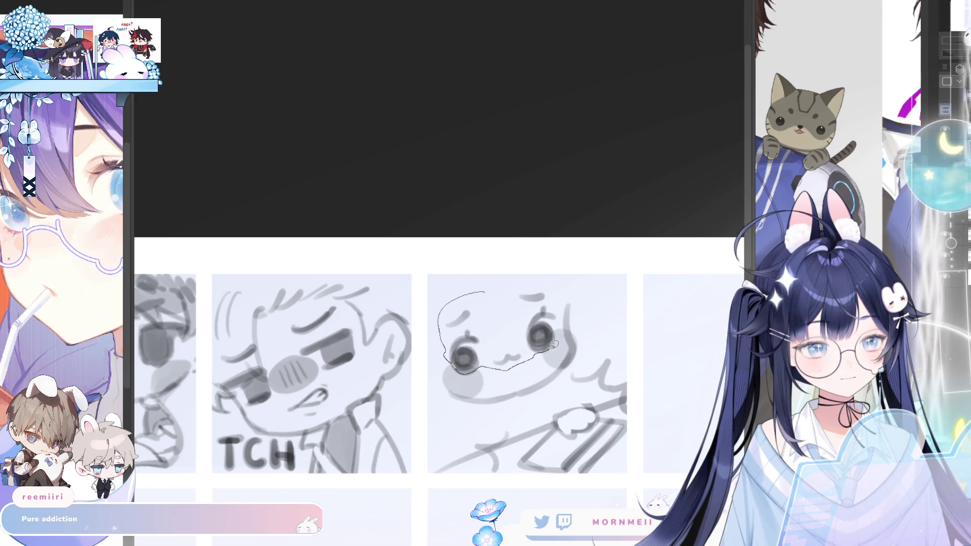
pyautogui.moveTo(560, 323)
pyautogui.mouseDown()
pyautogui.moveTo(501, 283)
pyautogui.moveTo(485, 293)
pyautogui.mouseUp()
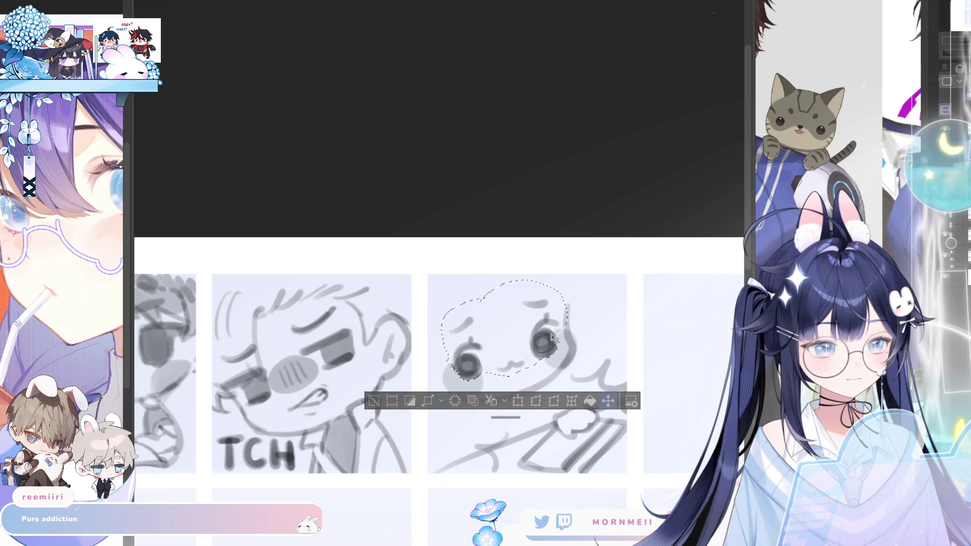
pyautogui.click(375, 401)
pyautogui.press('h')
pyautogui.press('h')
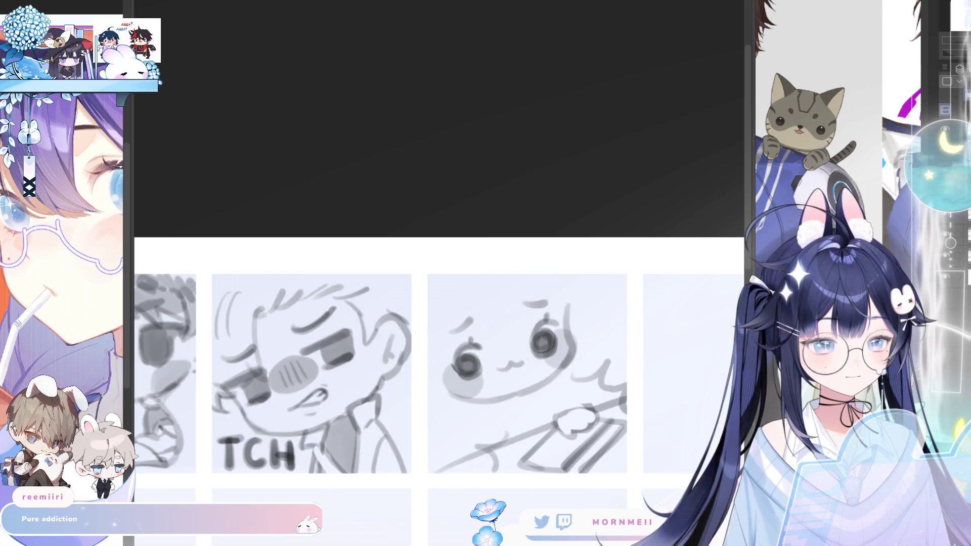
pyautogui.moveTo(503, 365); pyautogui.dragTo(512, 363)
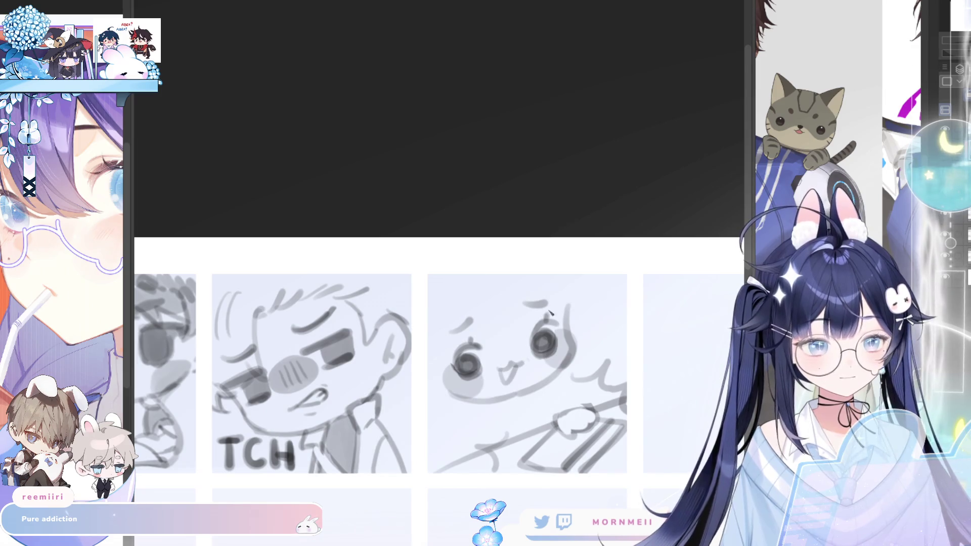
pyautogui.press('h')
pyautogui.press('h')
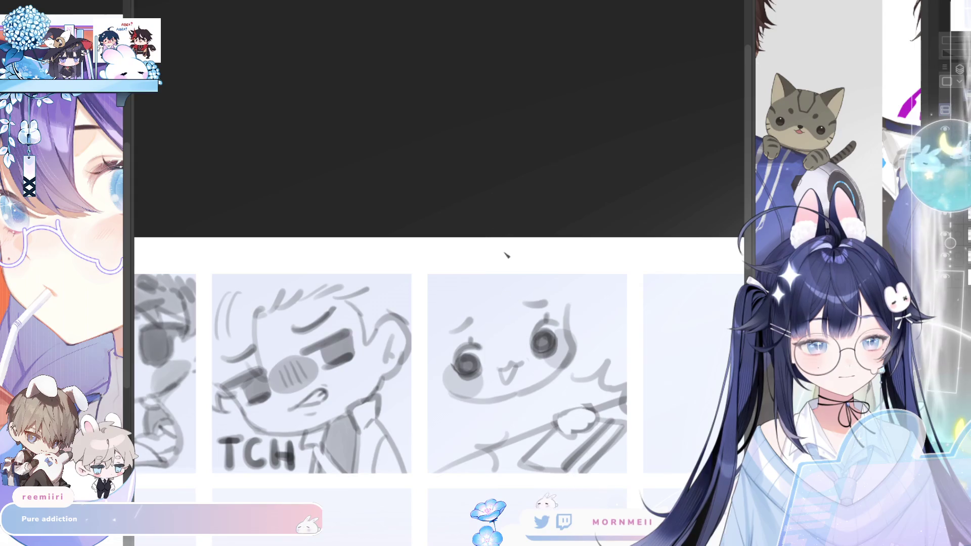
# Step: Sketch curved hair strokes across the chibi's head, redrawing until the curve looks right
pyautogui.moveTo(511, 282); pyautogui.dragTo(510, 356)
pyautogui.hotkey('ctrl', 'z')
pyautogui.moveTo(475, 285); pyautogui.dragTo(510, 346)
pyautogui.hotkey('ctrl', 'z')
pyautogui.hotkey('ctrl', 'z')
pyautogui.press('m')
pyautogui.hotkey('ctrl', 'z')
pyautogui.press('m')
pyautogui.moveTo(476, 289); pyautogui.dragTo(512, 347)
pyautogui.hotkey('ctrl', 'z')
pyautogui.hotkey('ctrl', 'z')
pyautogui.hotkey('ctrl', 'z')
pyautogui.moveTo(465, 294); pyautogui.dragTo(516, 345)
pyautogui.moveTo(501, 308); pyautogui.dragTo(529, 343)
pyautogui.hotkey('ctrl', 'z')
pyautogui.hotkey('ctrl', 'z')
# Step: Add a hair strand falling near the ear, checking it on the mirrored canvas
pyautogui.moveTo(516, 287); pyautogui.dragTo(529, 331)
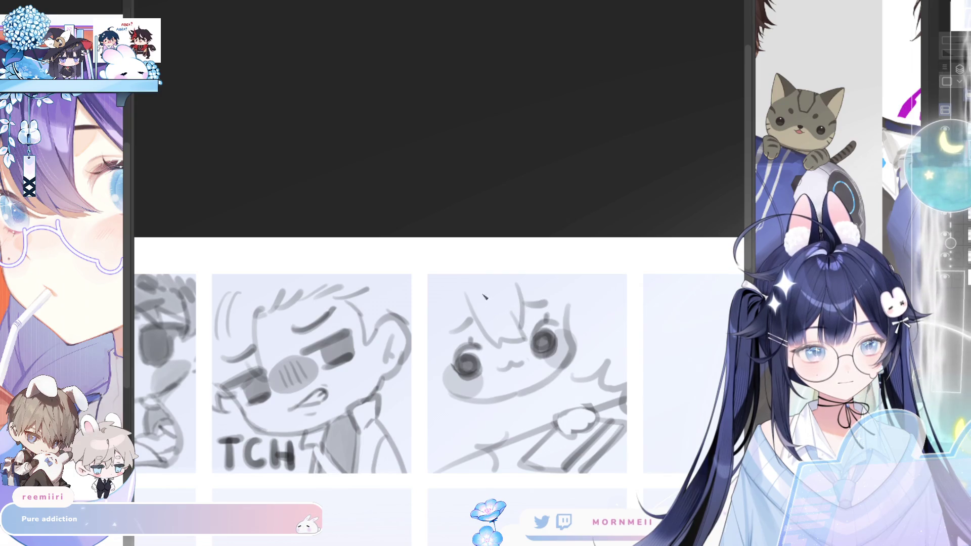
pyautogui.moveTo(479, 283); pyautogui.dragTo(508, 317)
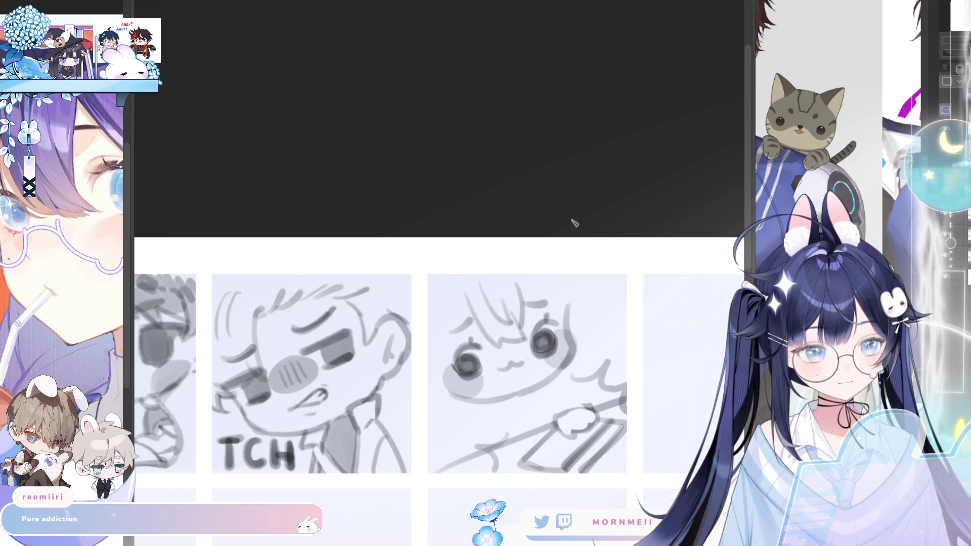
pyautogui.press('h')
pyautogui.press('h')
pyautogui.hotkey('ctrl', 'z')
pyautogui.moveTo(488, 293); pyautogui.dragTo(522, 330)
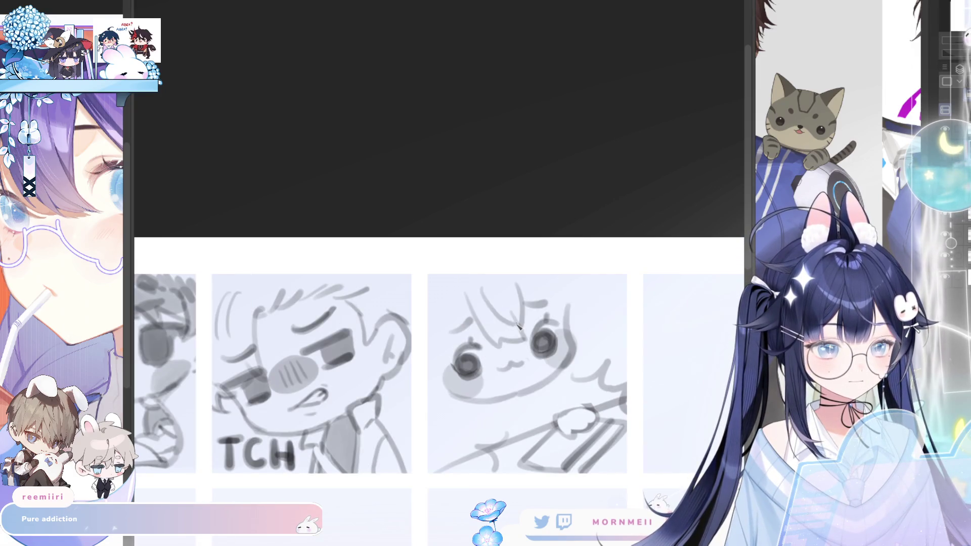
pyautogui.press('h')
pyautogui.press('h')
pyautogui.hotkey('ctrl', 'z')
pyautogui.moveTo(479, 287); pyautogui.dragTo(516, 327)
pyautogui.hotkey('ctrl', 'z')
pyautogui.moveTo(478, 278); pyautogui.dragTo(515, 320)
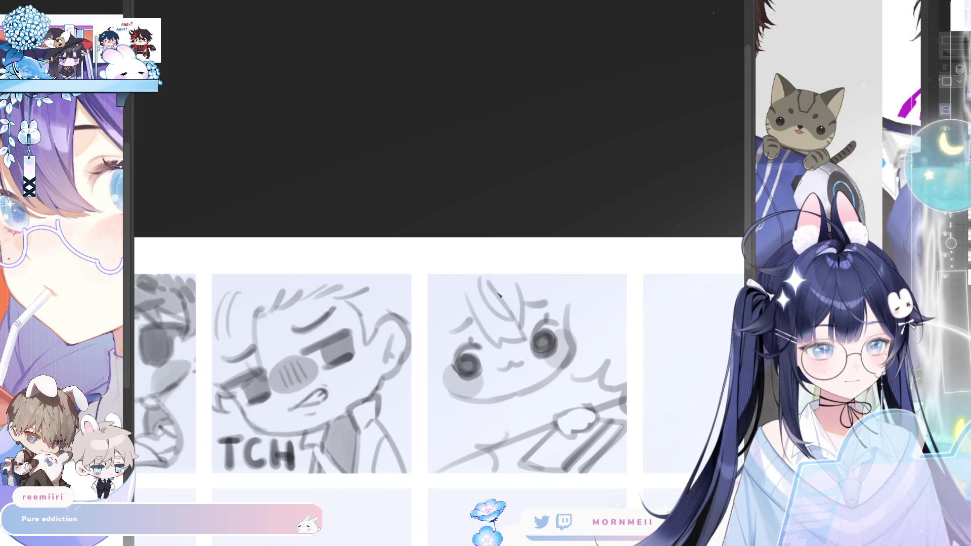
pyautogui.press('h')
pyautogui.press('h')
pyautogui.hotkey('ctrl', 'z')
pyautogui.moveTo(480, 282); pyautogui.dragTo(507, 321)
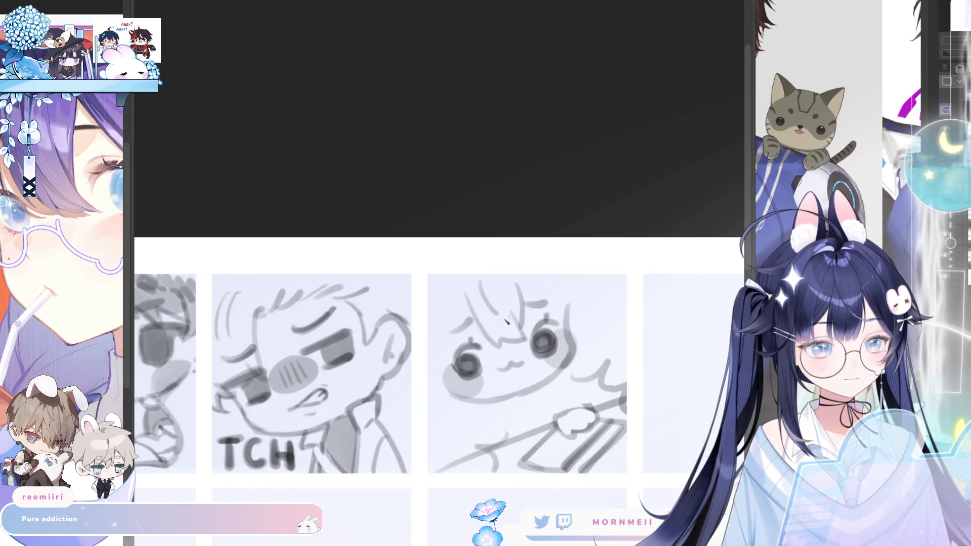
pyautogui.hotkey('ctrl', 'z')
pyautogui.moveTo(482, 282); pyautogui.dragTo(513, 312)
pyautogui.press('h')
pyautogui.press('h')
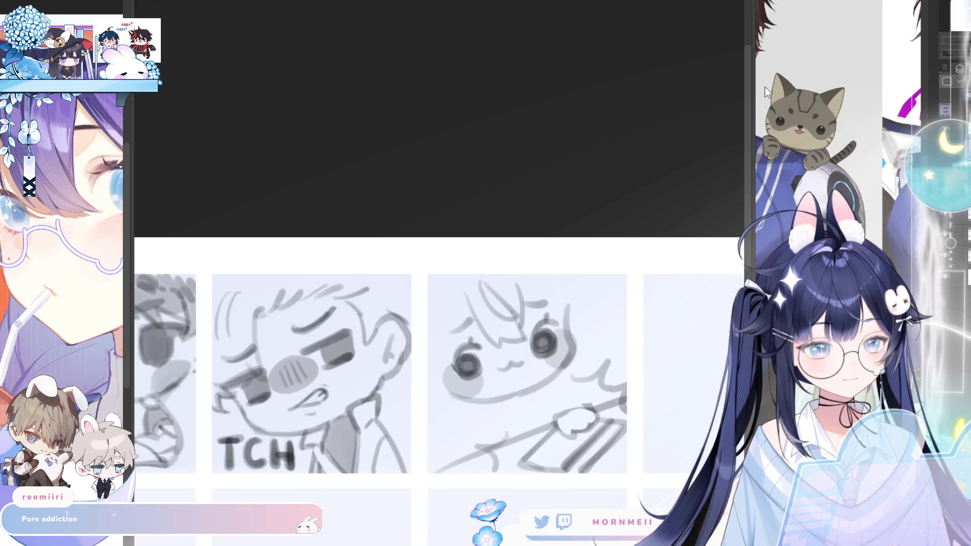
pyautogui.press('h')
pyautogui.press('h')
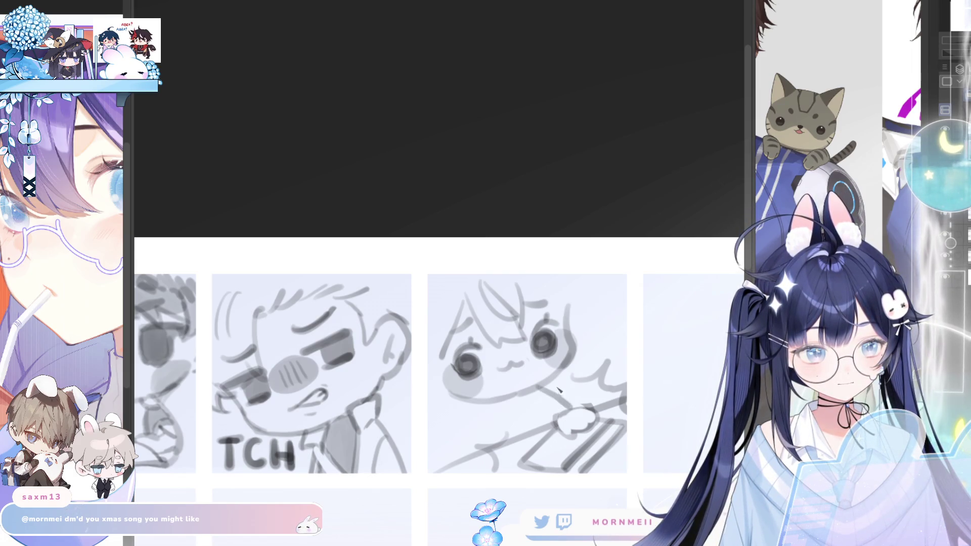
# Step: Redraw the body lines below the chibi's face with a darker stroke
pyautogui.moveTo(486, 403); pyautogui.dragTo(483, 454)
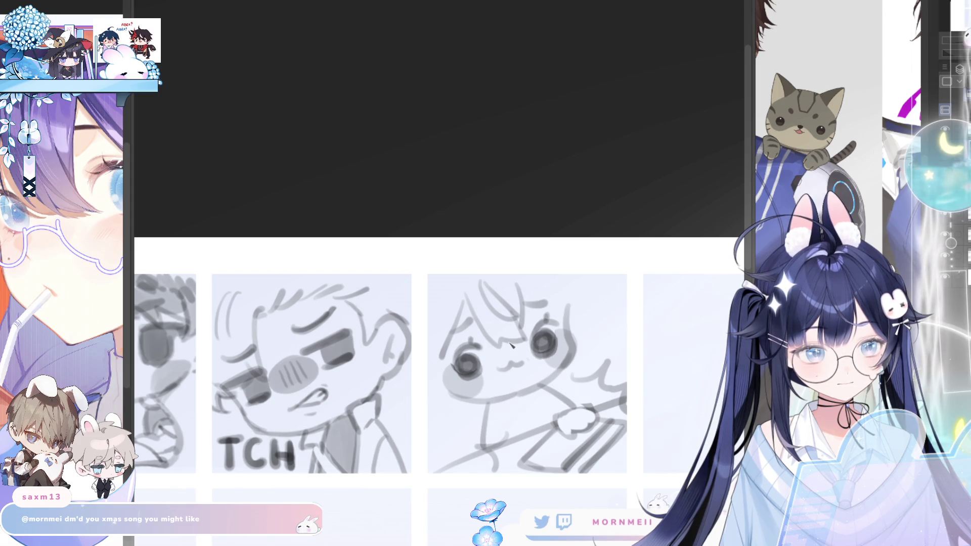
pyautogui.hotkey('ctrl', 'z')
pyautogui.moveTo(479, 404); pyautogui.dragTo(468, 456)
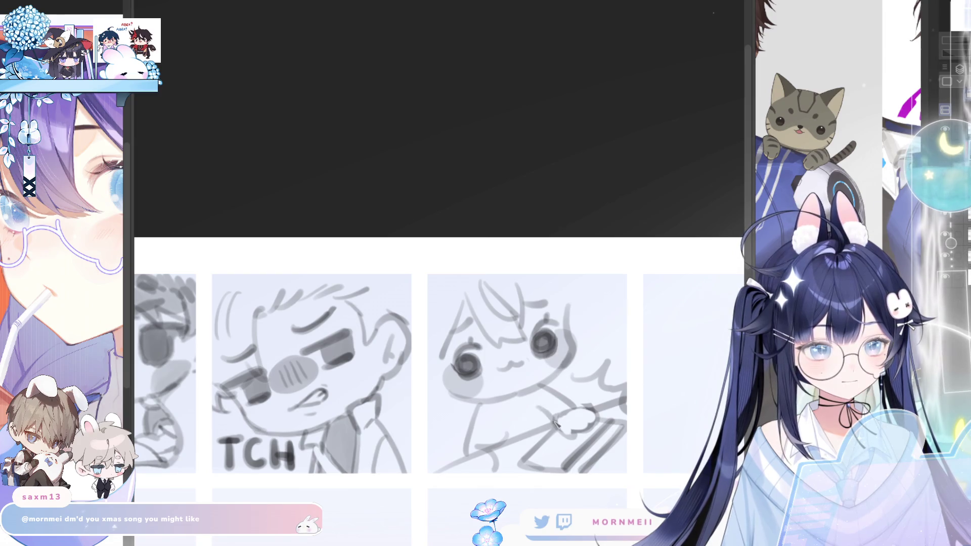
pyautogui.press('h')
pyautogui.press('h')
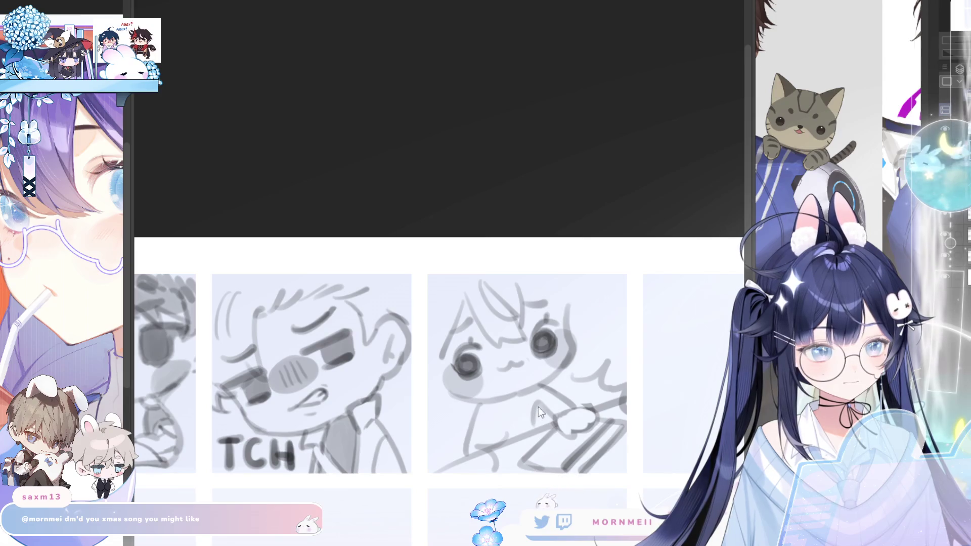
pyautogui.moveTo(476, 418)
pyautogui.mouseDown()
pyautogui.moveTo(477, 406)
pyautogui.moveTo(435, 436)
pyautogui.moveTo(455, 444)
pyautogui.moveTo(434, 442)
pyautogui.mouseUp()
pyautogui.hotkey('ctrl', 'z')
pyautogui.hotkey('ctrl', 'z')
pyautogui.hotkey('ctrl', 'z')
pyautogui.moveTo(479, 401); pyautogui.dragTo(434, 440)
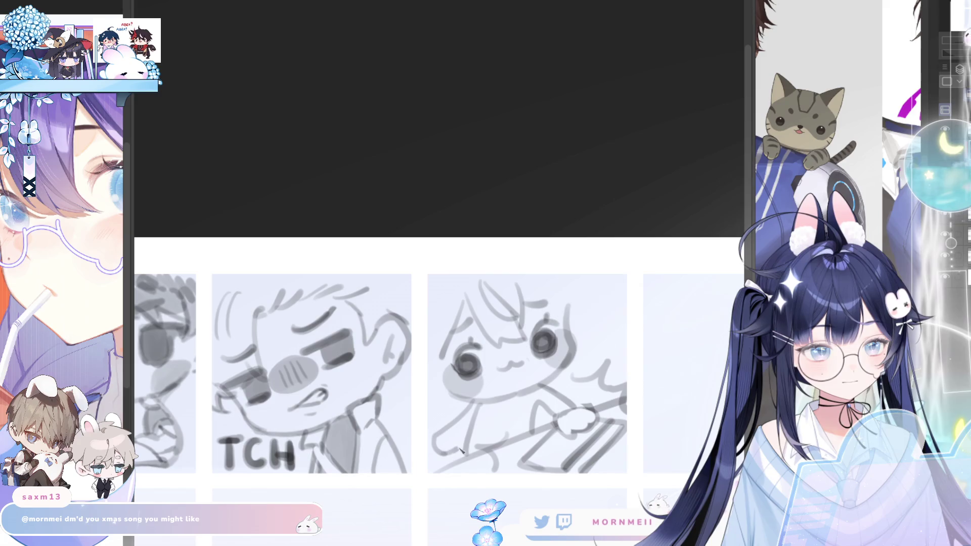
# Step: Erase the chibi's lower body strokes
pyautogui.press('h')
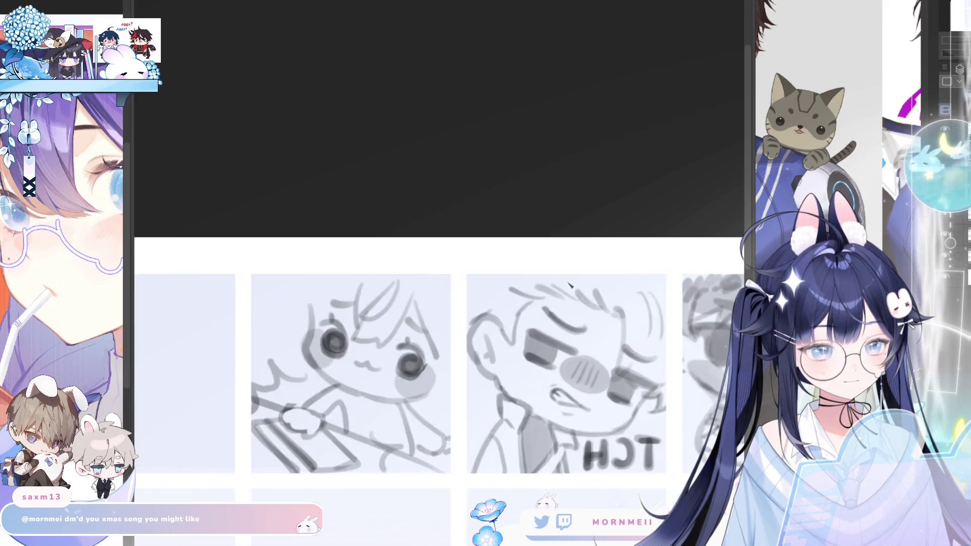
pyautogui.press('h')
pyautogui.moveTo(474, 424)
pyautogui.mouseDown()
pyautogui.moveTo(467, 434)
pyautogui.moveTo(455, 420)
pyautogui.moveTo(459, 445)
pyautogui.mouseUp()
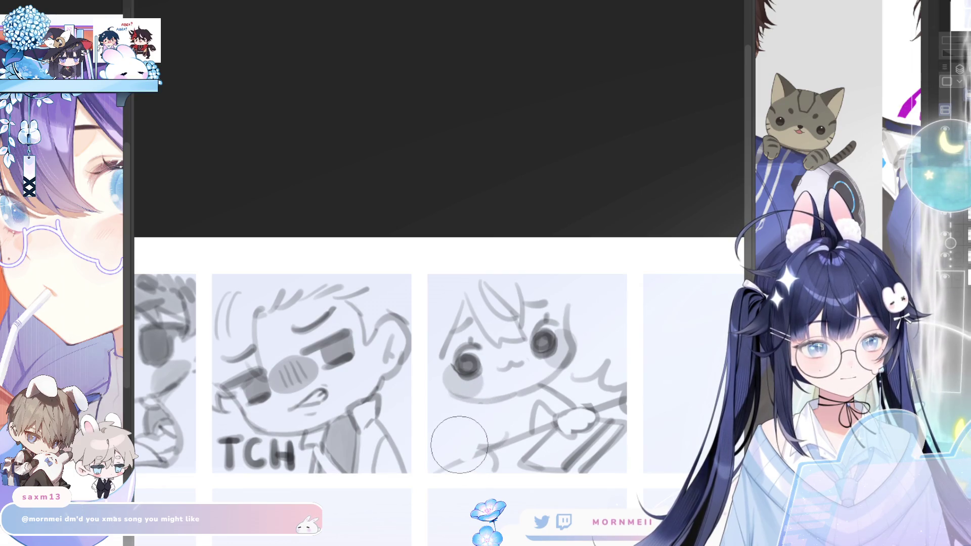
pyautogui.hotkey('ctrl', 'z')
# Step: Redraw the curved arm line and a short body stroke, checking it mirrored
pyautogui.moveTo(477, 402)
pyautogui.mouseDown()
pyautogui.moveTo(445, 436)
pyautogui.moveTo(448, 425)
pyautogui.mouseUp()
pyautogui.hotkey('ctrl', 'z')
pyautogui.hotkey('ctrl', 'z')
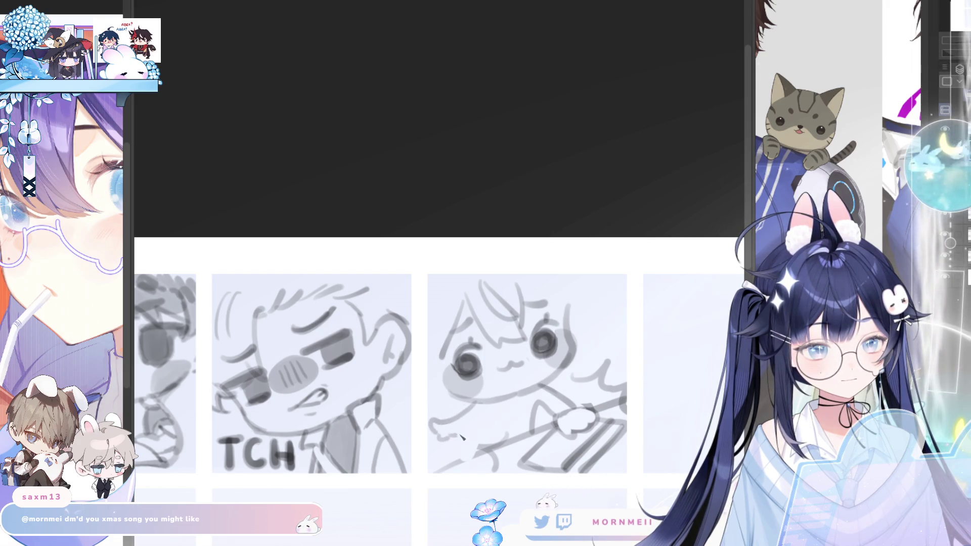
pyautogui.press('h')
pyautogui.press('h')
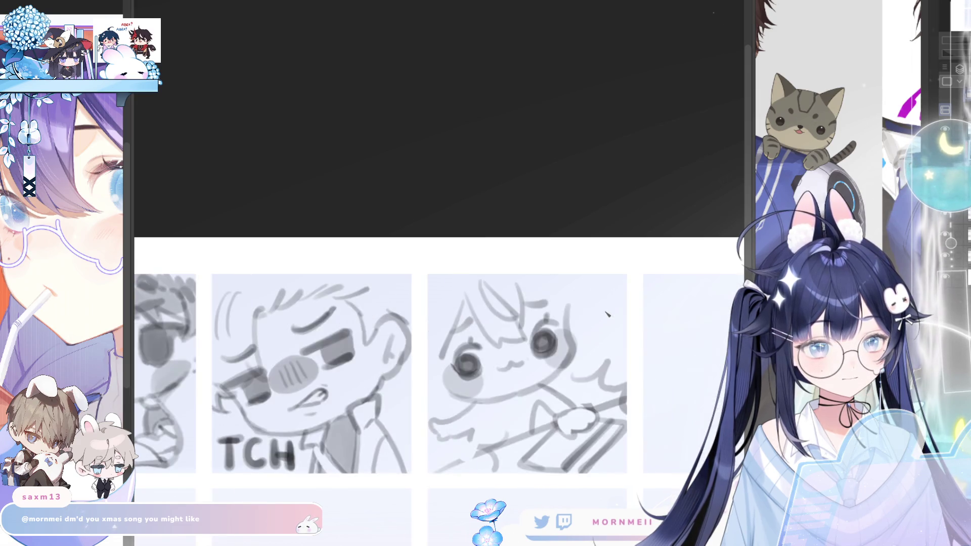
pyautogui.moveTo(450, 442); pyautogui.dragTo(469, 457)
pyautogui.press('h')
pyautogui.press('h')
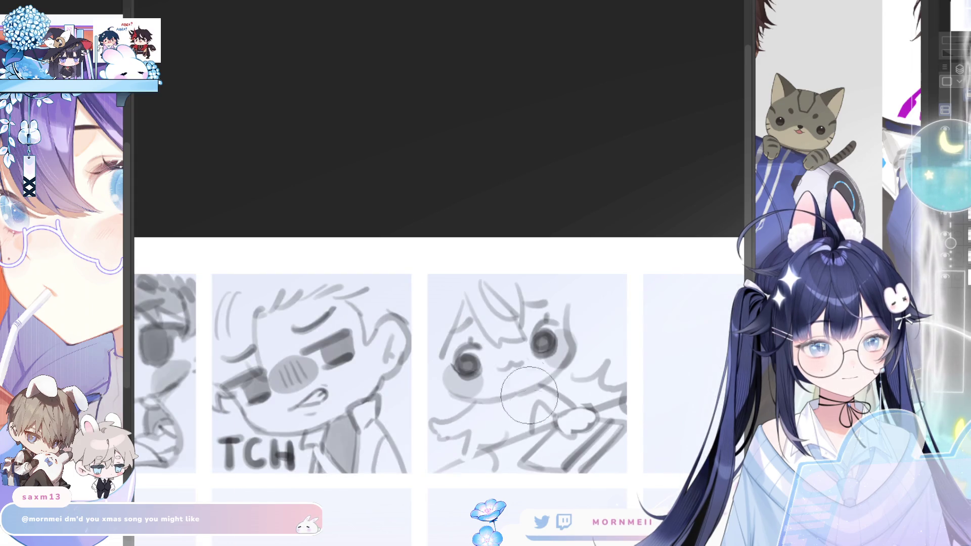
pyautogui.press('h')
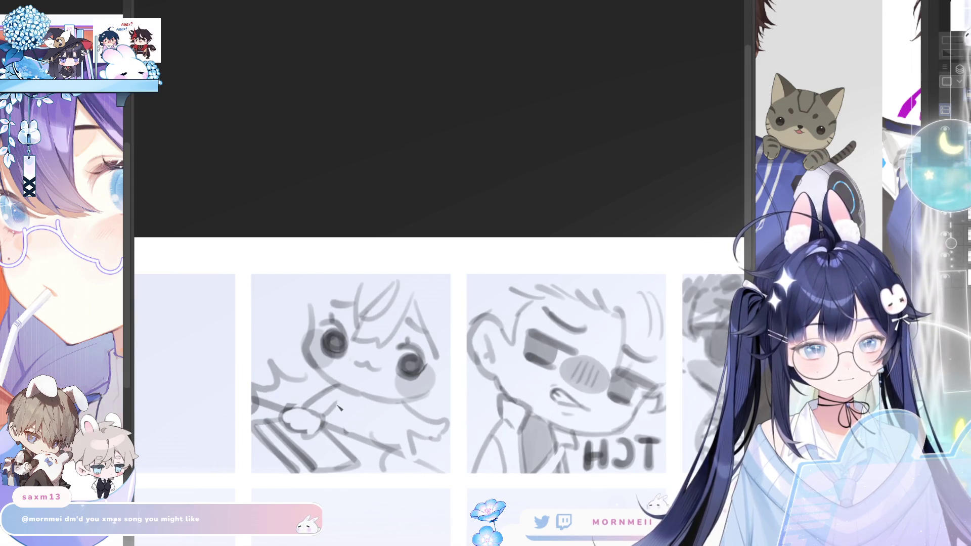
pyautogui.press('h')
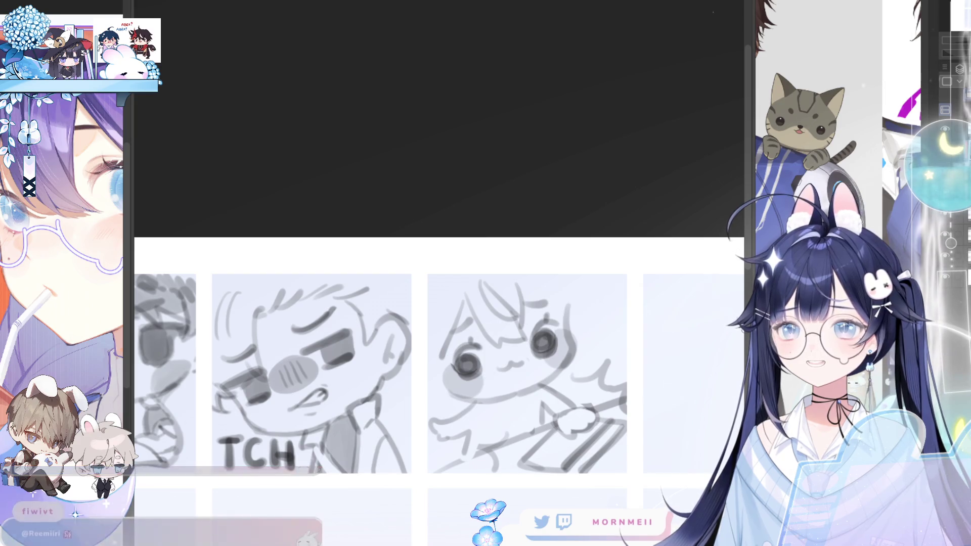
# Step: Erase the chibi's dark round eye with a larger eraser
pyautogui.press('h')
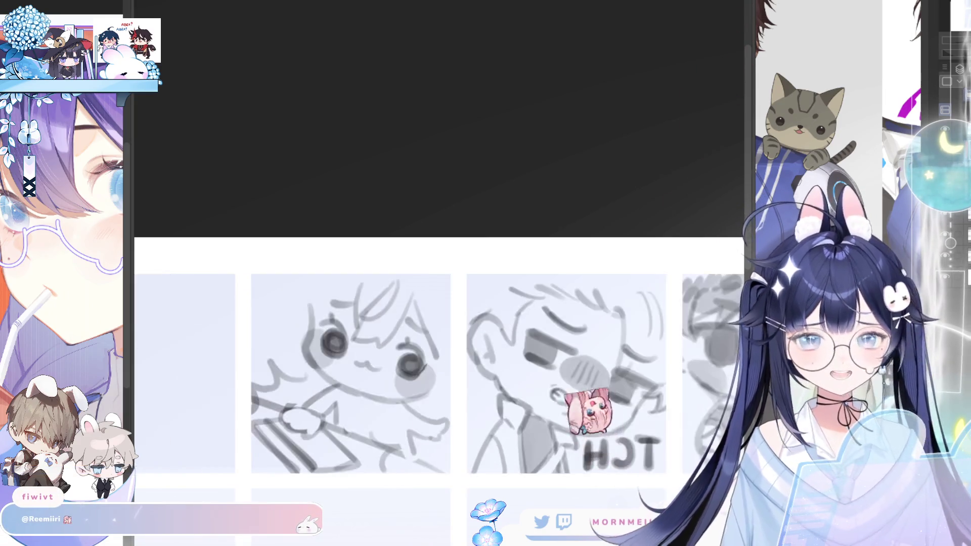
pyautogui.press('h')
pyautogui.press('h')
pyautogui.press('h')
pyautogui.moveTo(458, 356)
pyautogui.mouseDown()
pyautogui.moveTo(465, 374)
pyautogui.moveTo(532, 347)
pyautogui.moveTo(561, 354)
pyautogui.mouseUp()
pyautogui.press('h')
pyautogui.press('h')
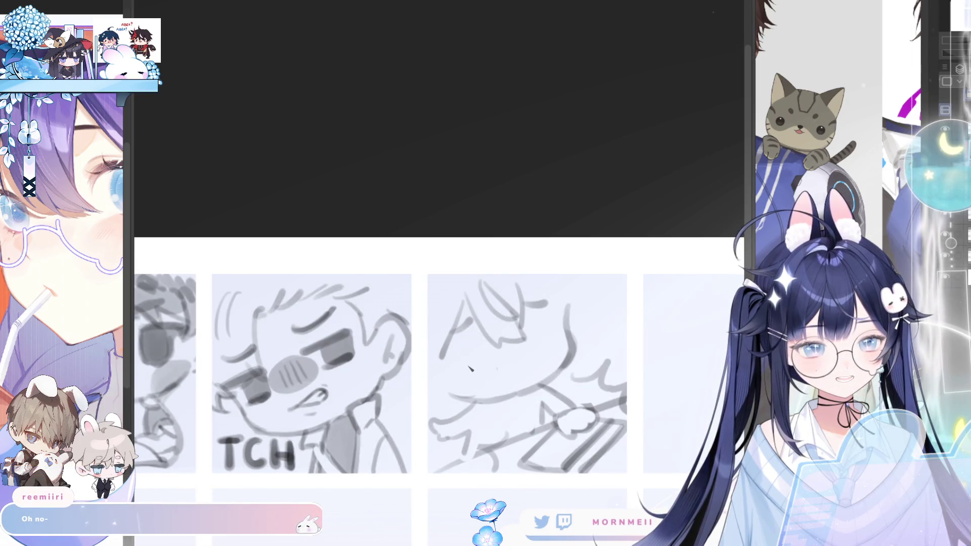
# Step: Draw closed-eye arcs and an open D-shaped laughing mouth
pyautogui.moveTo(453, 362); pyautogui.dragTo(489, 369)
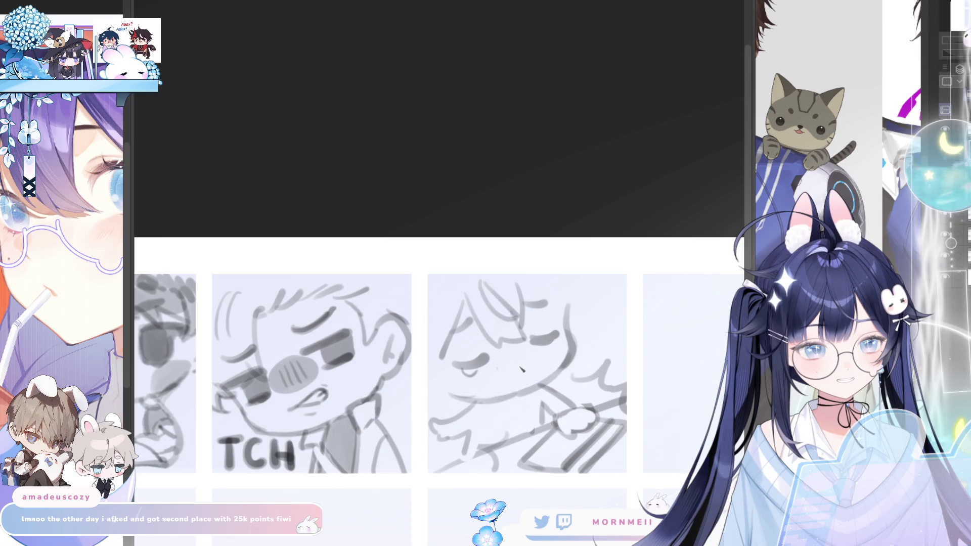
pyautogui.moveTo(504, 360); pyautogui.dragTo(521, 362)
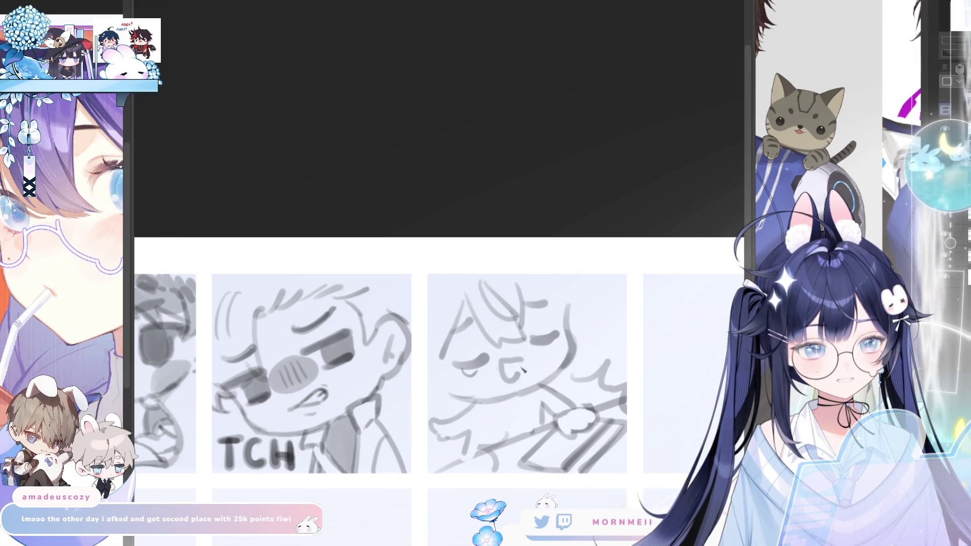
pyautogui.hotkey('ctrl', '-')
# Step: Pencil two round dark eyes back onto the third sketch's chibi, replacing the closed arcs
pyautogui.press('h')
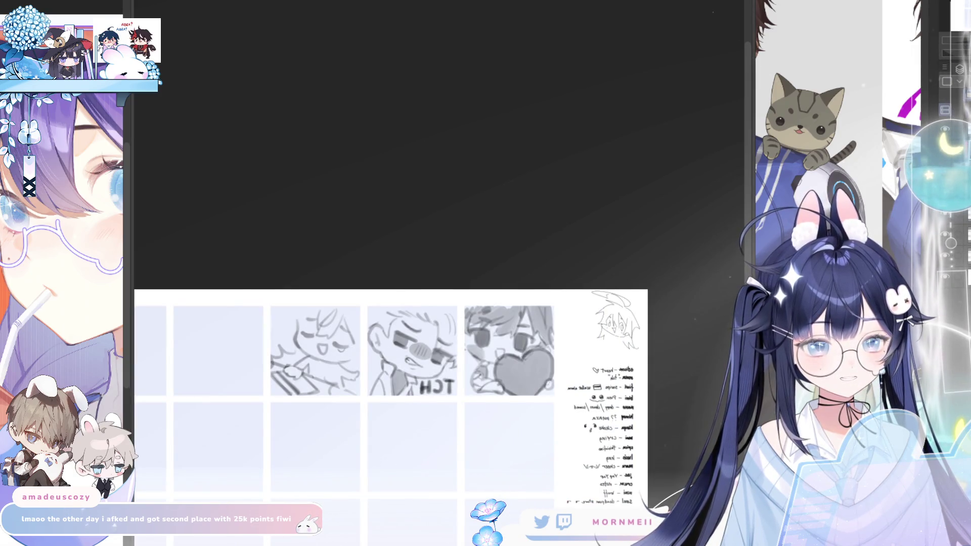
pyautogui.press('h')
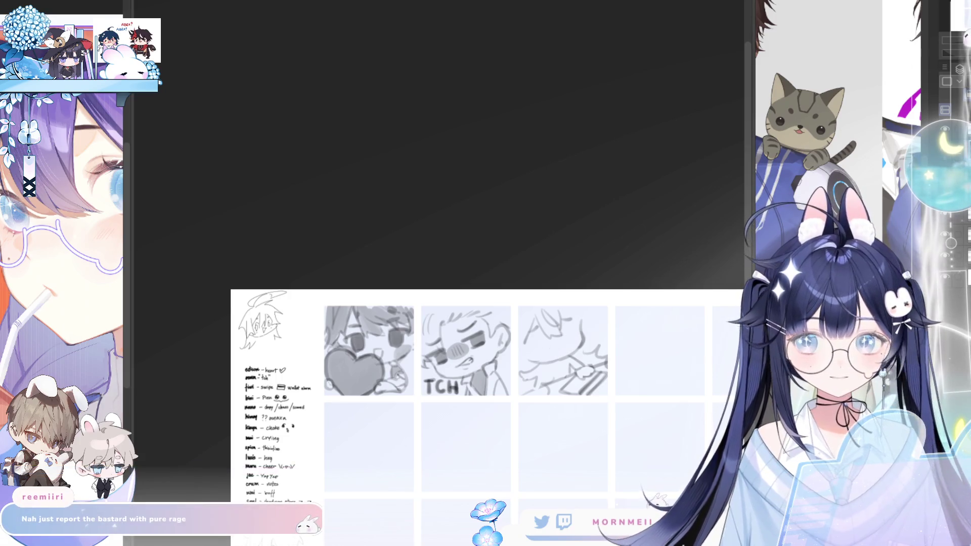
pyautogui.moveTo(569, 332); pyautogui.dragTo(573, 341)
pyautogui.moveTo(534, 344); pyautogui.dragTo(537, 354)
pyautogui.click(501, 290)
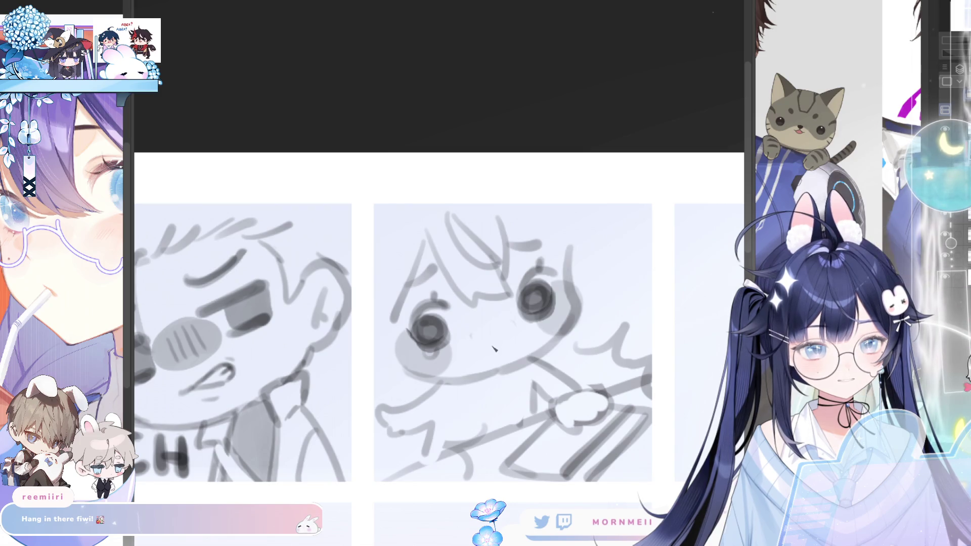
# Step: Draw a small nose between the middle chibi's eyes
pyautogui.moveTo(499, 338); pyautogui.dragTo(500, 349)
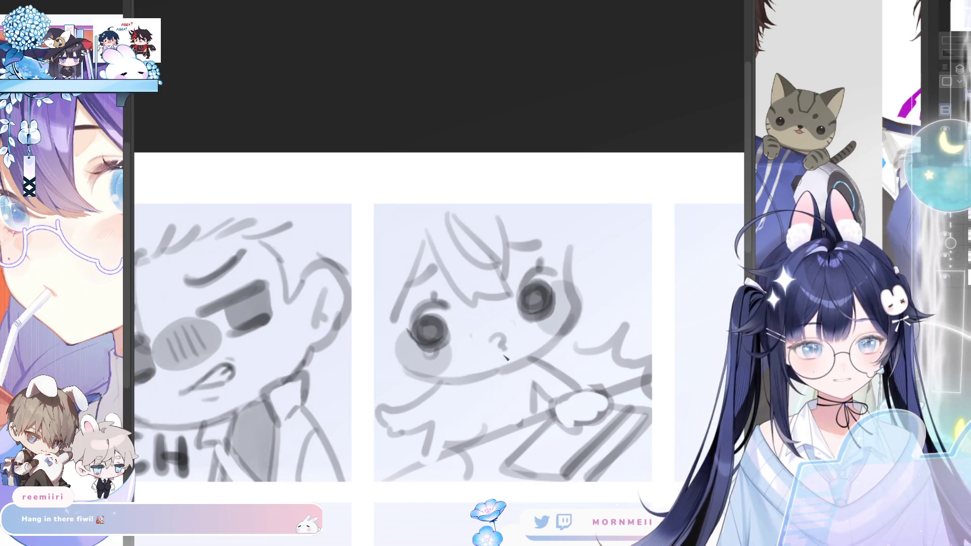
pyautogui.press('h')
pyautogui.press('h')
pyautogui.hotkey('ctrl', 'z')
pyautogui.hotkey('ctrl', 'z')
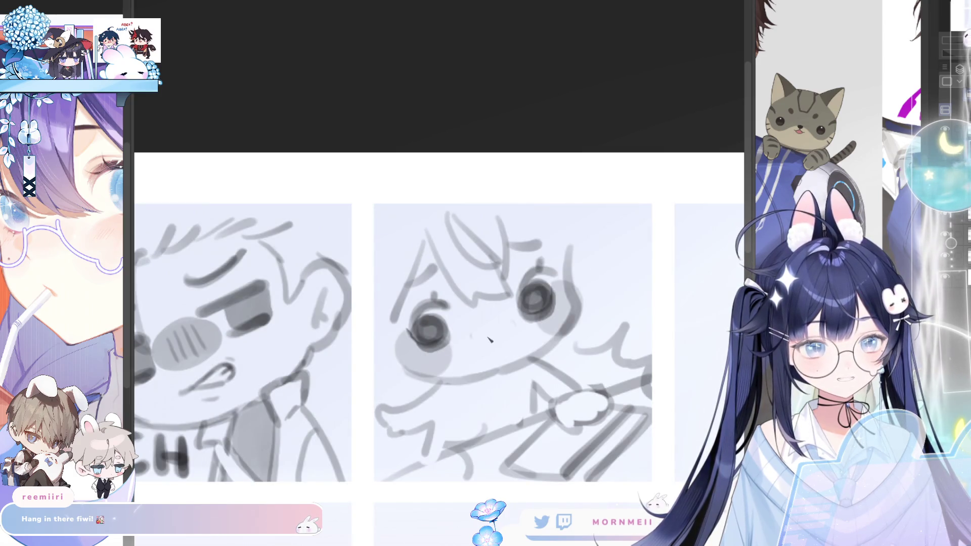
pyautogui.moveTo(493, 338); pyautogui.dragTo(502, 351)
pyautogui.press('h')
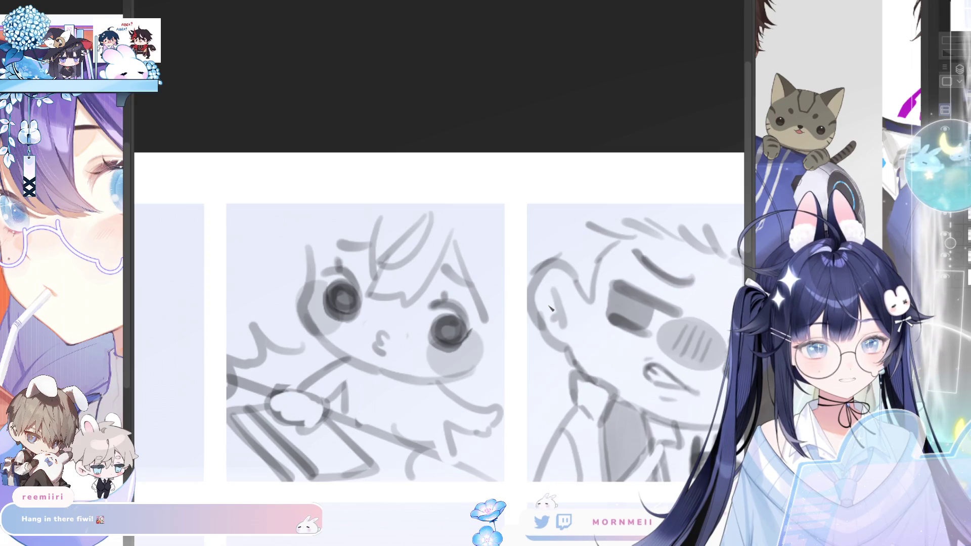
pyautogui.press('h')
# Step: Erase the old mouth and hand lines and redraw the arm with a downward hook
pyautogui.press('e')
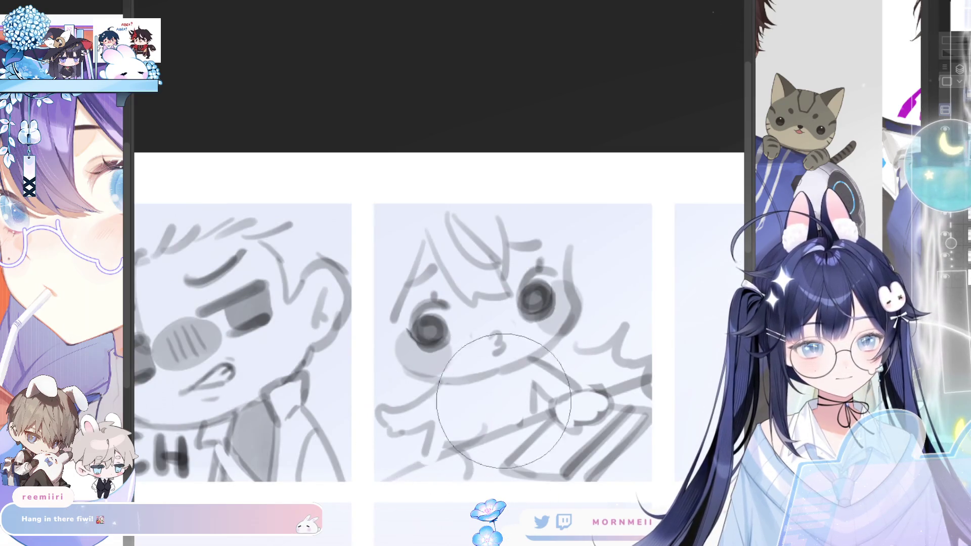
pyautogui.moveTo(506, 394)
pyautogui.mouseDown()
pyautogui.moveTo(401, 423)
pyautogui.moveTo(379, 411)
pyautogui.moveTo(431, 400)
pyautogui.mouseUp()
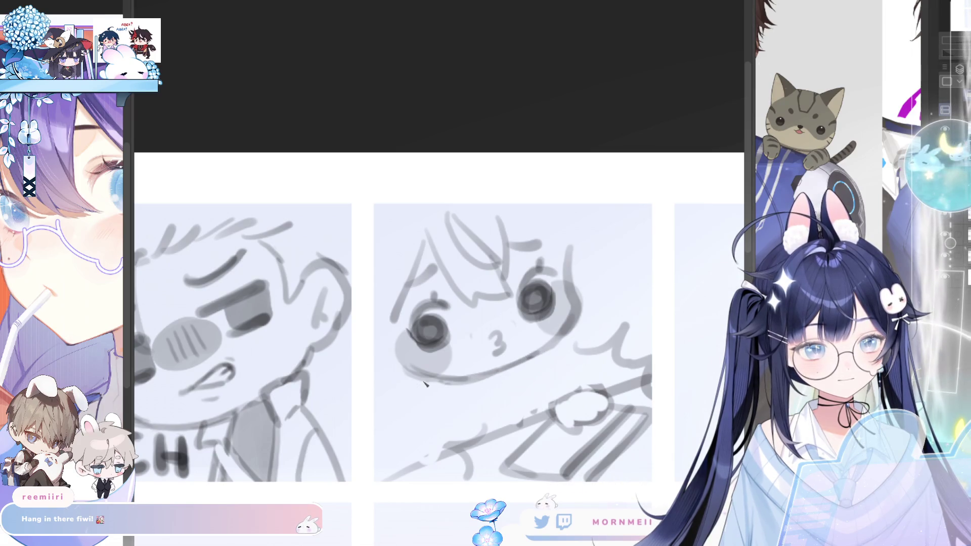
pyautogui.moveTo(441, 382); pyautogui.dragTo(394, 422)
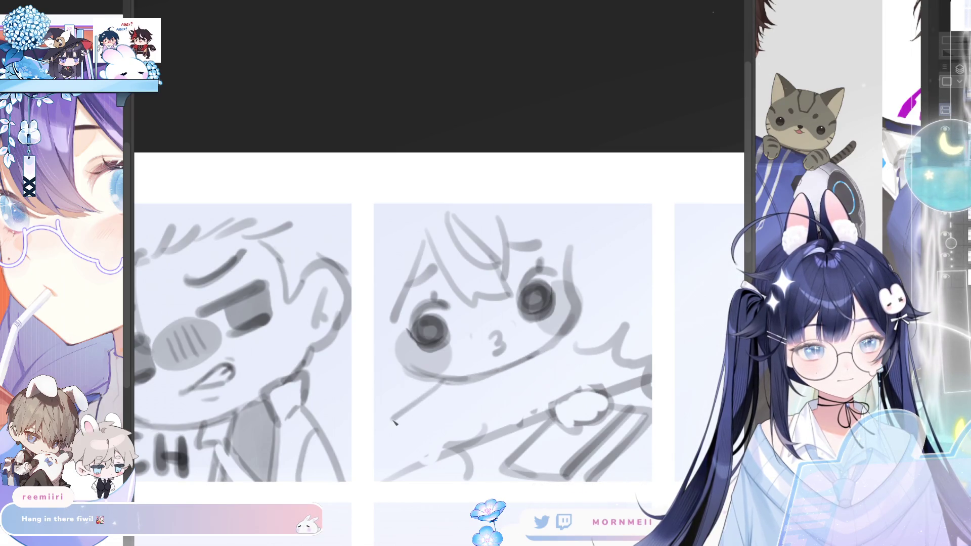
pyautogui.hotkey('ctrl', 'z')
pyautogui.moveTo(440, 381); pyautogui.dragTo(400, 418)
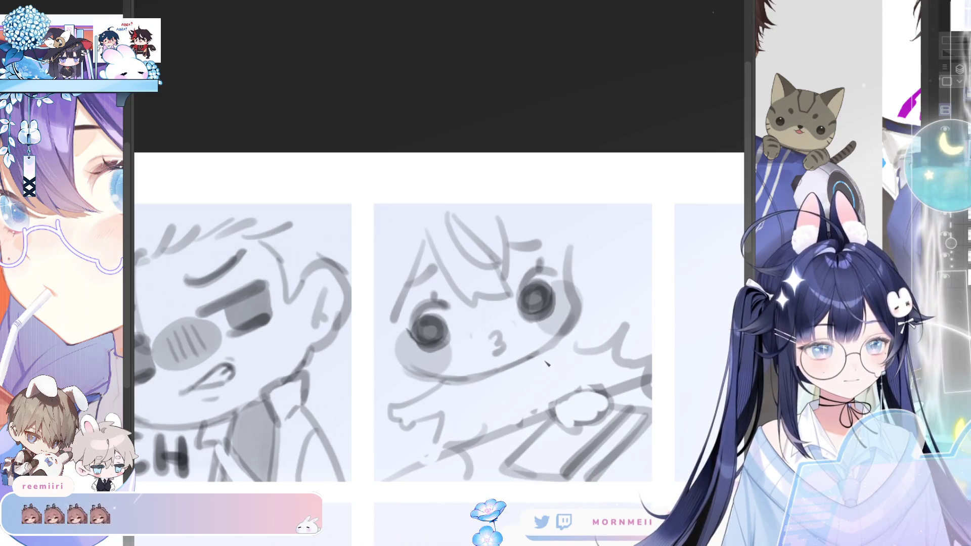
# Step: Add hand and arm strokes near the card
pyautogui.moveTo(532, 374); pyautogui.dragTo(544, 396)
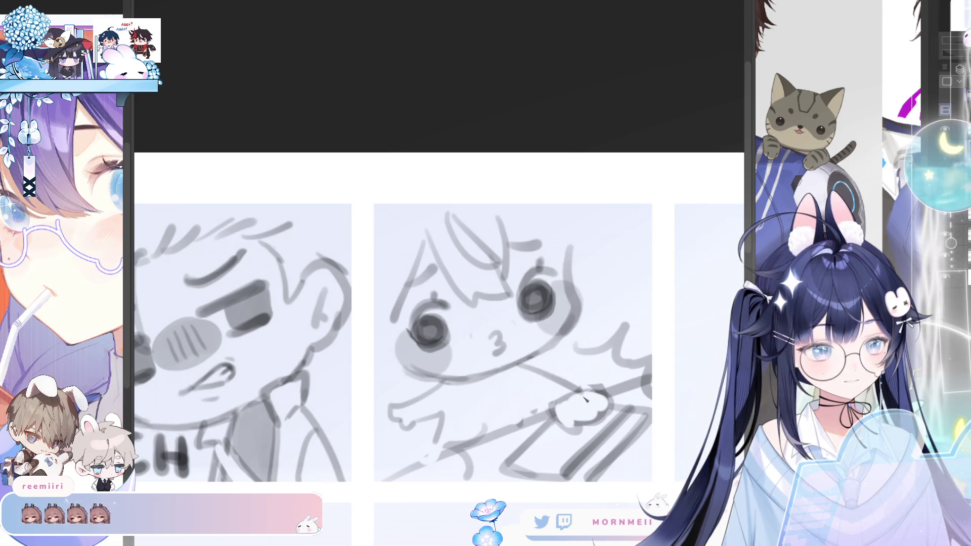
pyautogui.moveTo(522, 385); pyautogui.dragTo(545, 409)
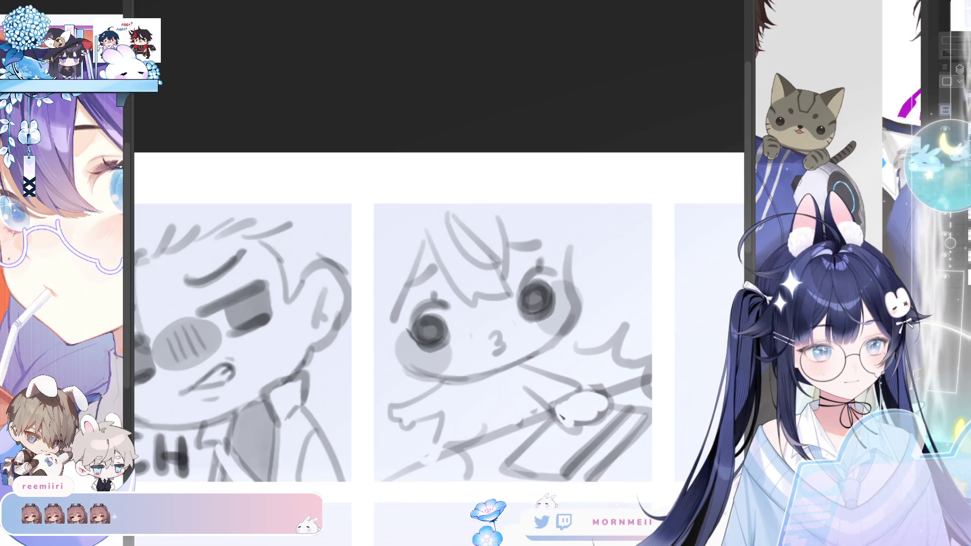
pyautogui.press('h')
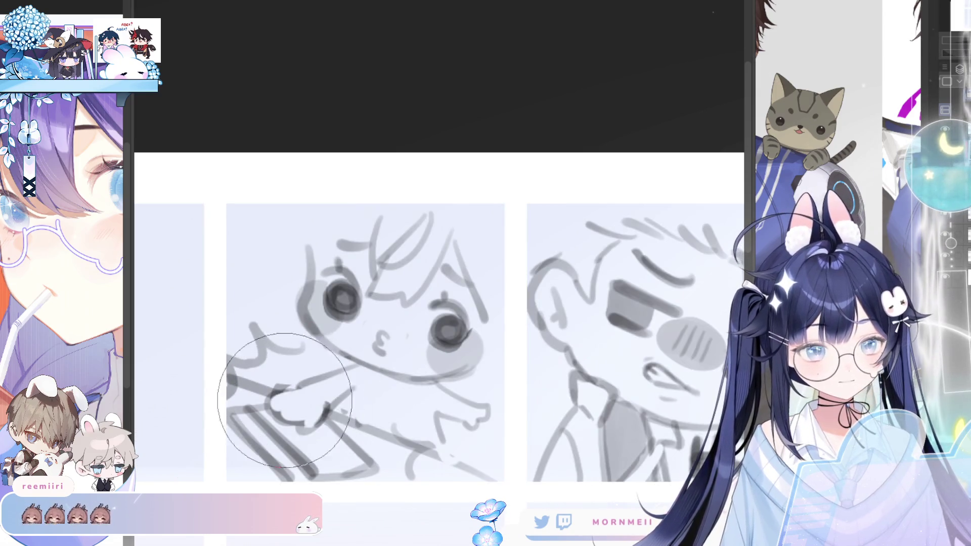
pyautogui.press('h')
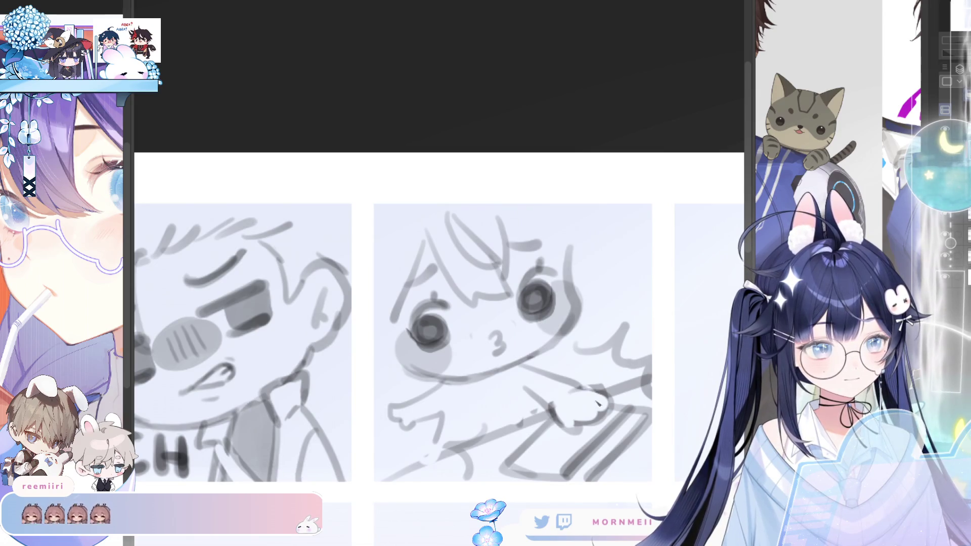
# Step: Redraw and darken the chibi's arm lines pressing the card
pyautogui.press('h')
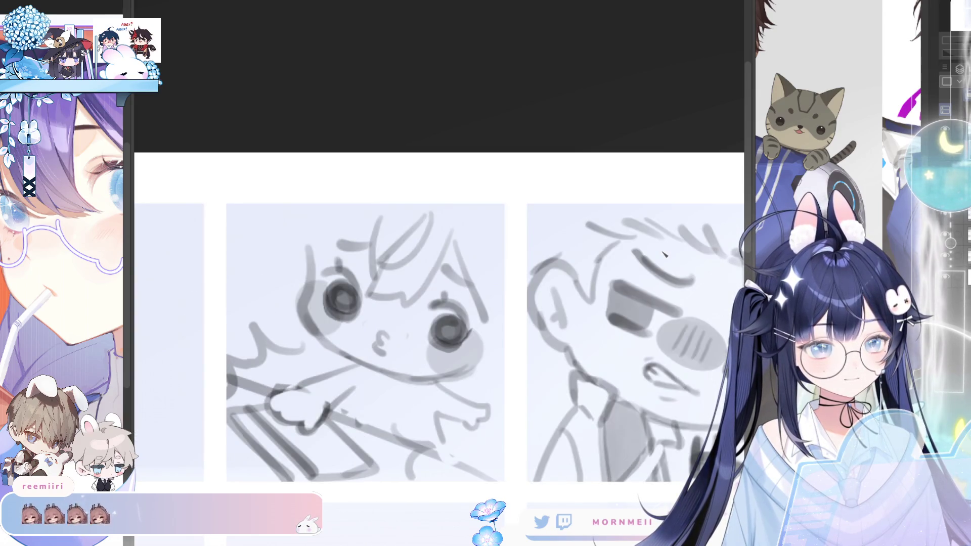
pyautogui.press('h')
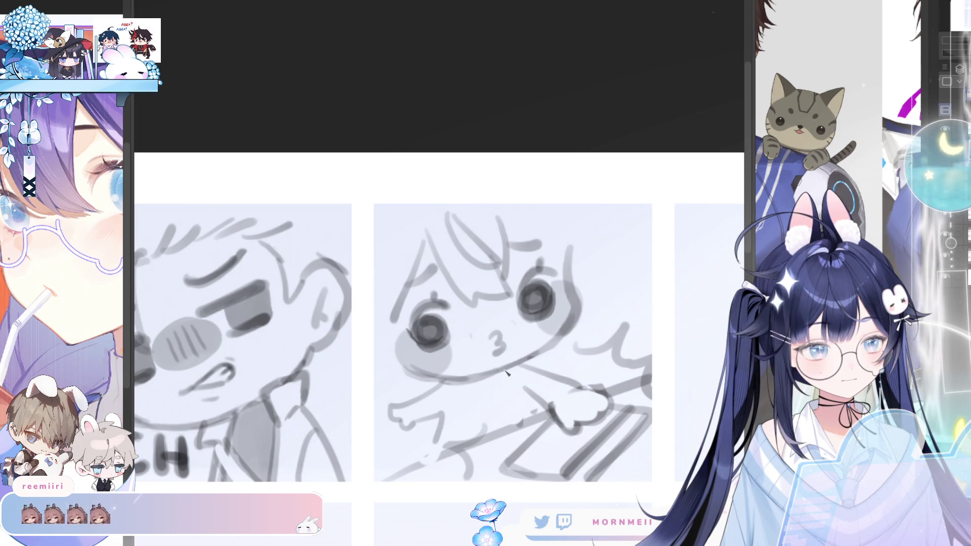
pyautogui.moveTo(524, 388)
pyautogui.mouseDown()
pyautogui.moveTo(532, 411)
pyautogui.moveTo(521, 414)
pyautogui.mouseUp()
pyautogui.press('h')
pyautogui.press('h')
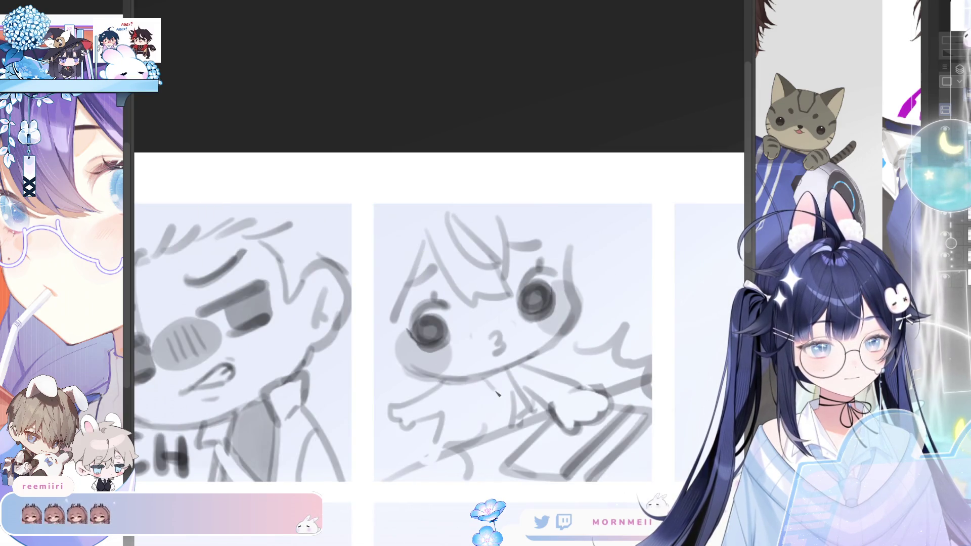
pyautogui.hotkey('ctrl', 'z')
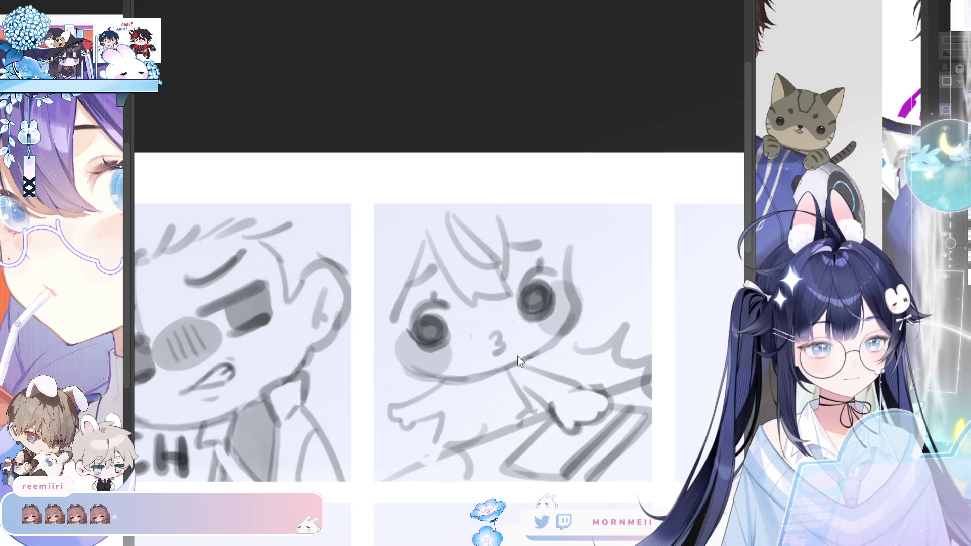
pyautogui.hotkey('ctrl', 'z')
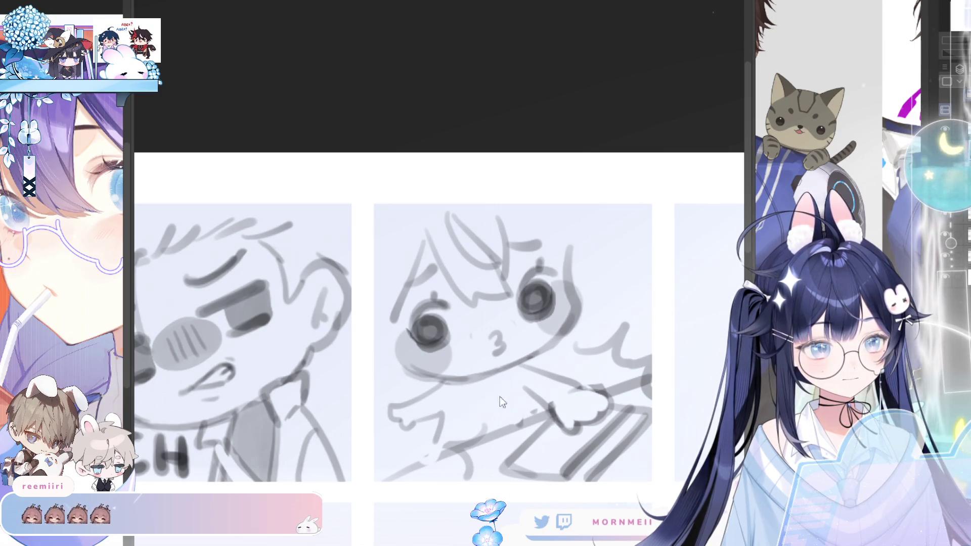
pyautogui.moveTo(501, 375); pyautogui.dragTo(524, 416)
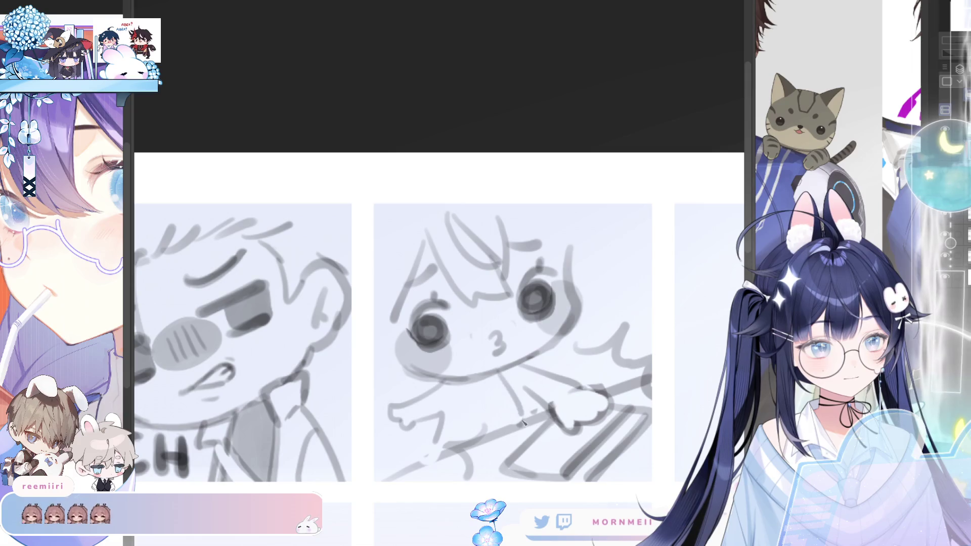
pyautogui.moveTo(511, 364); pyautogui.dragTo(524, 395)
pyautogui.moveTo(463, 384); pyautogui.dragTo(481, 427)
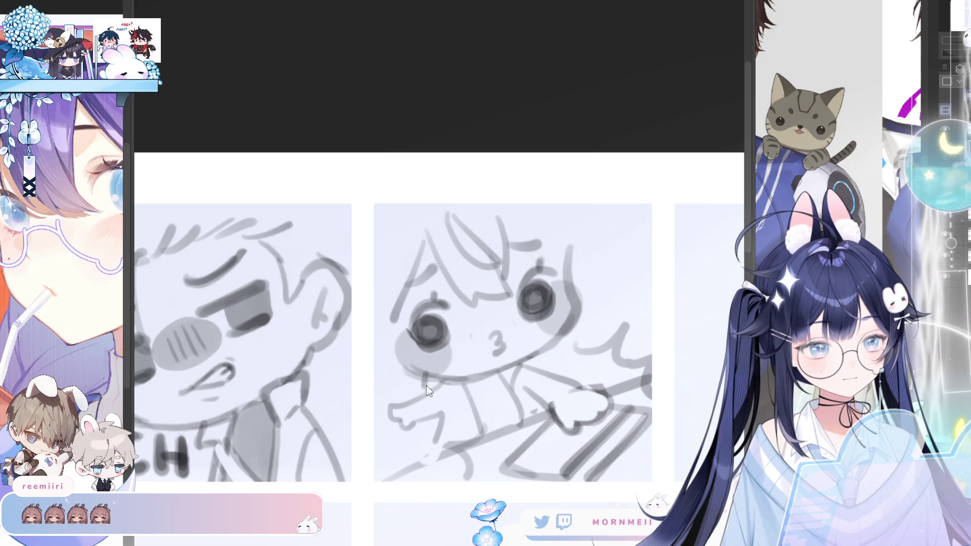
pyautogui.press('h')
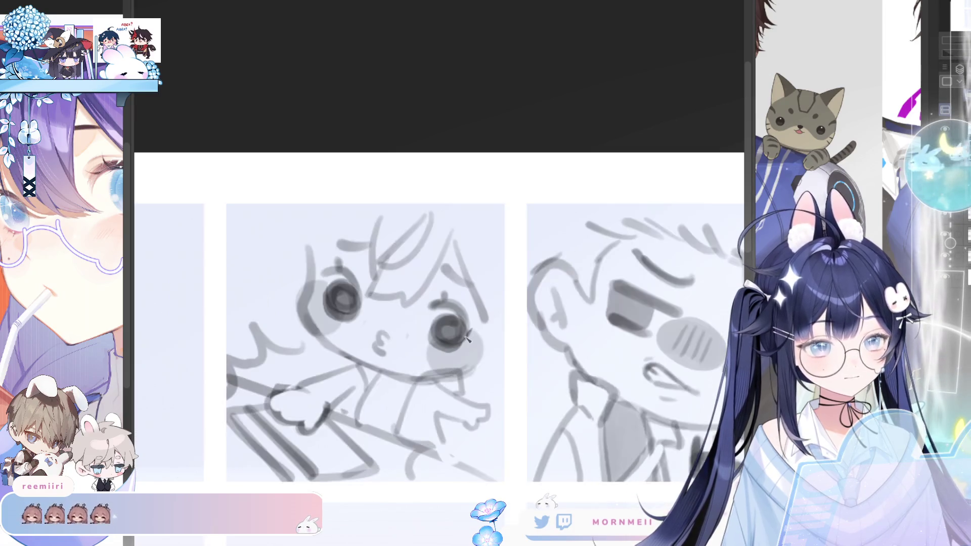
pyautogui.press('h')
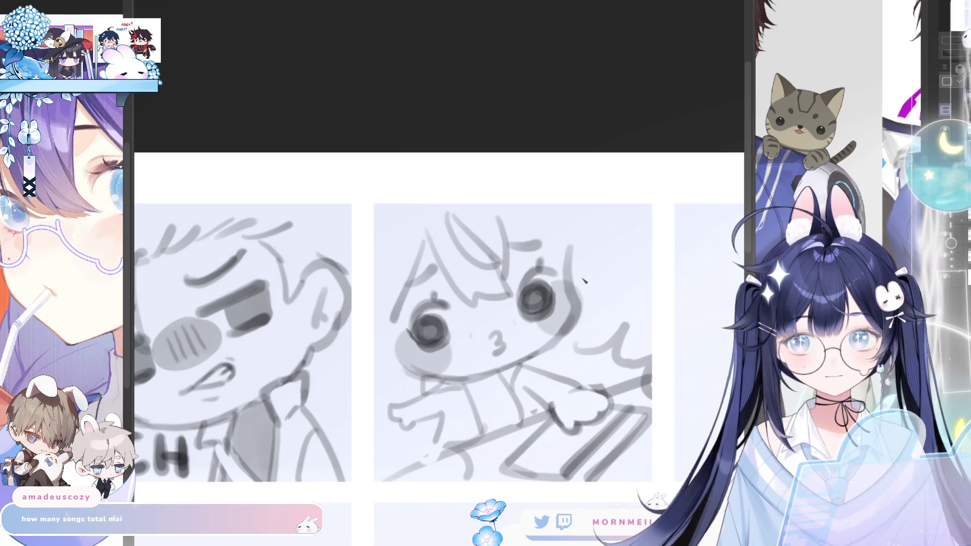
# Step: Use a smaller brush for the bow collar and torso lines beneath the chin
pyautogui.press('h')
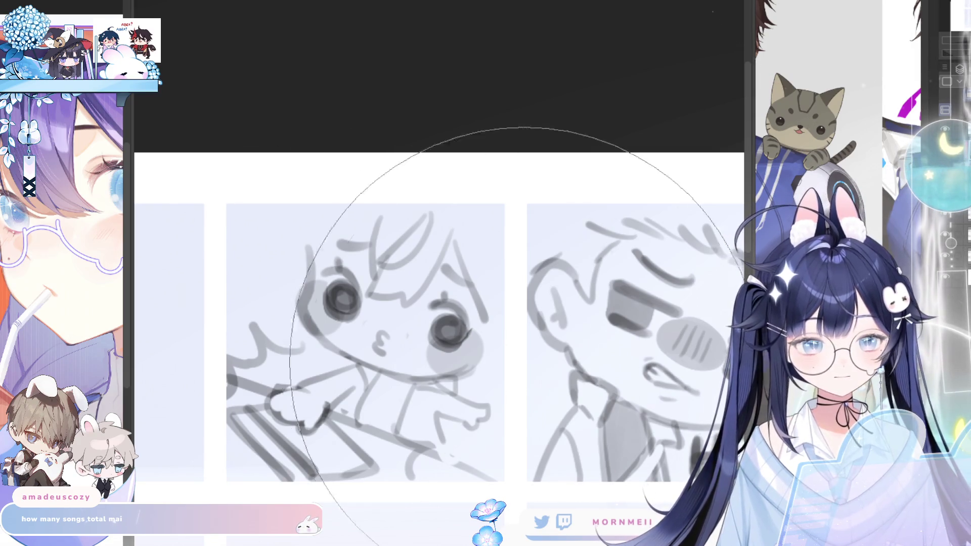
pyautogui.press('[')
pyautogui.press('[')
pyautogui.press('[')
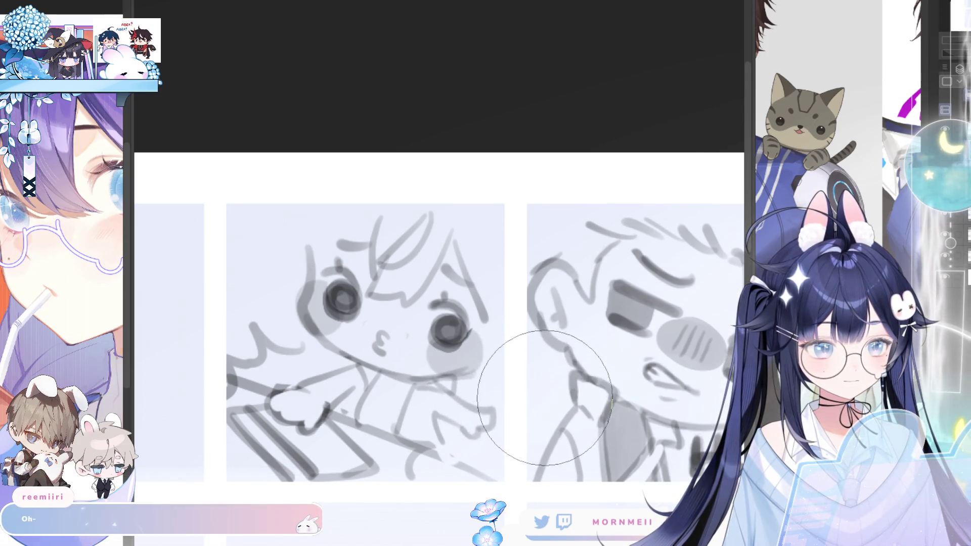
pyautogui.press('h')
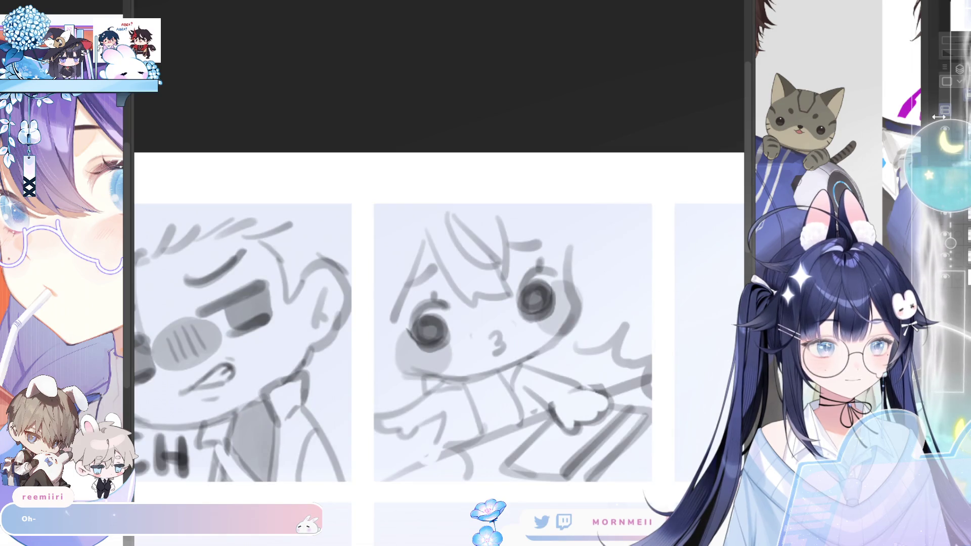
pyautogui.press('h')
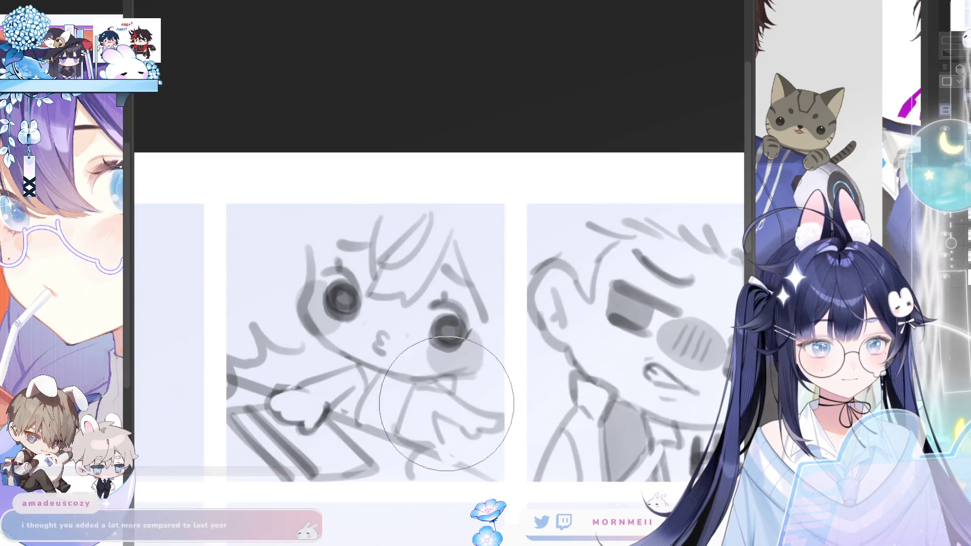
pyautogui.press('h')
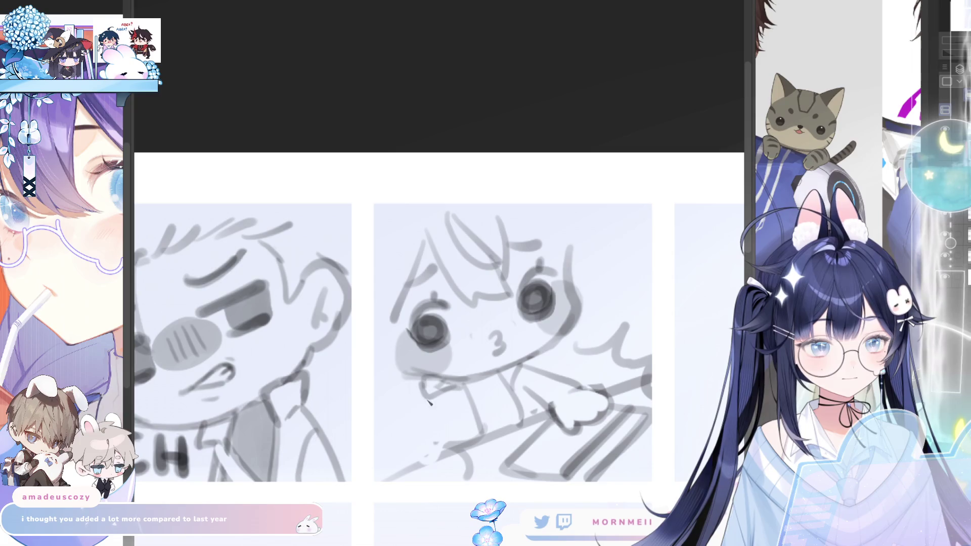
pyautogui.press('h')
pyautogui.press('h')
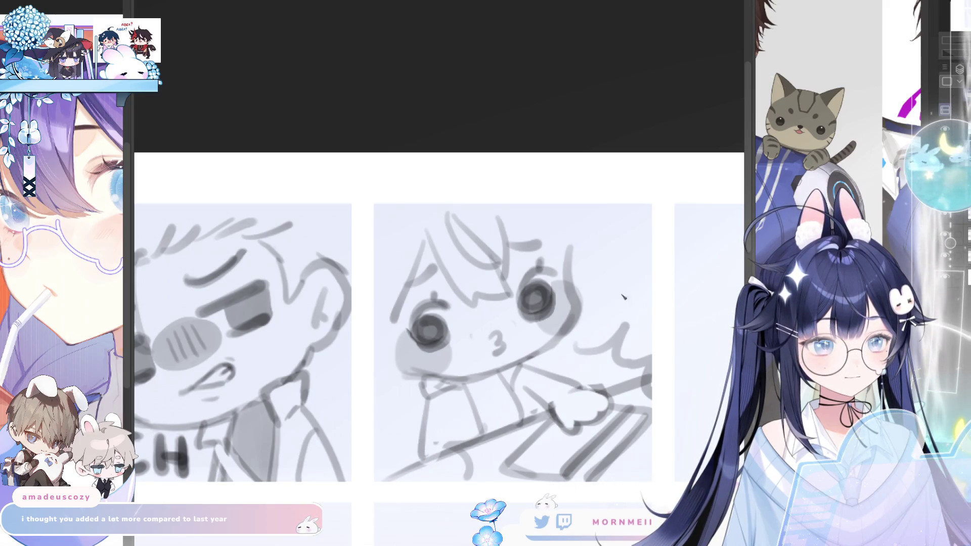
# Step: Sketch the chibi's lower body and left leg, then review the whole sheet
pyautogui.moveTo(430, 405); pyautogui.dragTo(416, 464)
pyautogui.moveTo(494, 435); pyautogui.dragTo(395, 476)
pyautogui.moveTo(428, 417); pyautogui.dragTo(455, 454)
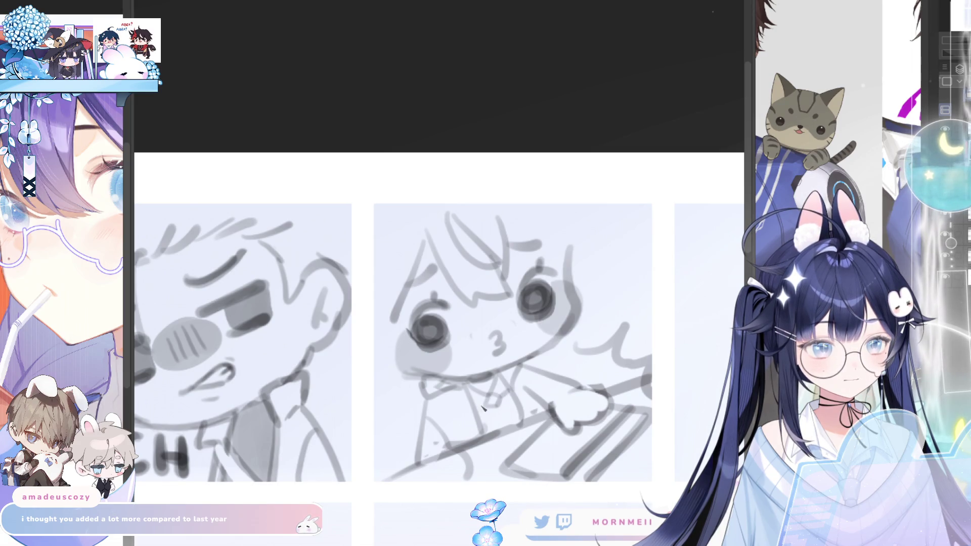
pyautogui.press('h')
pyautogui.press('h')
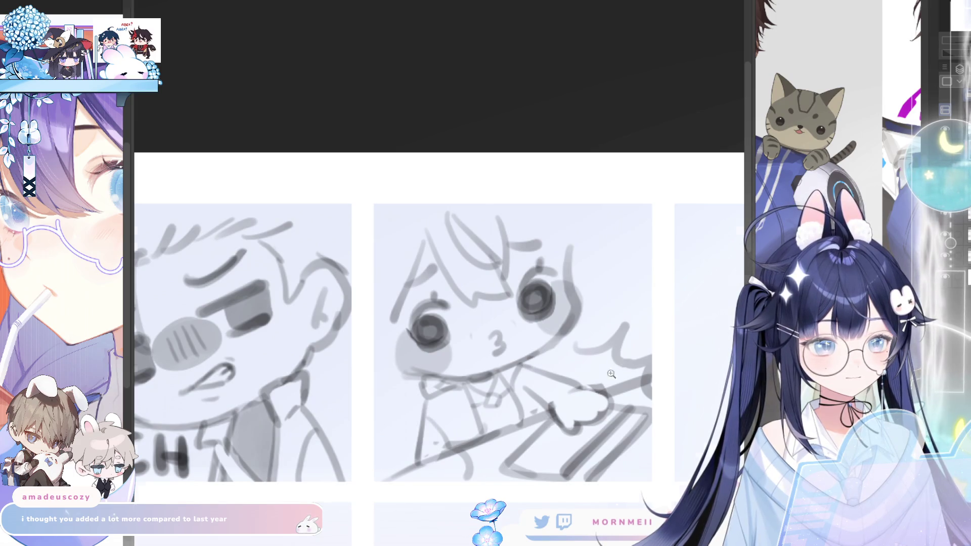
pyautogui.hotkey('ctrl', '0')
pyautogui.press('h')
pyautogui.press('h')
pyautogui.scroll(3, 662, 230)
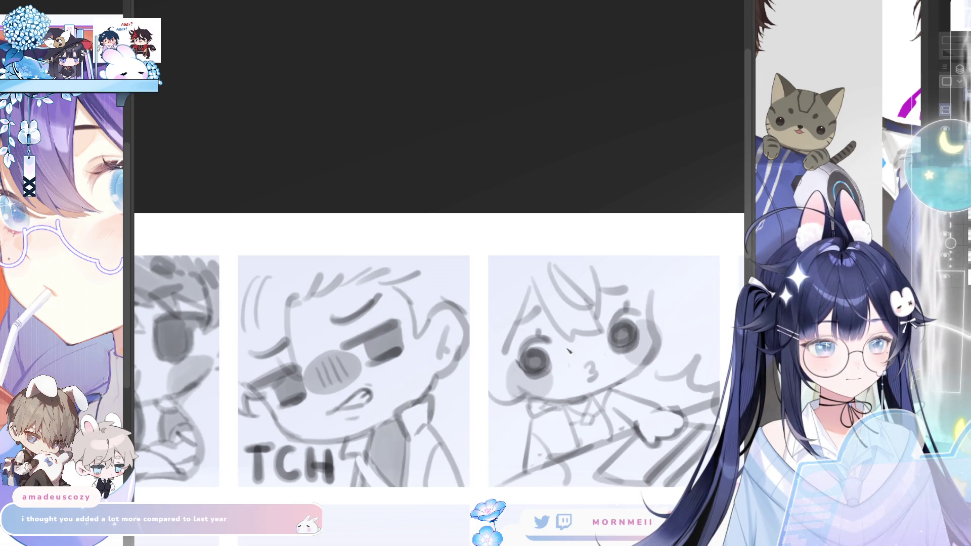
# Step: Swap the puckered kiss mouth for a cat-style ω smile, retrying the mouth strokes
pyautogui.press('h')
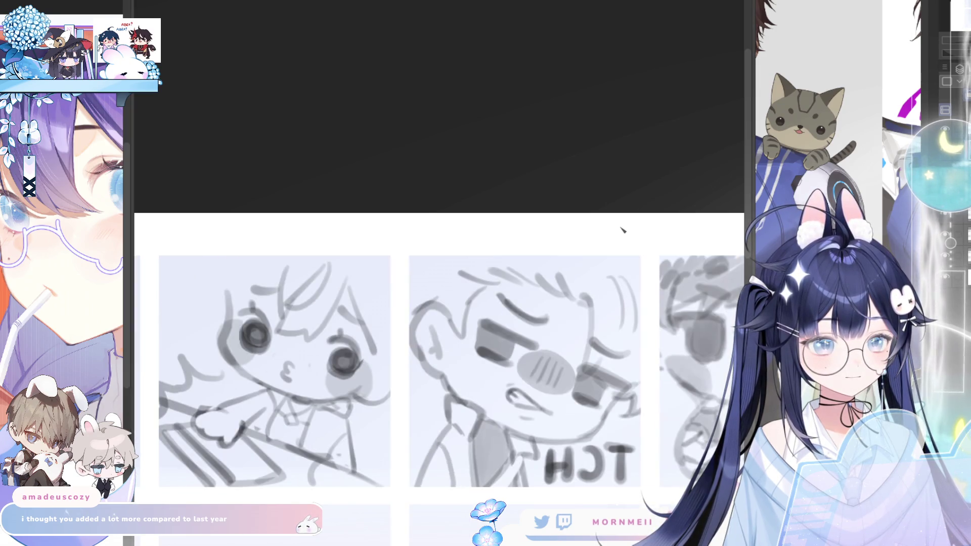
pyautogui.press('h')
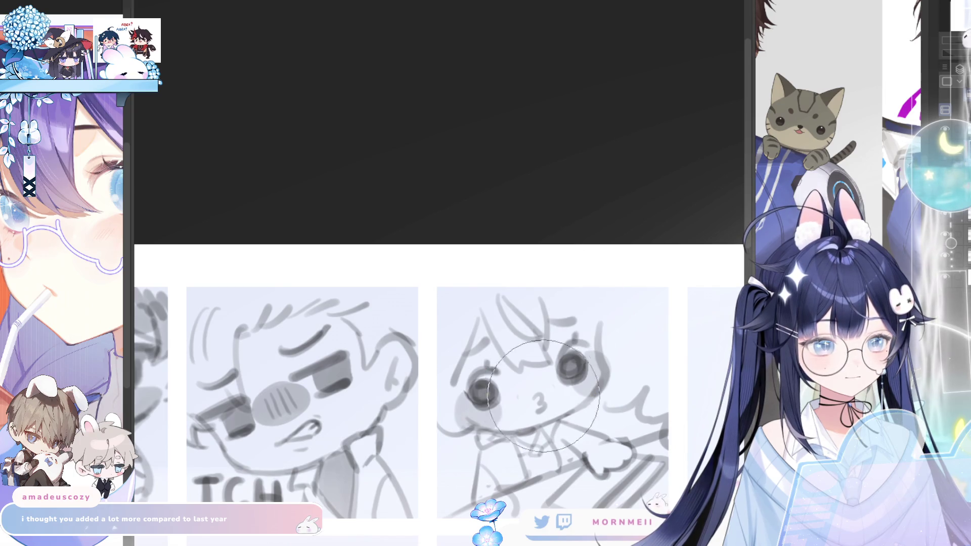
pyautogui.press('h')
pyautogui.press('h')
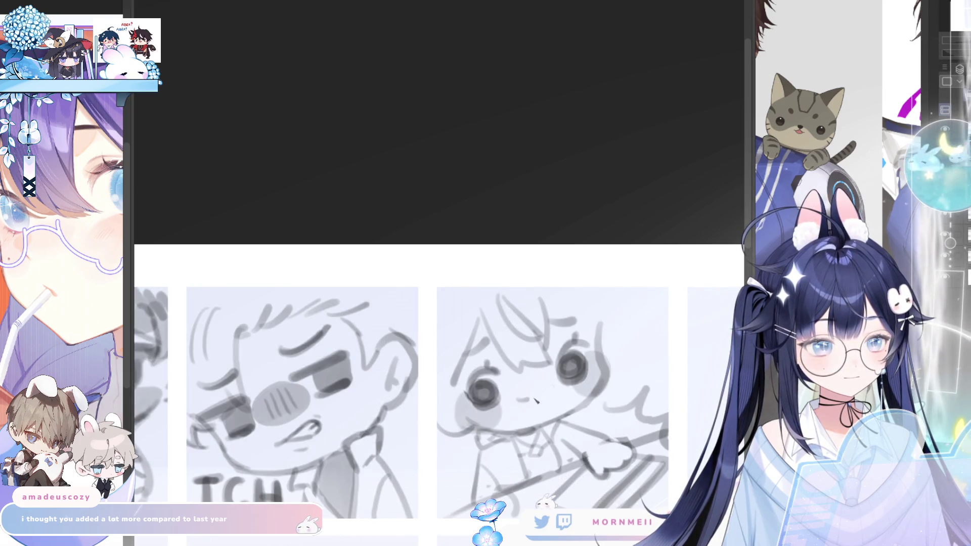
pyautogui.moveTo(512, 396); pyautogui.dragTo(538, 400)
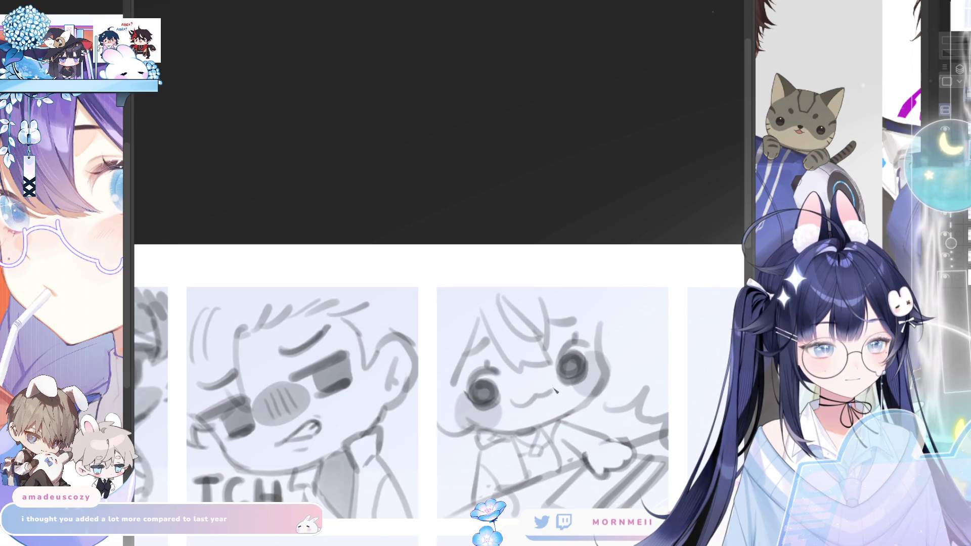
pyautogui.press('h')
pyautogui.press('h')
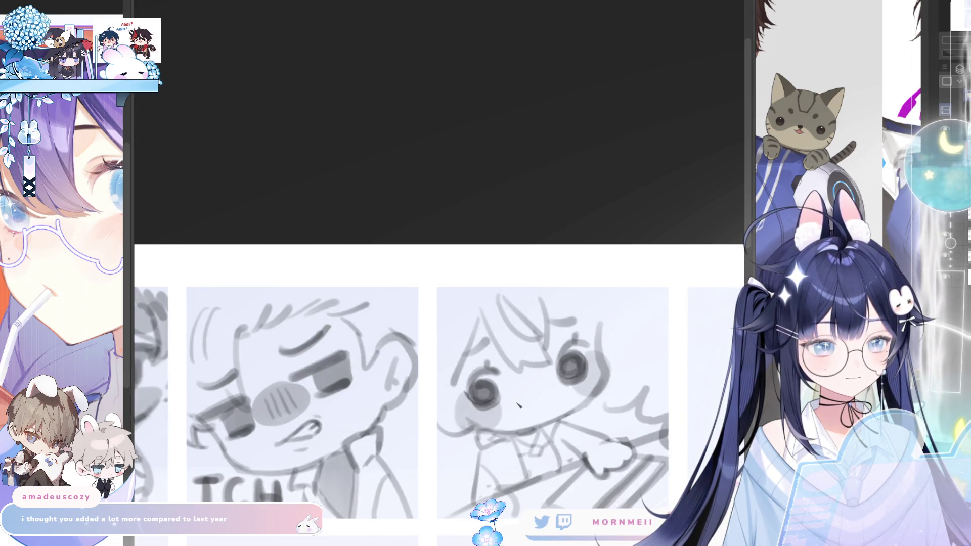
pyautogui.hotkey('ctrl', 'z')
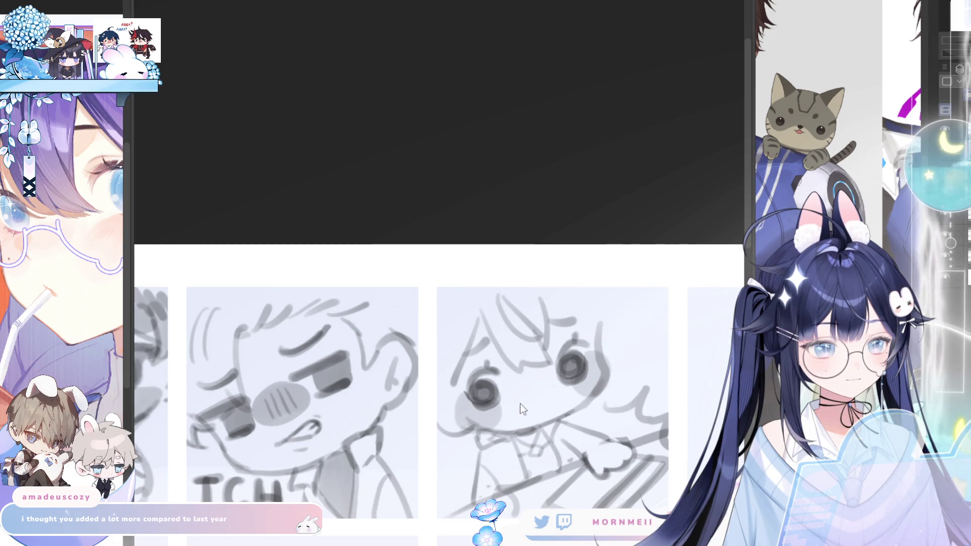
pyautogui.hotkey('ctrl', 'z')
pyautogui.moveTo(520, 392); pyautogui.dragTo(548, 393)
pyautogui.hotkey('ctrl', 'z')
pyautogui.hotkey('ctrl', 'z')
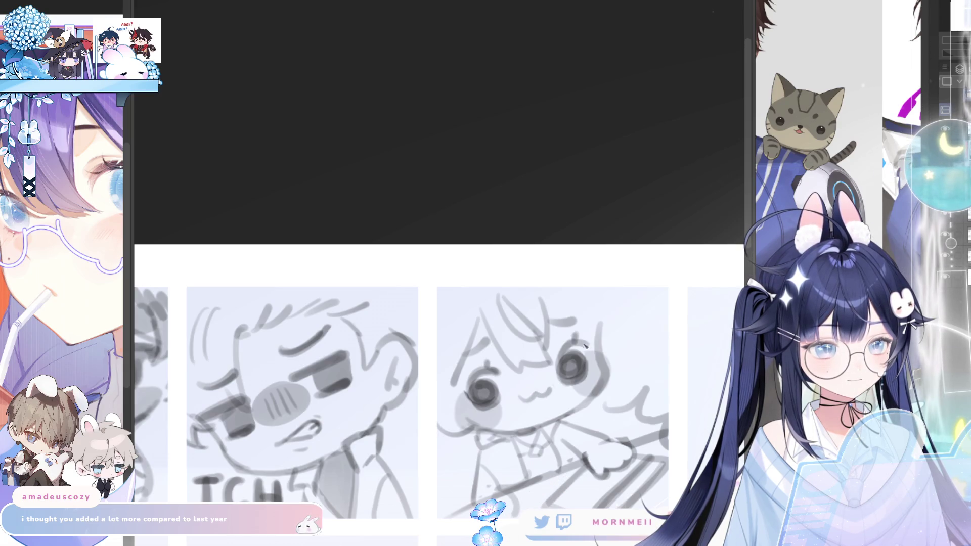
pyautogui.scroll(-3, 586, 345)
pyautogui.press('h')
pyautogui.press('h')
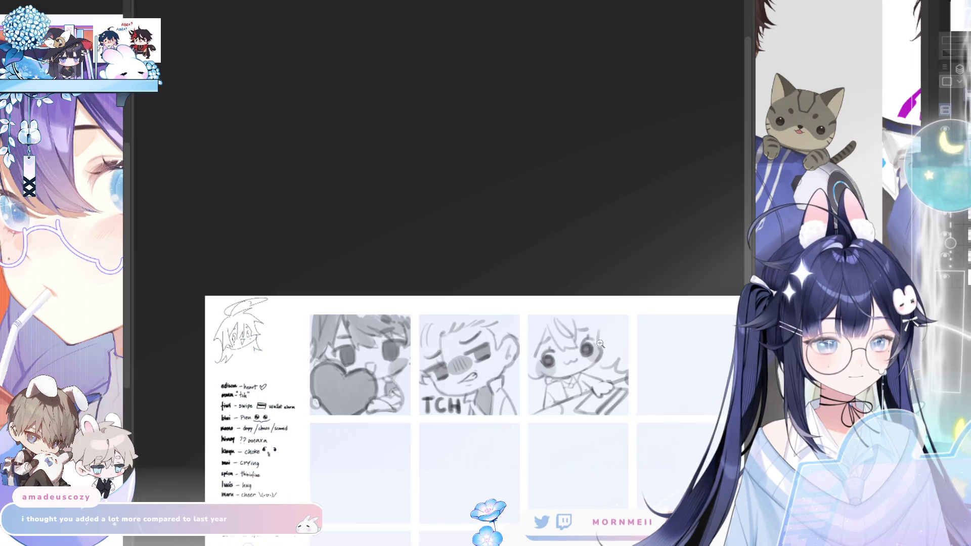
pyautogui.scroll(3, 589, 297)
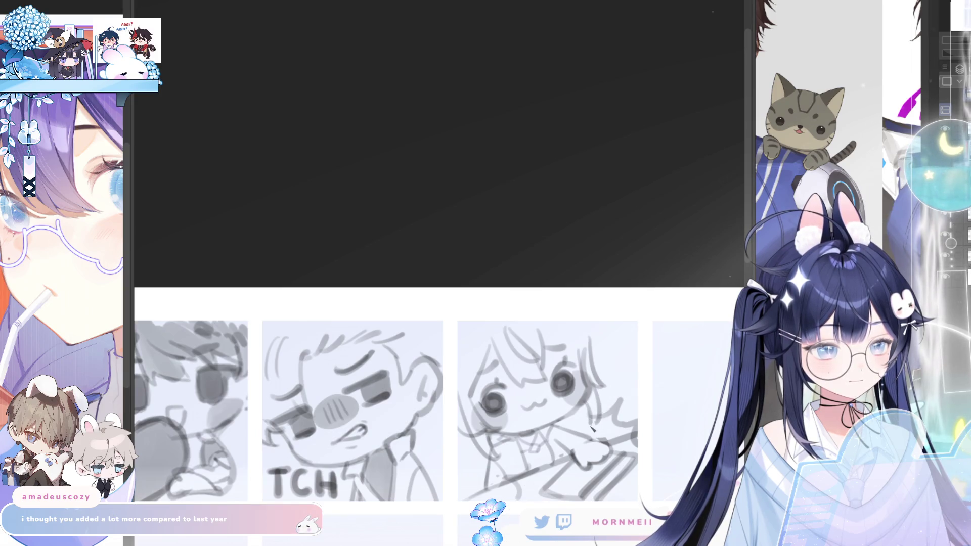
pyautogui.press('h')
pyautogui.press('h')
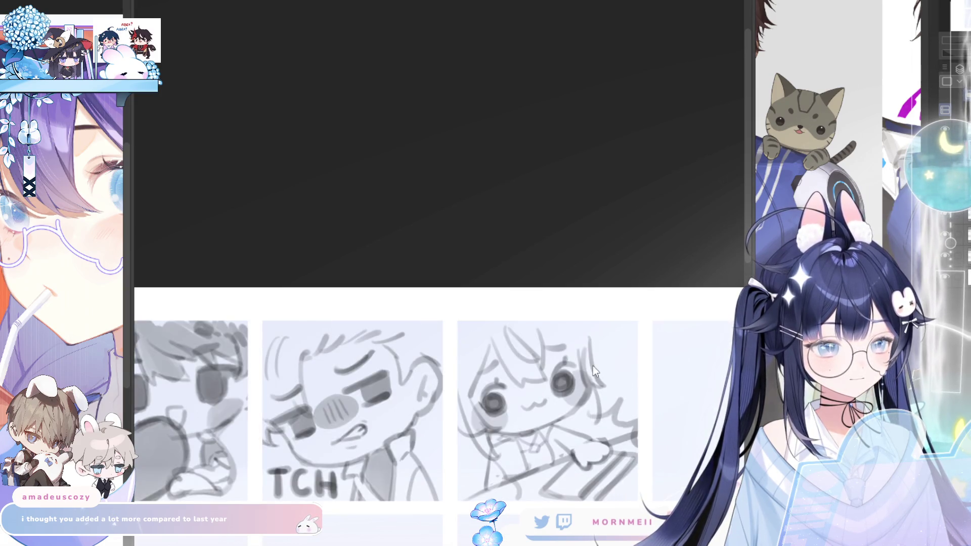
# Step: Sketch a curled hair bun strand on top of the cat-mouthed chibi's head
pyautogui.moveTo(589, 348); pyautogui.dragTo(592, 423)
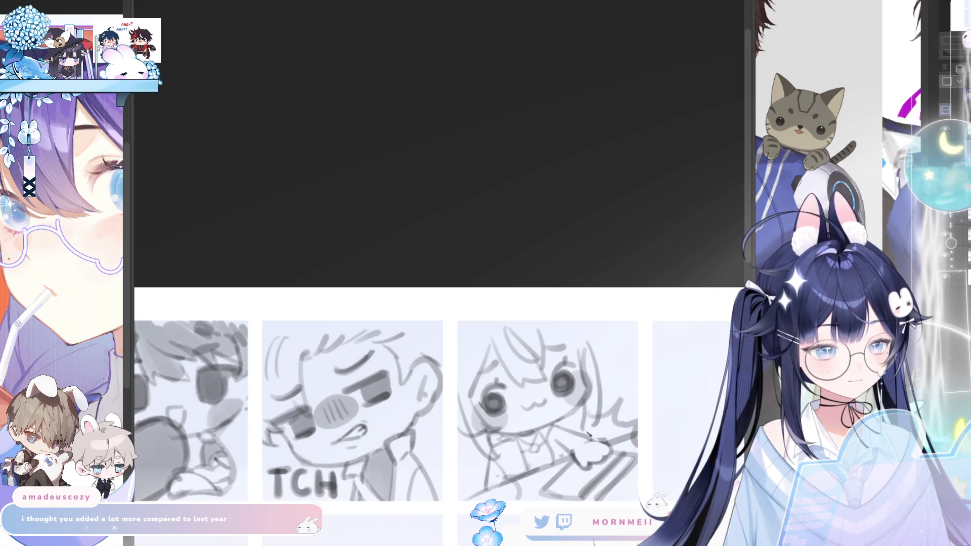
pyautogui.press('h')
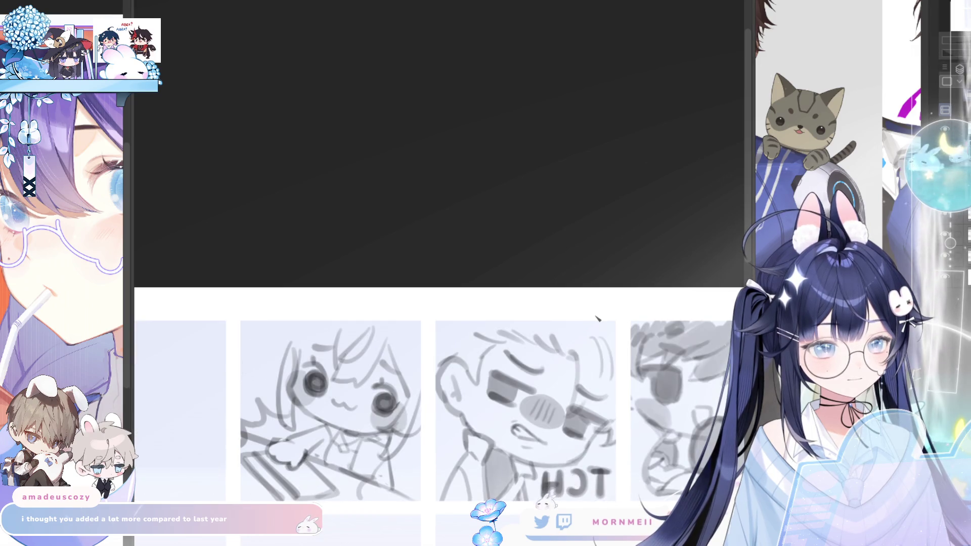
pyautogui.press('h')
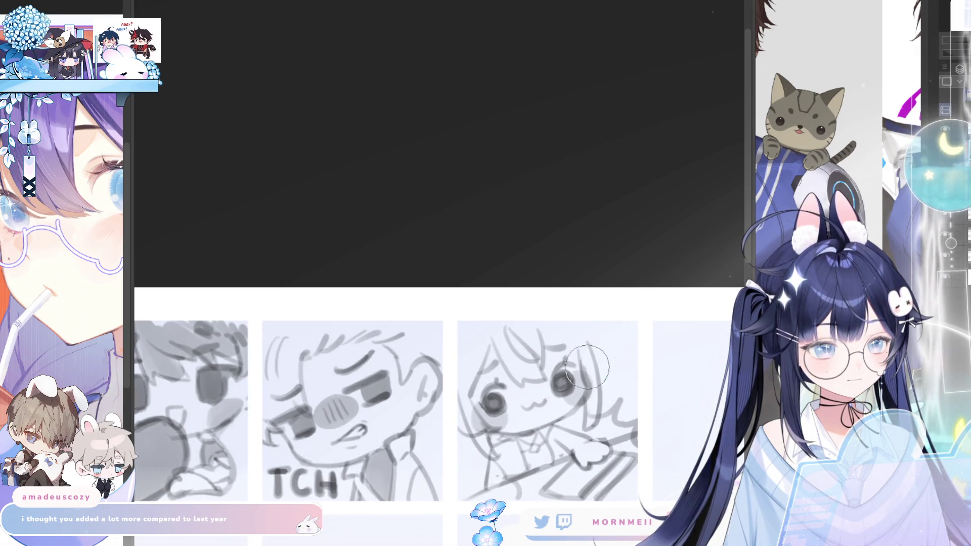
pyautogui.press('h')
pyautogui.press('h')
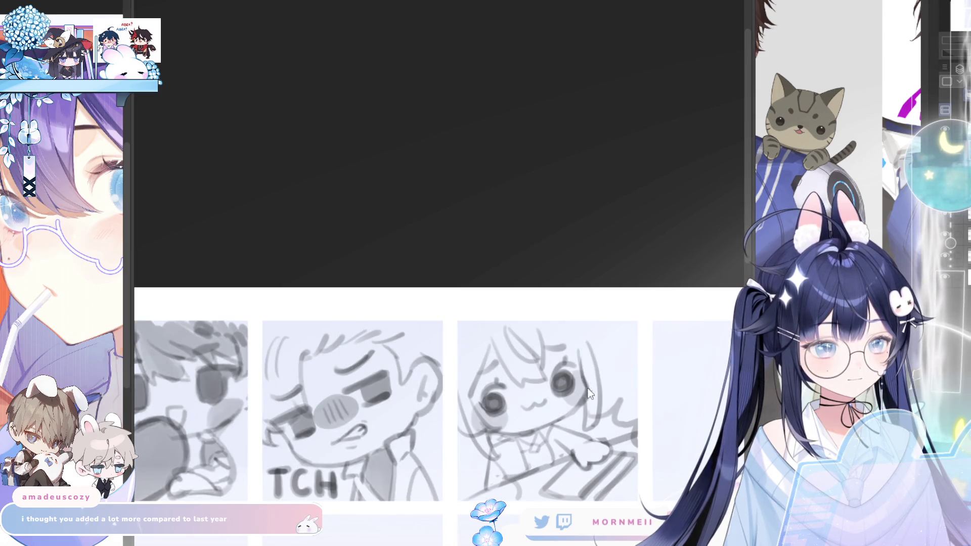
pyautogui.press('h')
pyautogui.press('h')
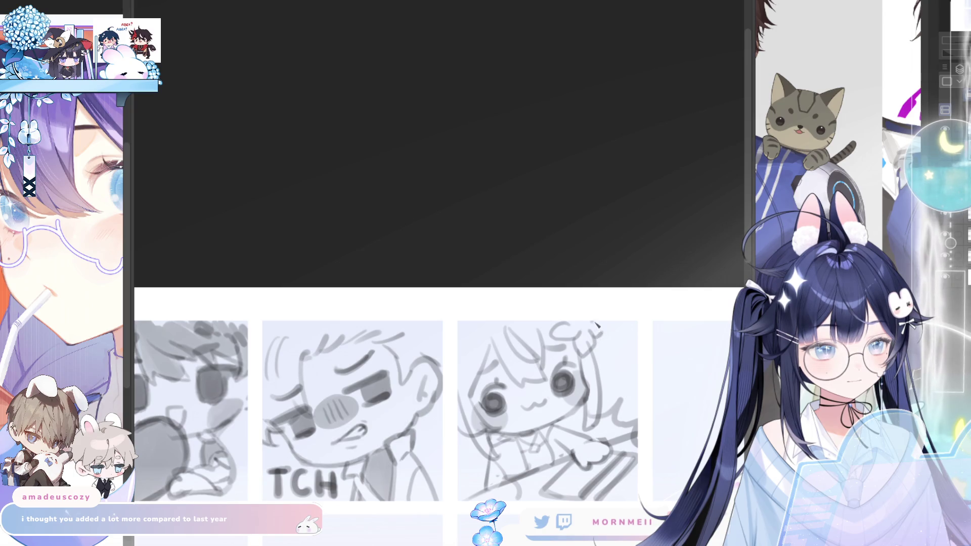
pyautogui.press('h')
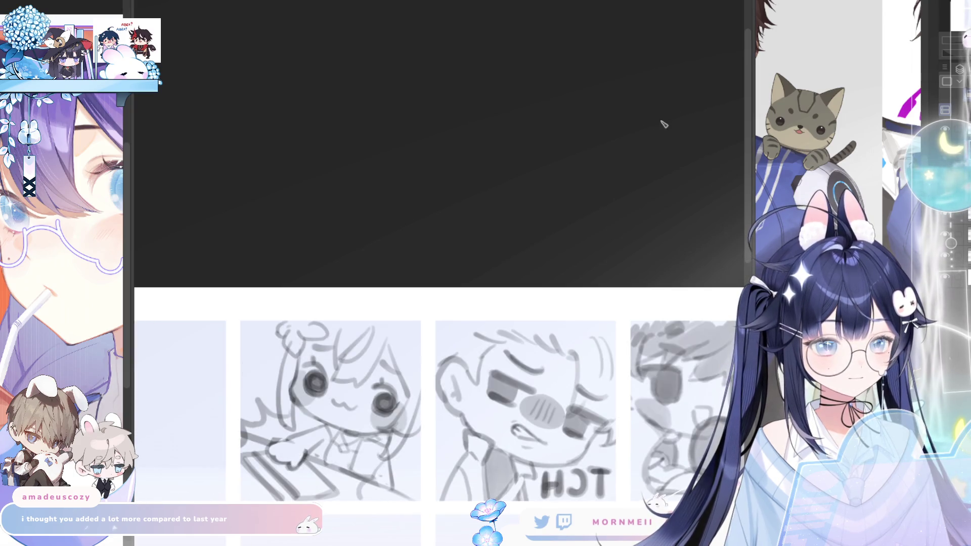
pyautogui.press('h')
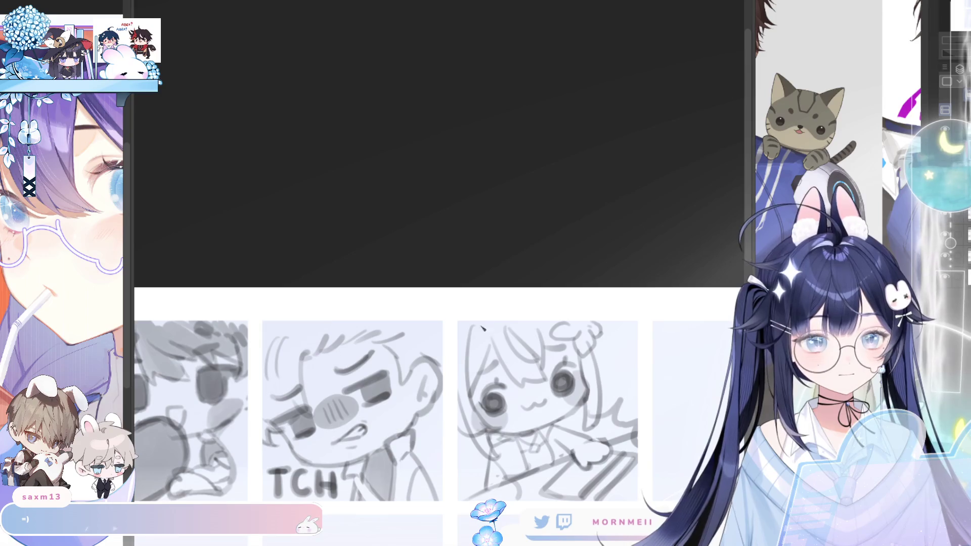
# Step: Draw a hair strand down the chibi's left side, then zoom out to the full sheet
pyautogui.press('m')
pyautogui.press('m')
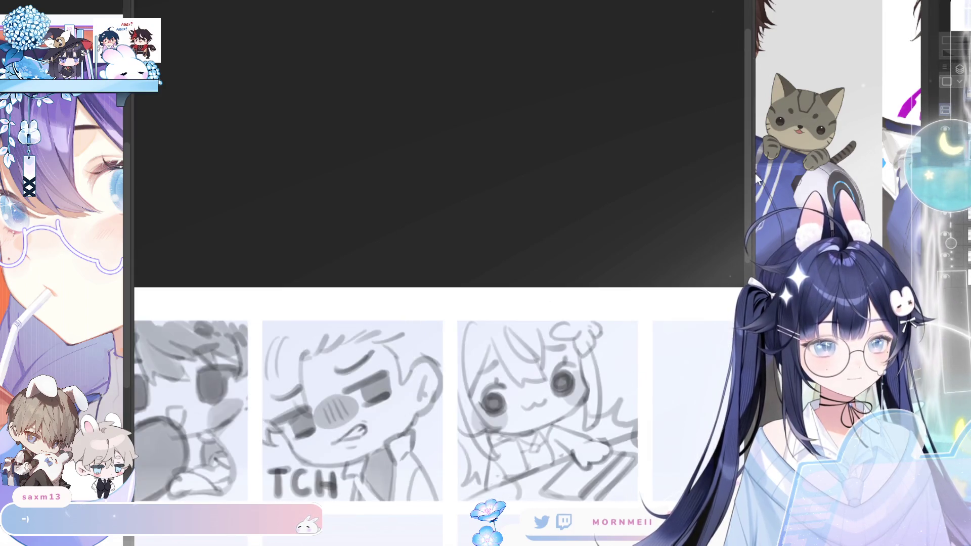
pyautogui.moveTo(458, 444); pyautogui.dragTo(468, 487)
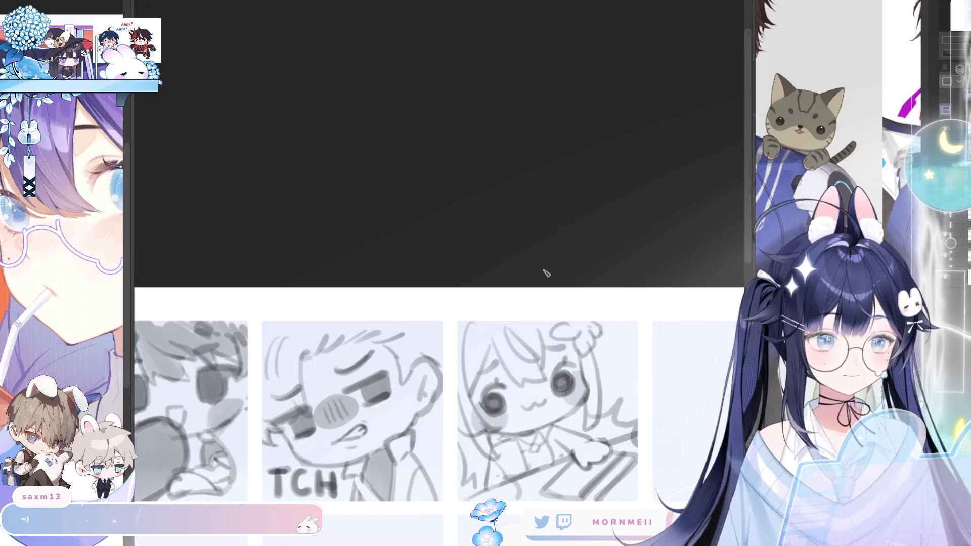
pyautogui.hotkey('ctrl', 'z')
pyautogui.moveTo(461, 450); pyautogui.dragTo(481, 491)
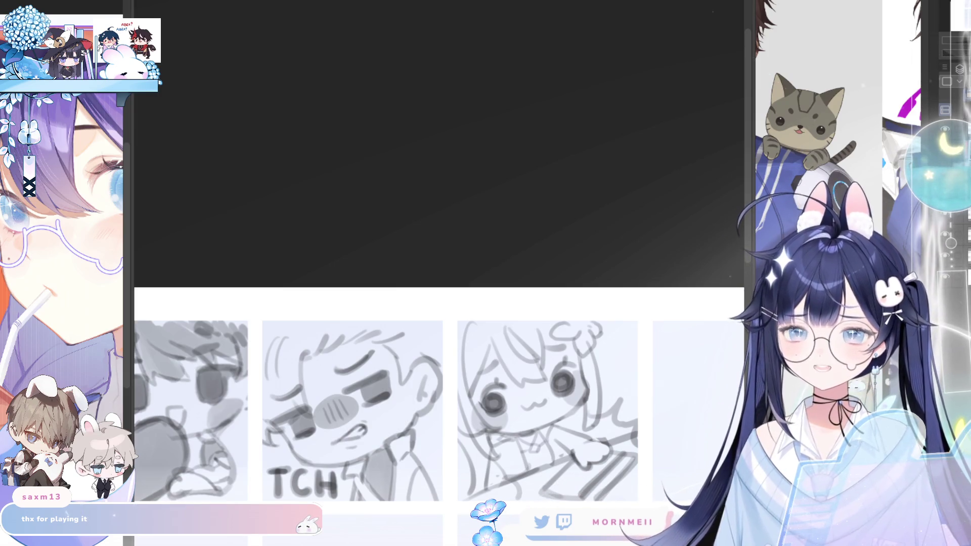
pyautogui.press('h')
pyautogui.press('h')
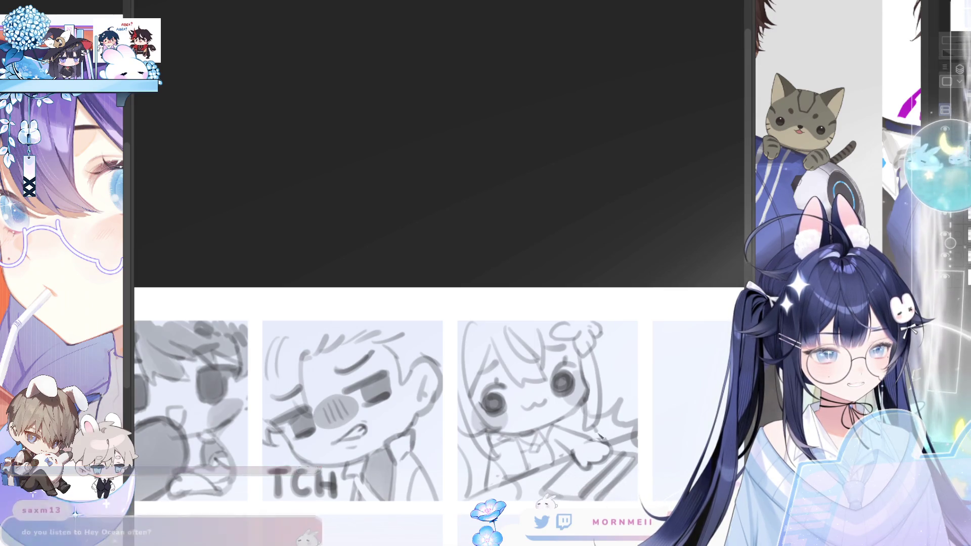
pyautogui.scroll(-3, 621, 274)
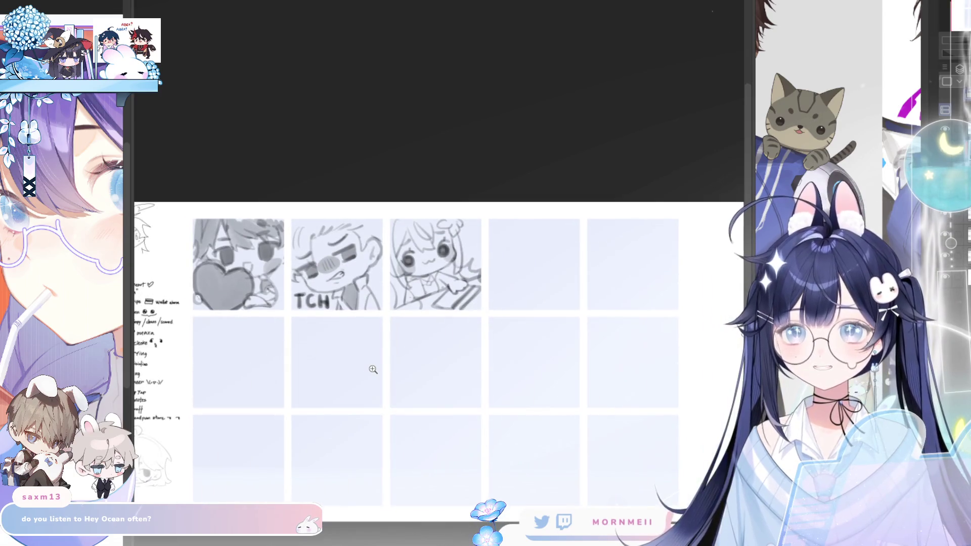